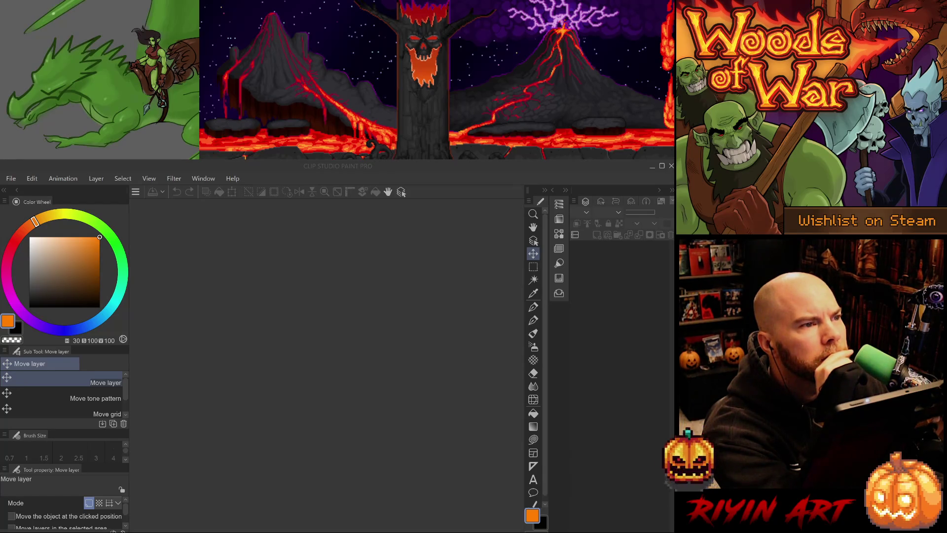
Bring Clip Studio Paint Pro with the Woods of War splash artwork to the front
key("alt+Tab")
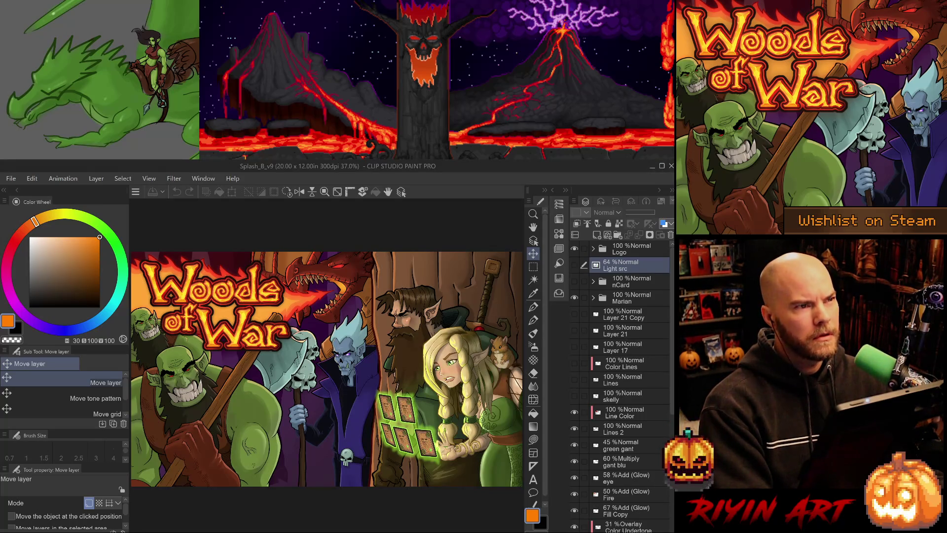
key("alt")
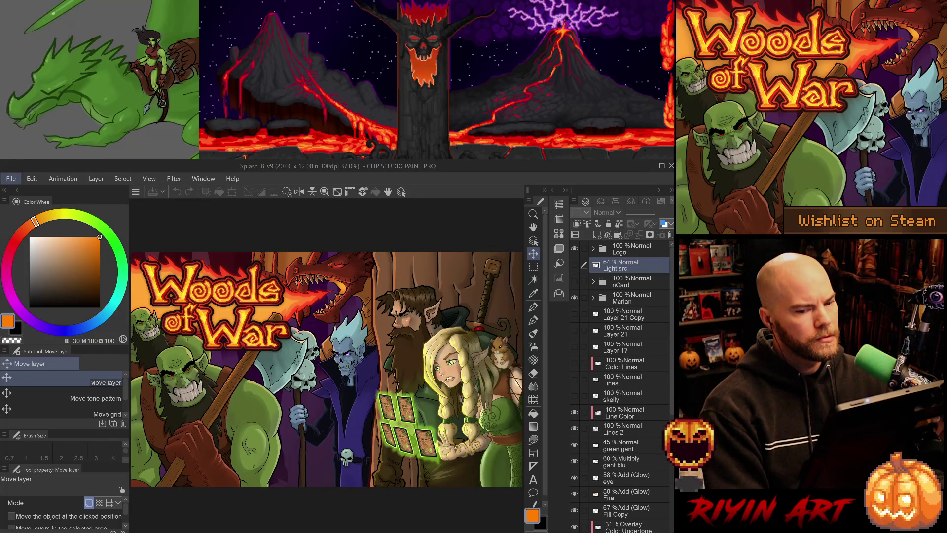
key("alt")
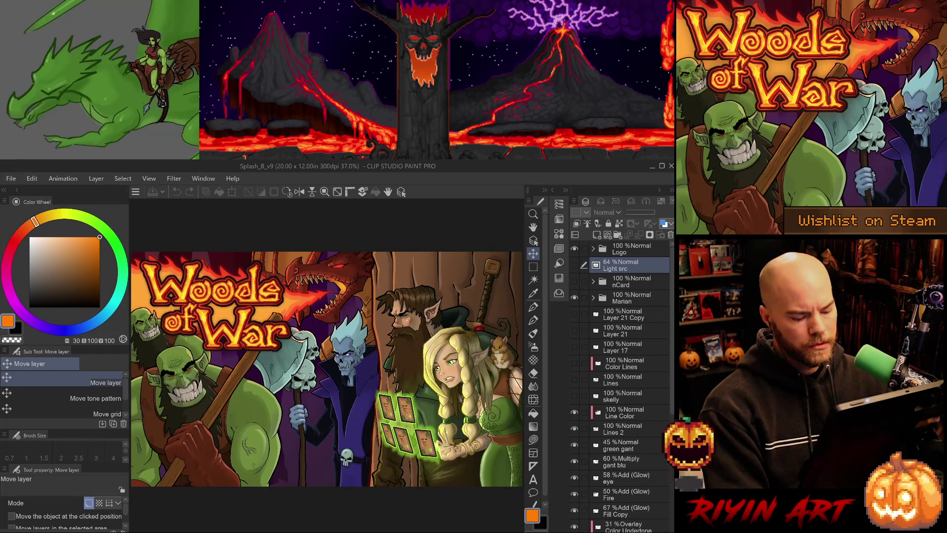
Marquee-select the Woods of War title, check its size in Info, and pan the canvas right
key("m")
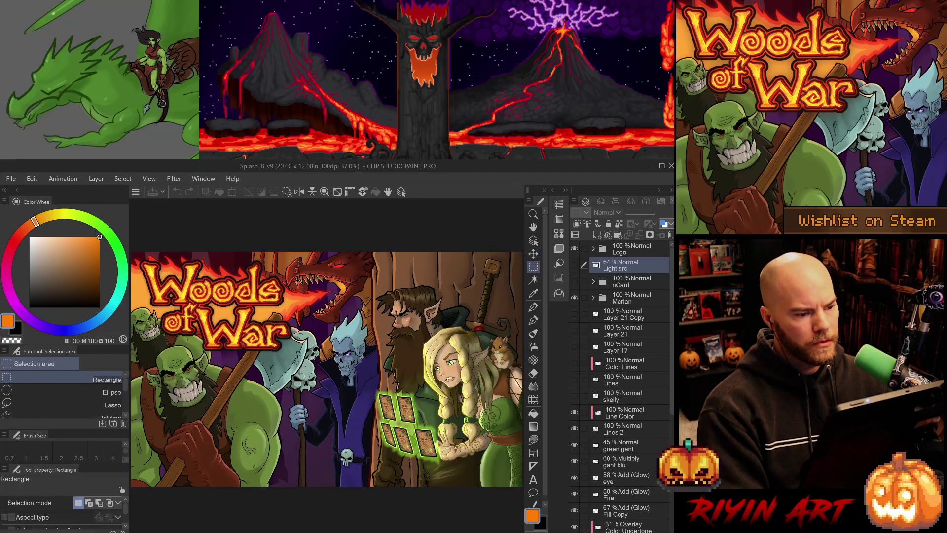
key("ctrl+z")
key("ctrl+z")
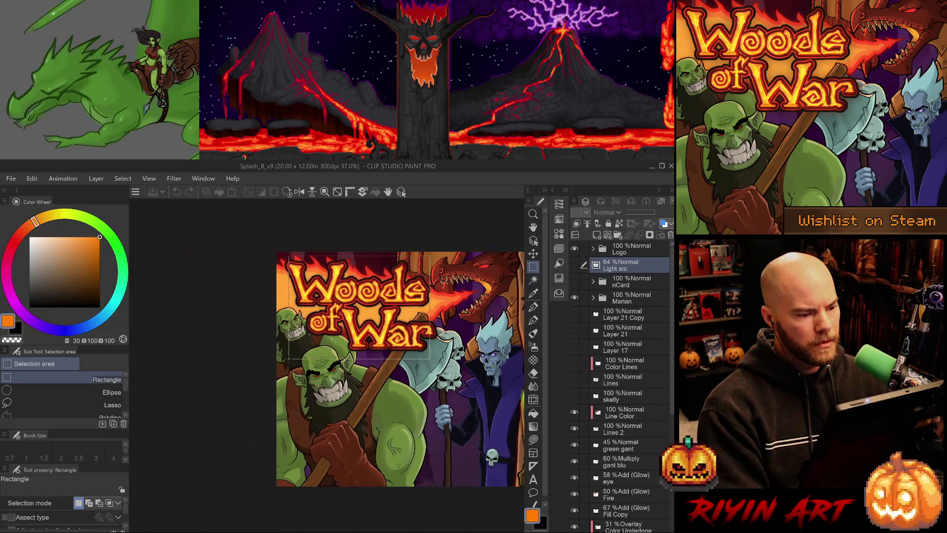
mouse_move(429, 354)
left_mouse_down()
mouse_move(280, 257)
mouse_move(291, 311)
mouse_move(395, 353)
mouse_move(437, 351)
left_mouse_up()
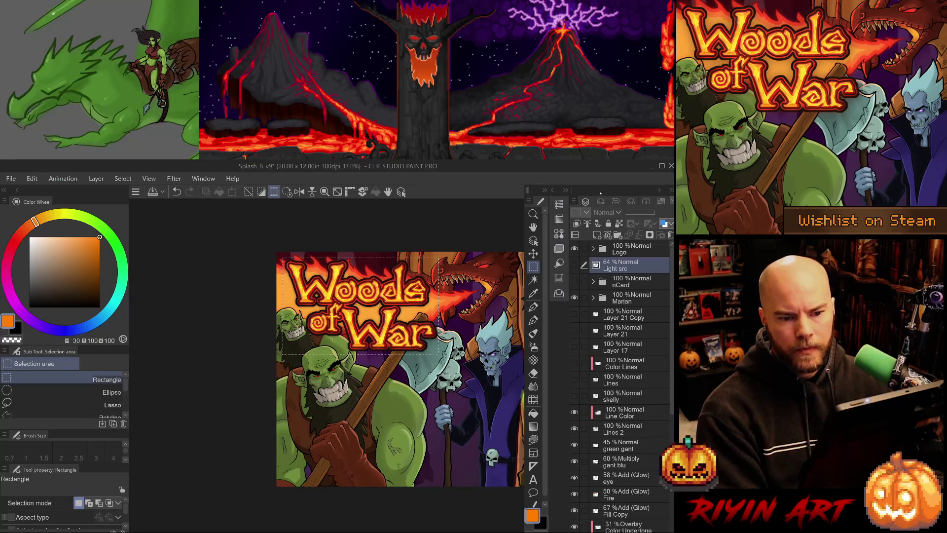
left_click(647, 201)
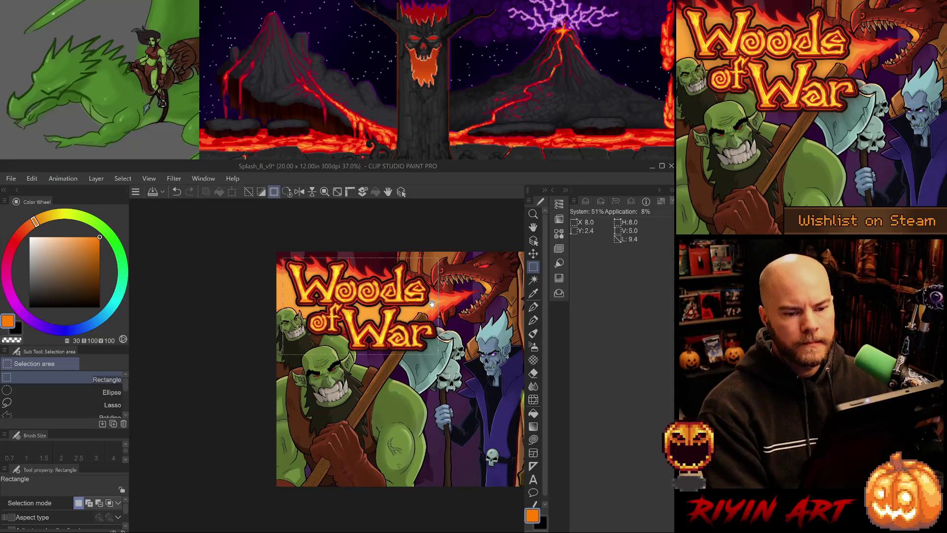
left_click_drag(372, 319, 266, 334)
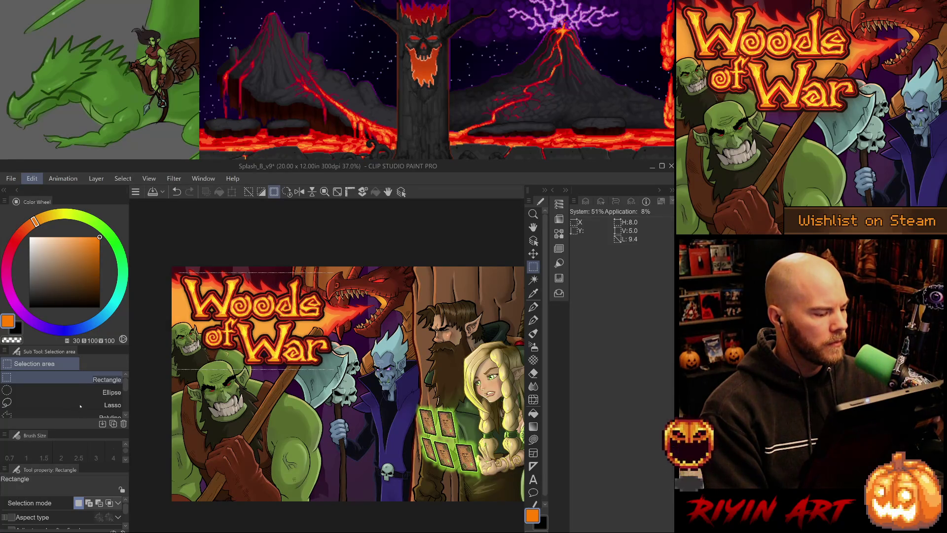
key("ctrl+t")
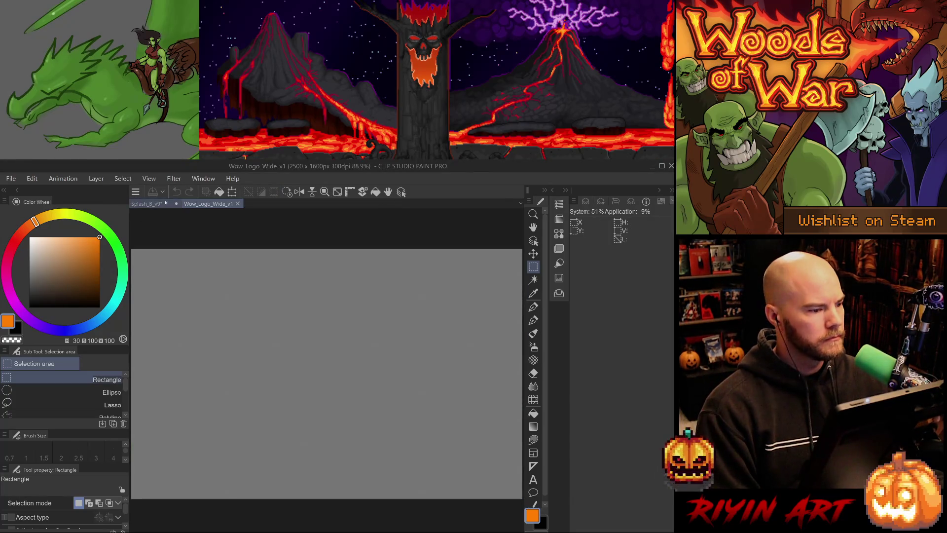
Switch back to the Splash_B_v9 artwork document
left_click(162, 203)
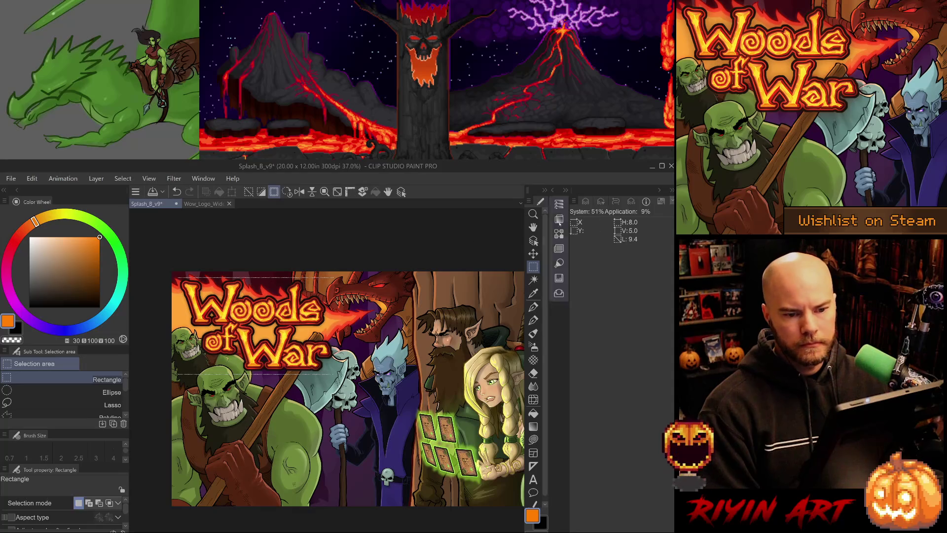
Select the Logo layer folder in the splash artwork and clear the canvas selection
left_click(584, 201)
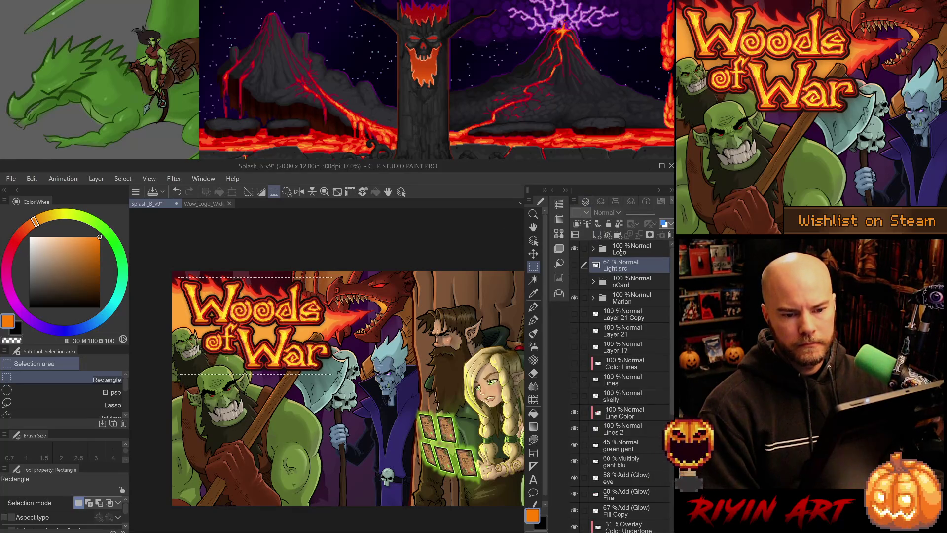
left_click(620, 252)
left_click(575, 248)
left_click(574, 248)
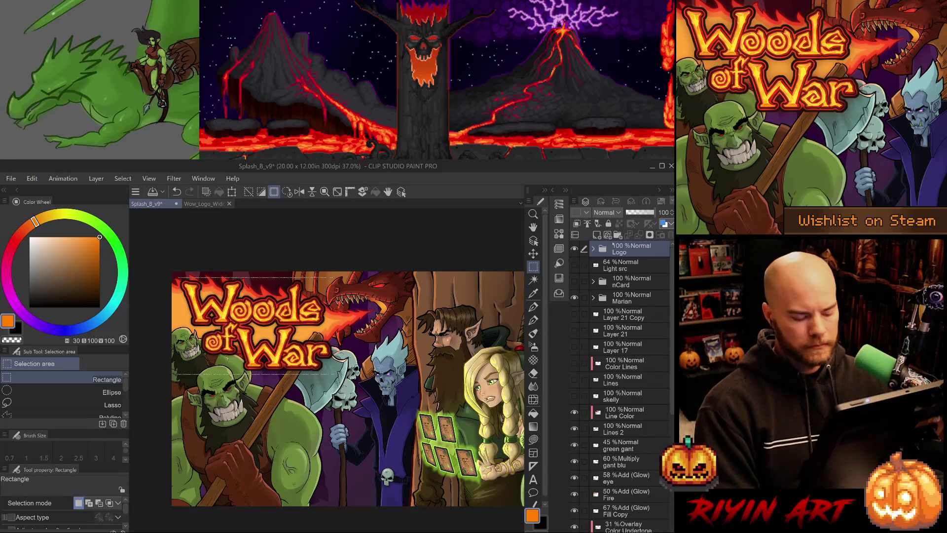
key("ctrl+d")
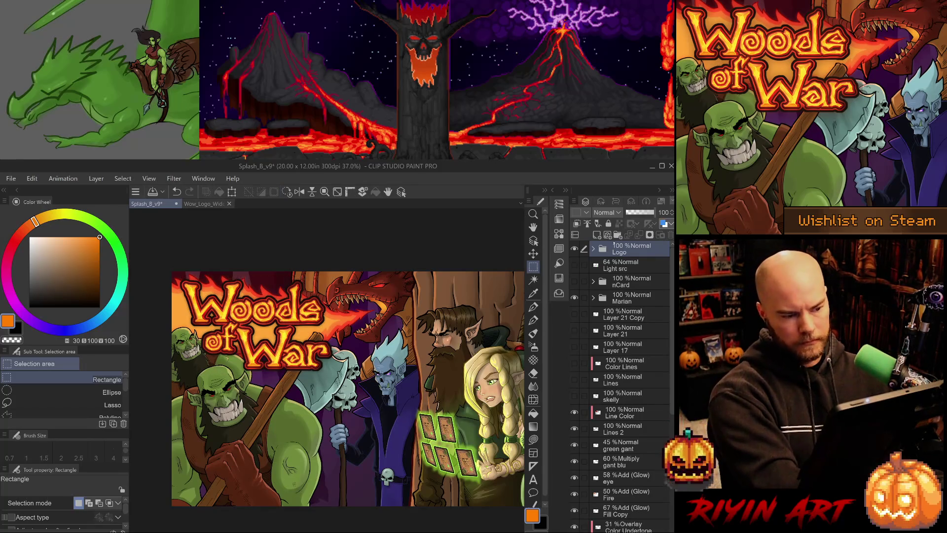
Paste the logo into Wow_Logo_Wide_v1 and compare it against the splash artwork
left_click(207, 203)
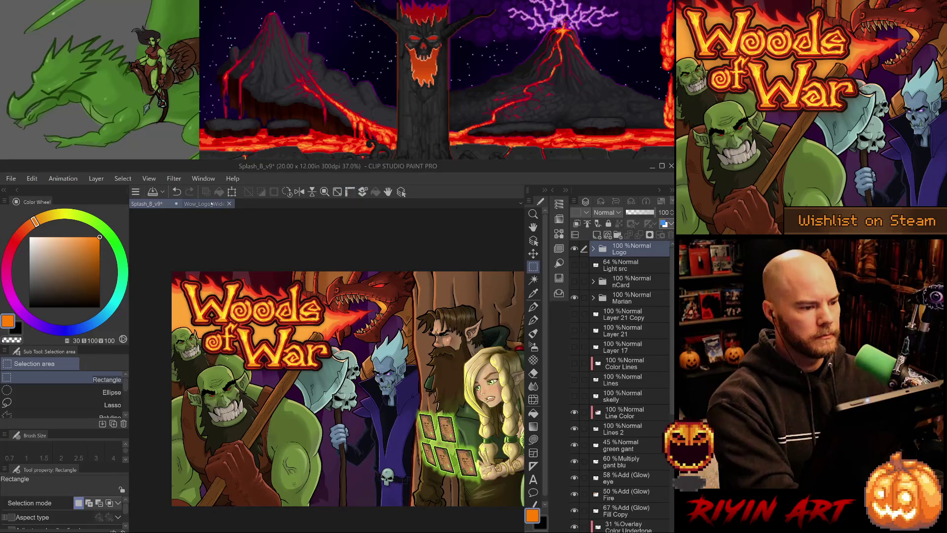
key("ctrl+v")
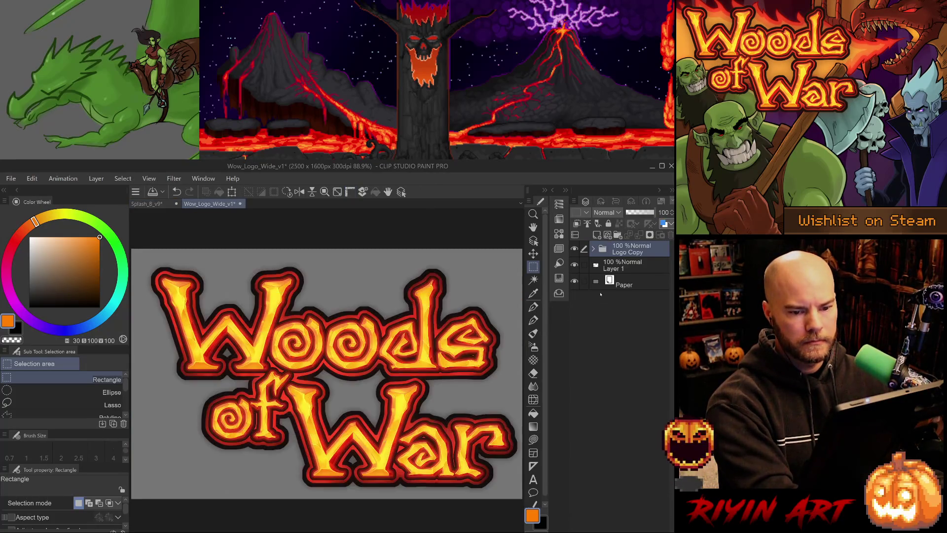
left_click(158, 204)
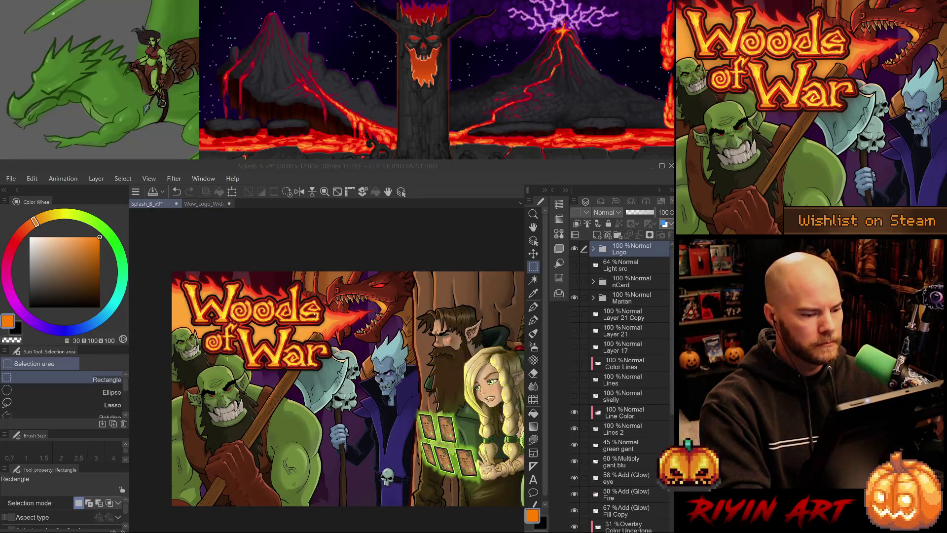
left_click(203, 204)
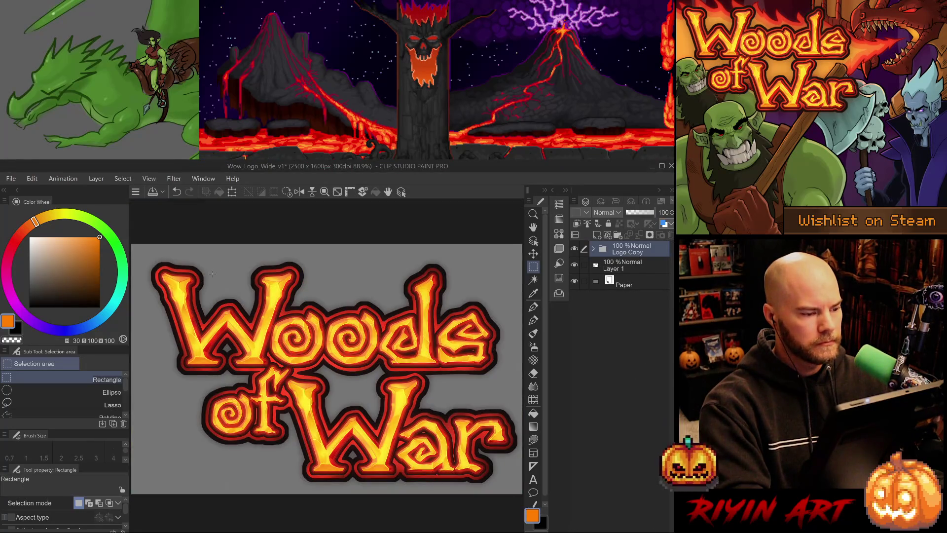
scroll(217, 266, "down", 1)
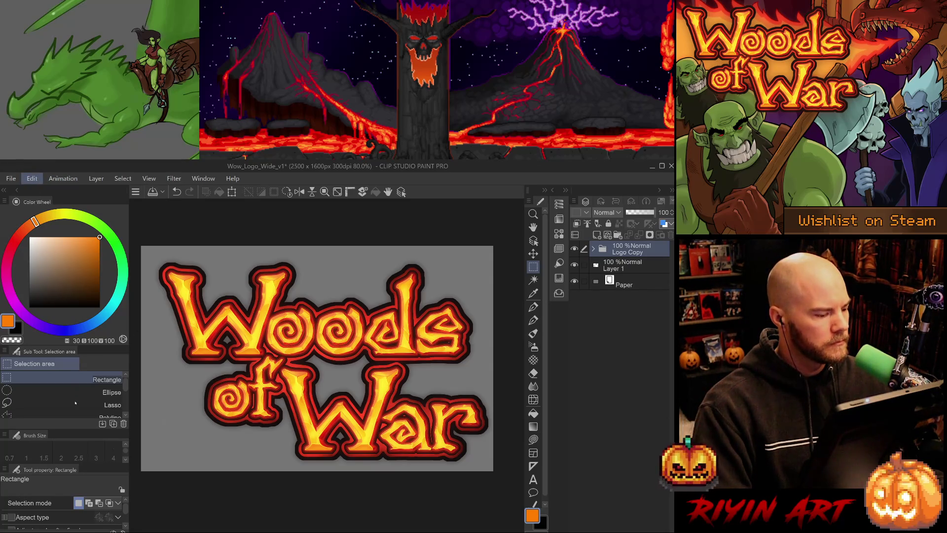
Widen the logo canvas to 2800 × 1600 px, recentre the view, and save the document
key("ctrl+t")
left_click_drag(317, 209, 341, 219)
key("Return")
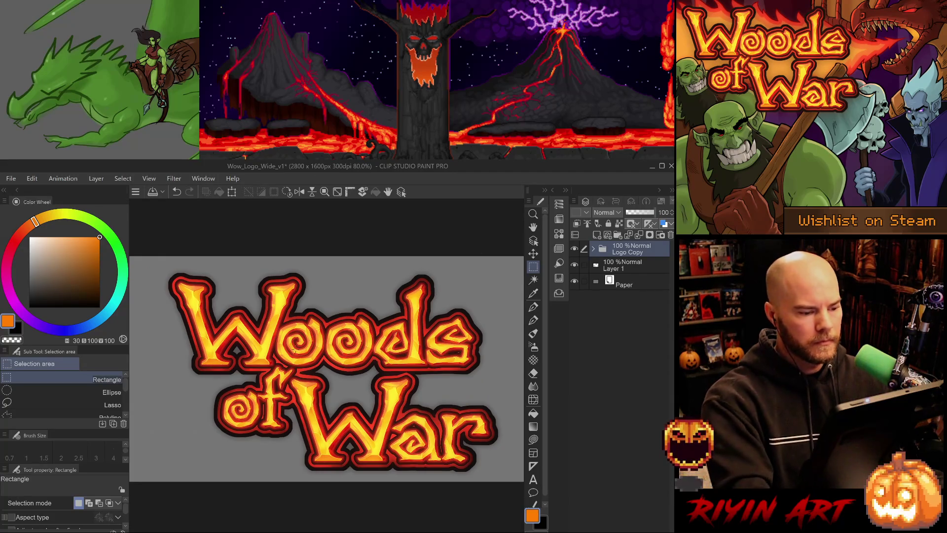
key("ctrl+minus")
left_click_drag(296, 337, 285, 328)
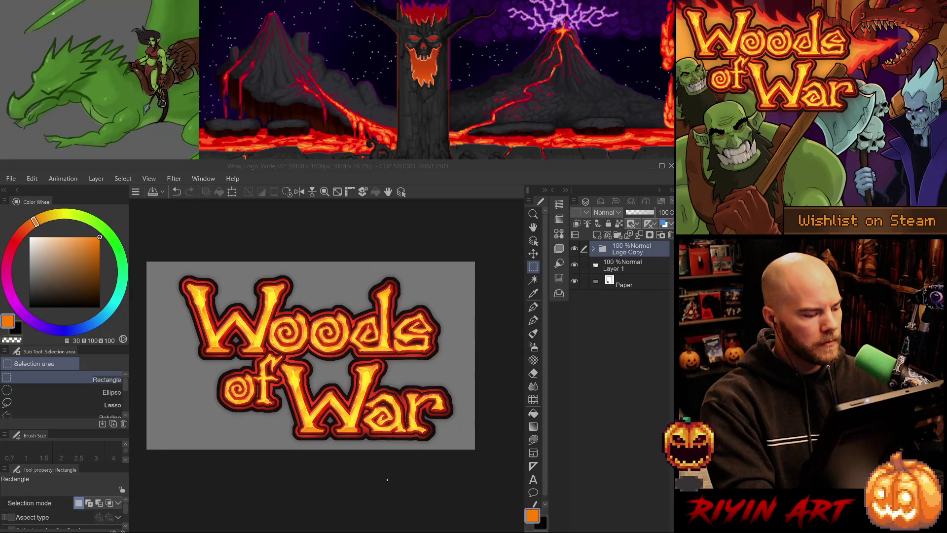
key("ctrl+s")
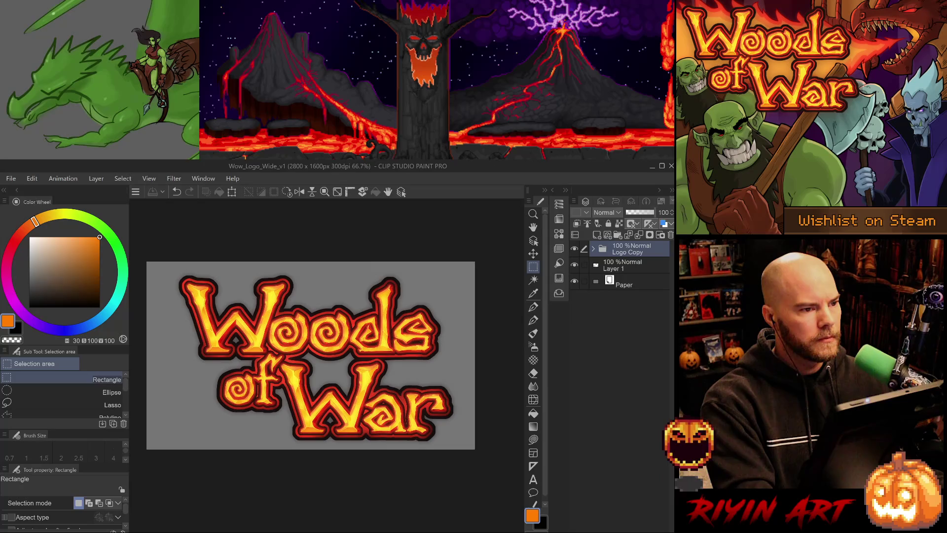
key("alt+Tab")
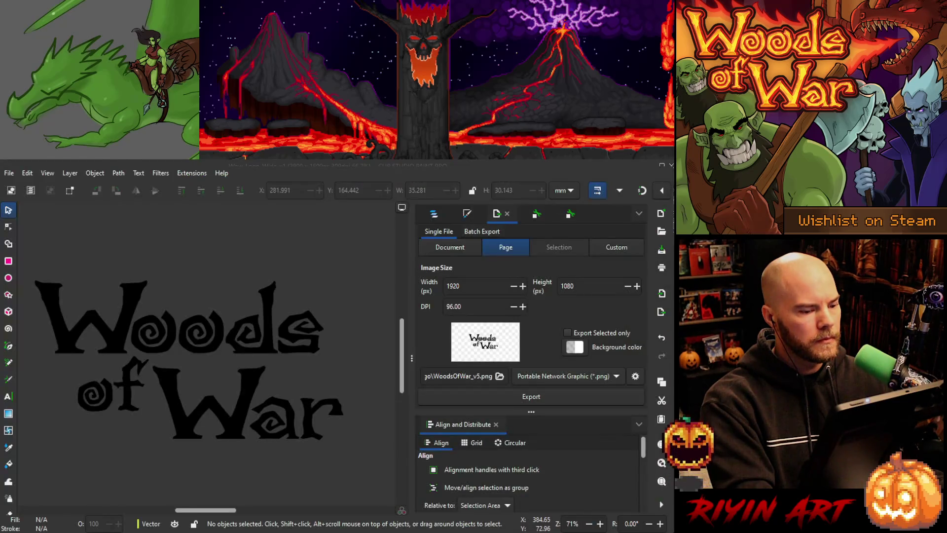
Set the page export resolution to 300 DPI
scroll(131, 314, "down", 4)
scroll(111, 316, "up", 2)
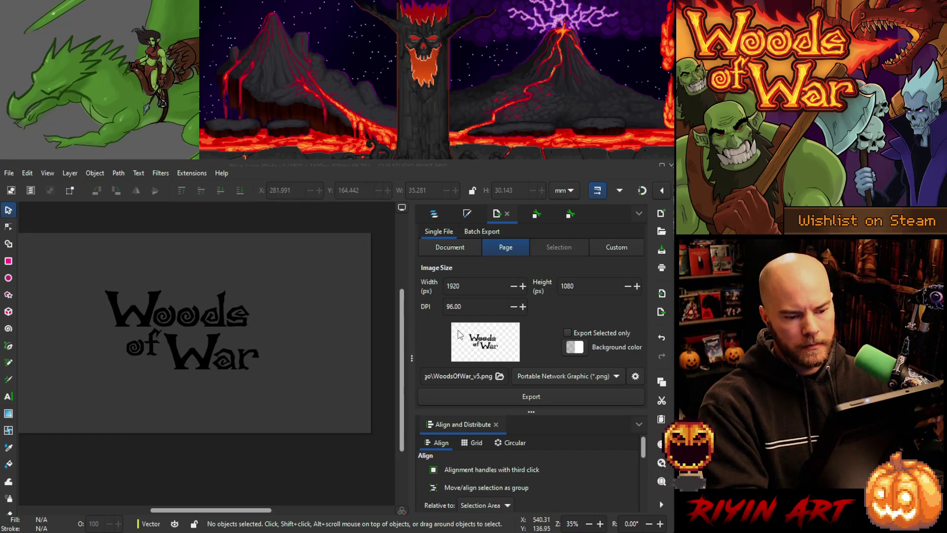
triple_click(470, 306)
type("300")
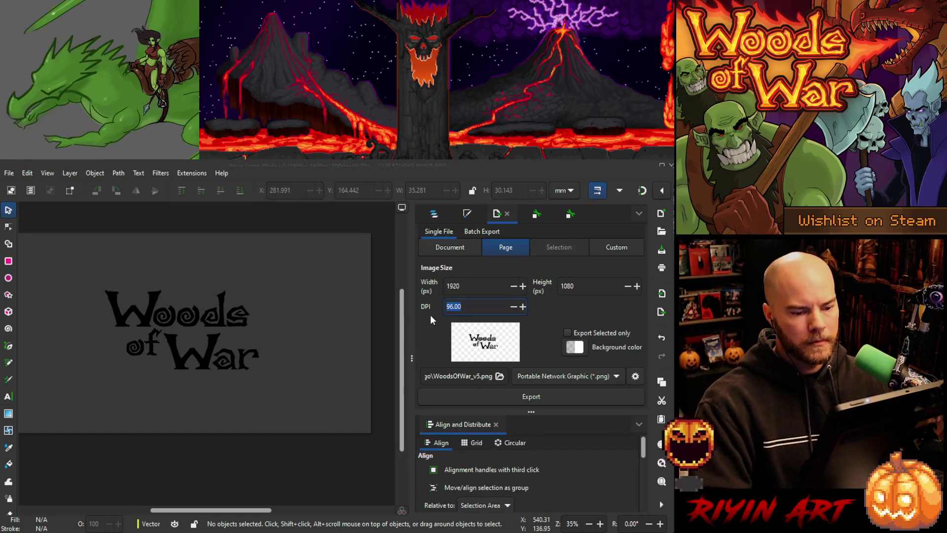
key("Return")
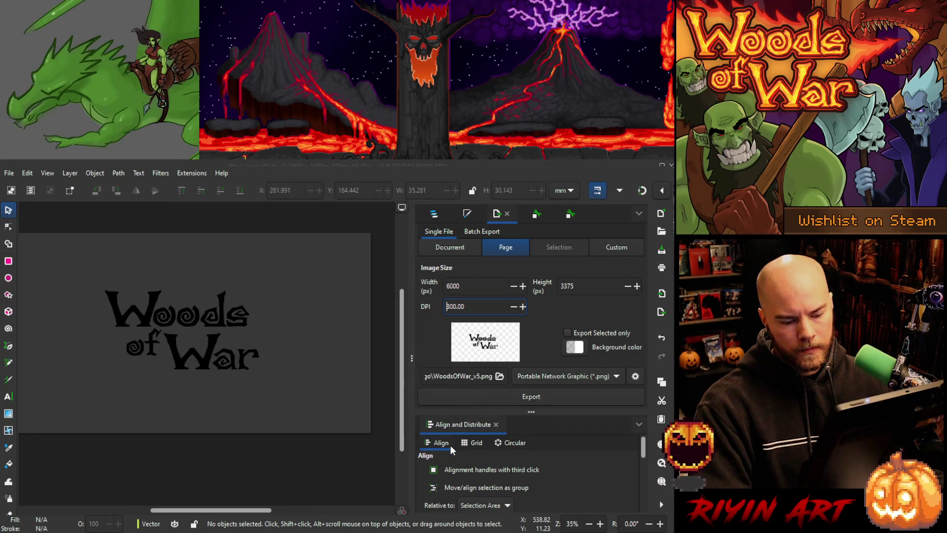
Export the whole drawing at 300 DPI as WoodsOfWar_v5.png and save the SVG
left_click(455, 251)
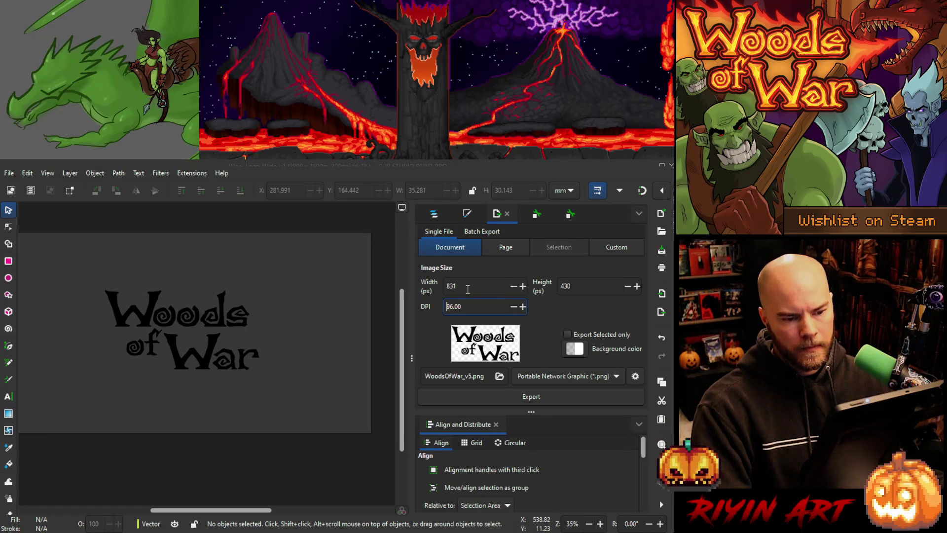
triple_click(469, 306)
type("300")
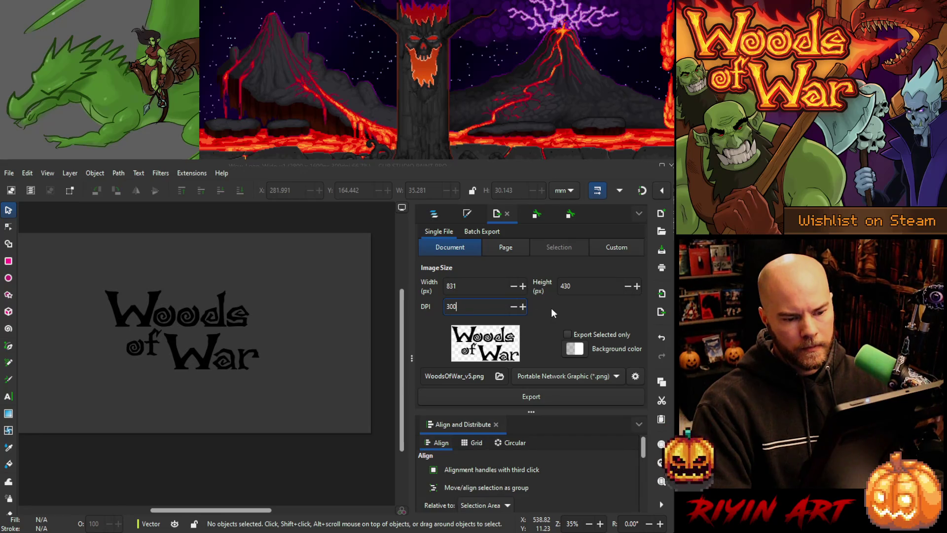
key("Return")
left_click(468, 286)
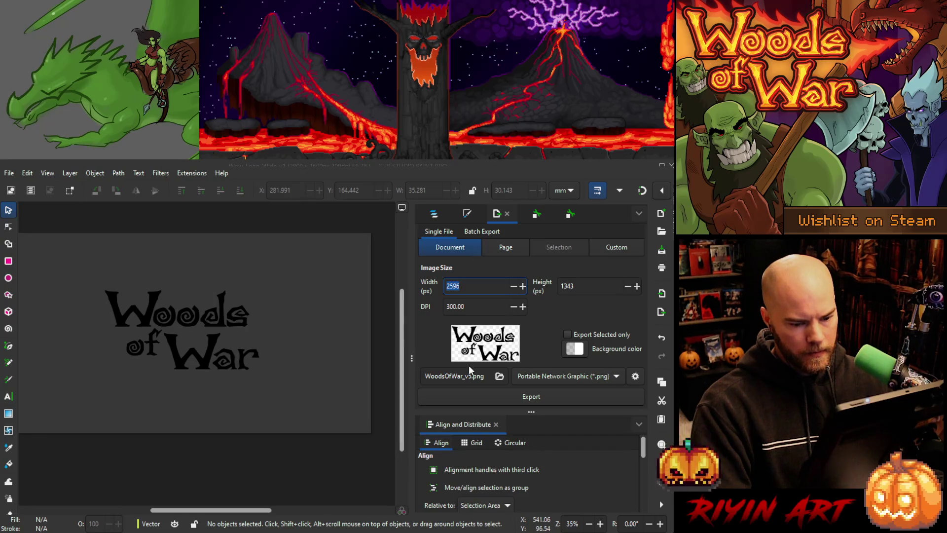
left_click(531, 400)
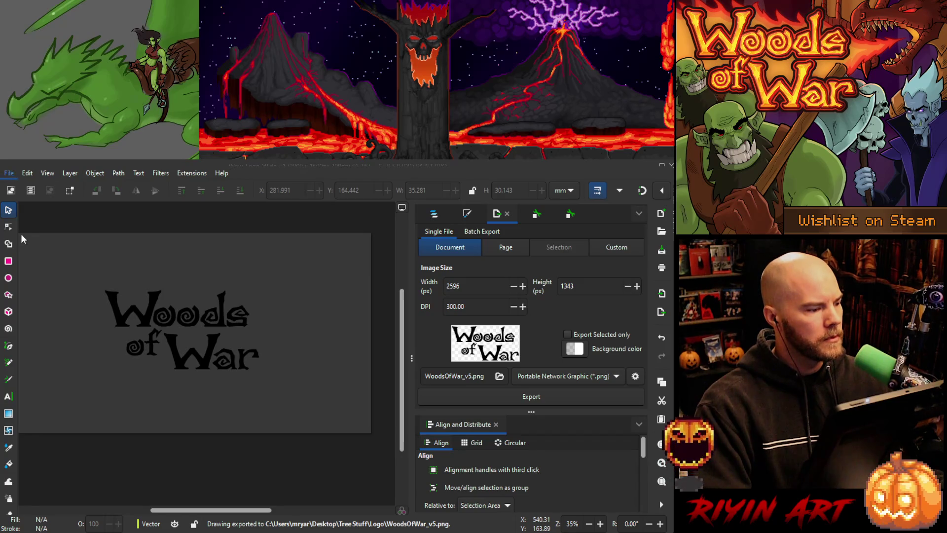
key("ctrl+s")
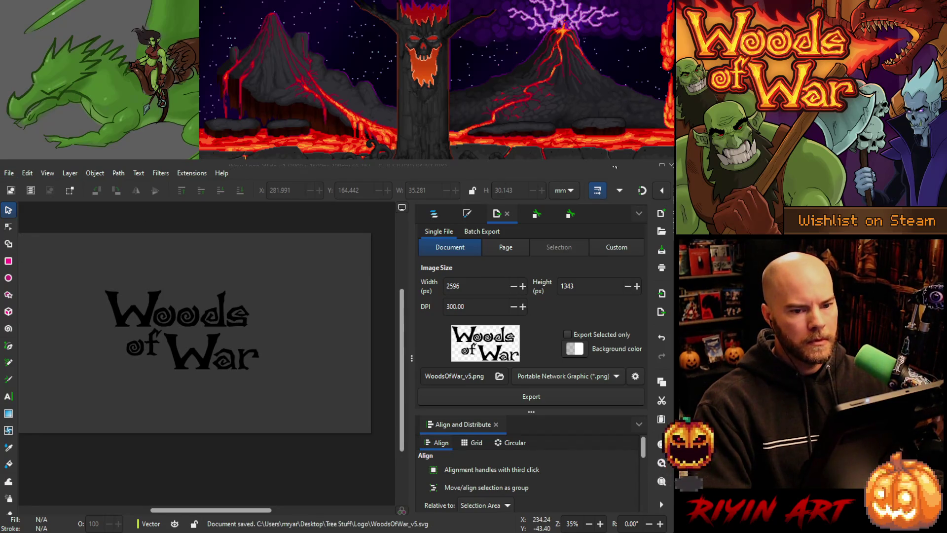
key("alt+Tab")
Paste the black lettering as a new layer above Layer 1, hide Logo Copy, and save
left_click(627, 265)
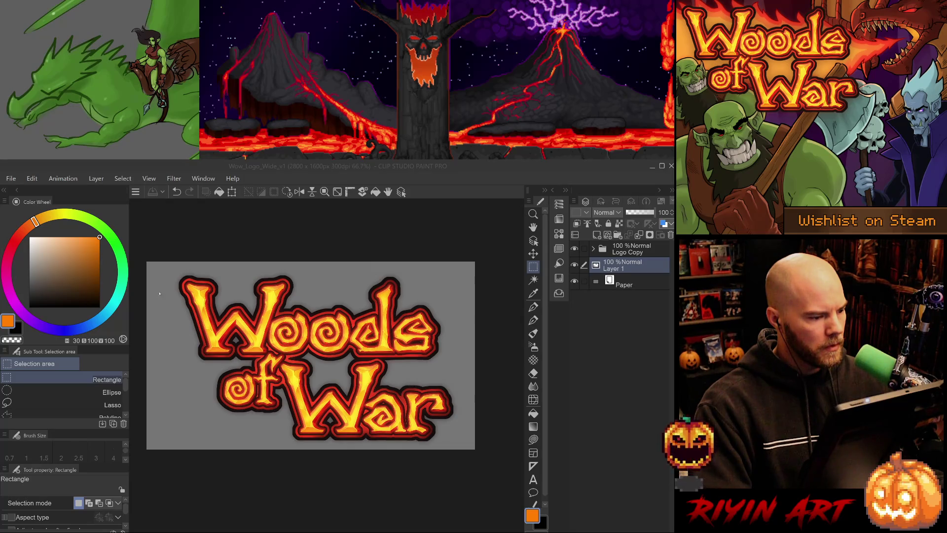
key("ctrl+v")
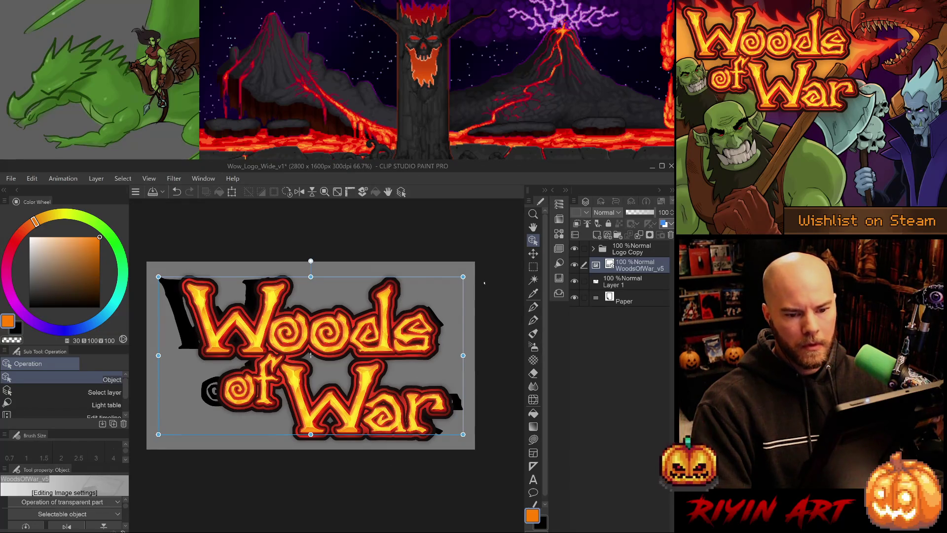
left_click(575, 248)
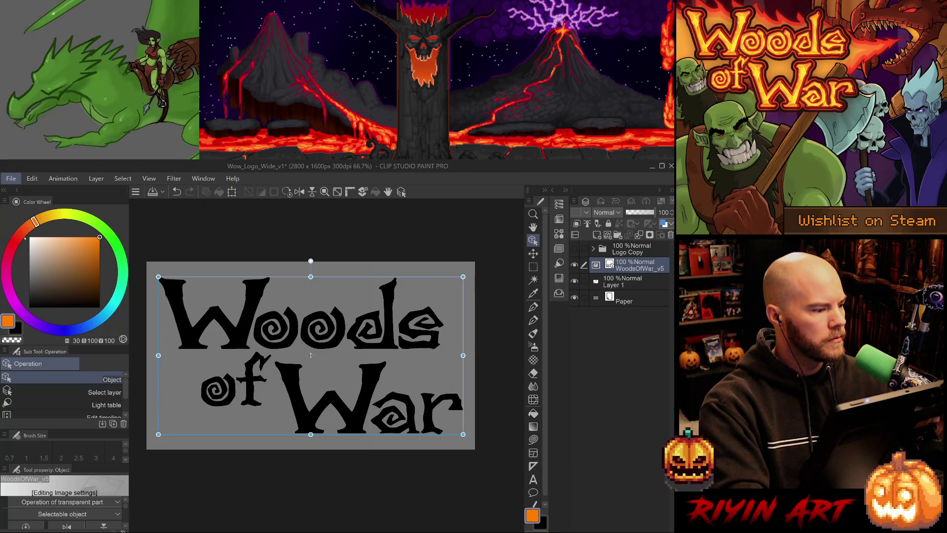
key("ctrl+s")
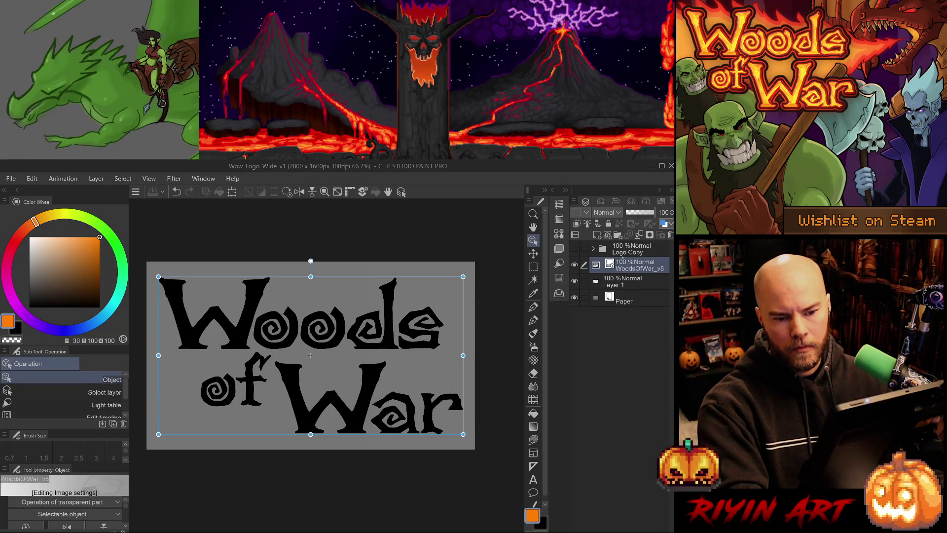
Select the WoodsOfWar_v5 layer and make the coloured Logo Copy folder visible again
left_click(621, 250)
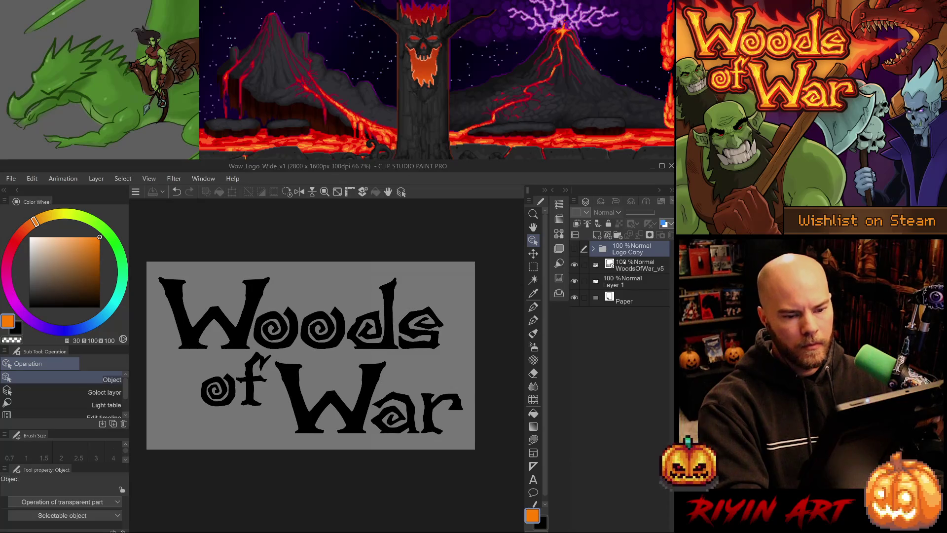
left_click(627, 263)
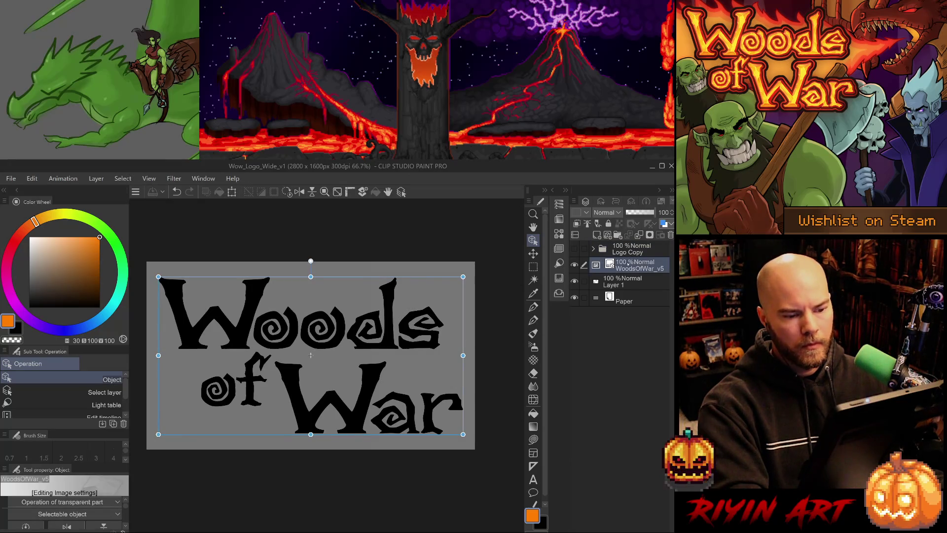
left_click(574, 249)
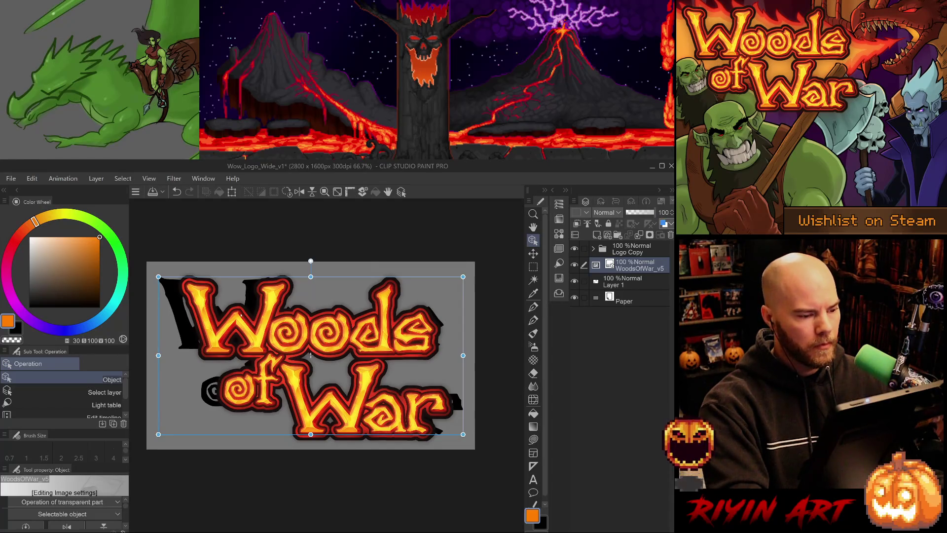
scroll(253, 301, "up", 4)
Eyedropper a golden yellow from the logo's W and o lettering
scroll(254, 300, "up", 2)
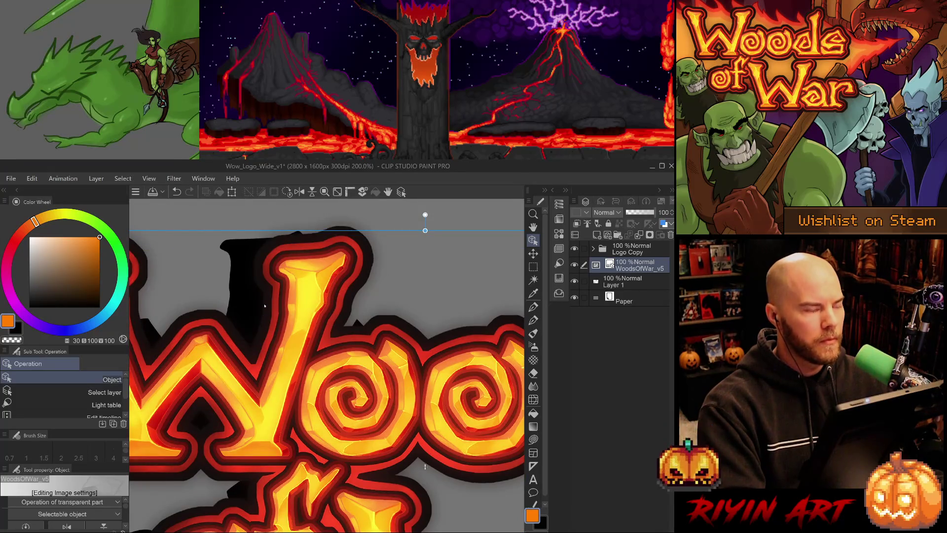
scroll(265, 306, "down", 5)
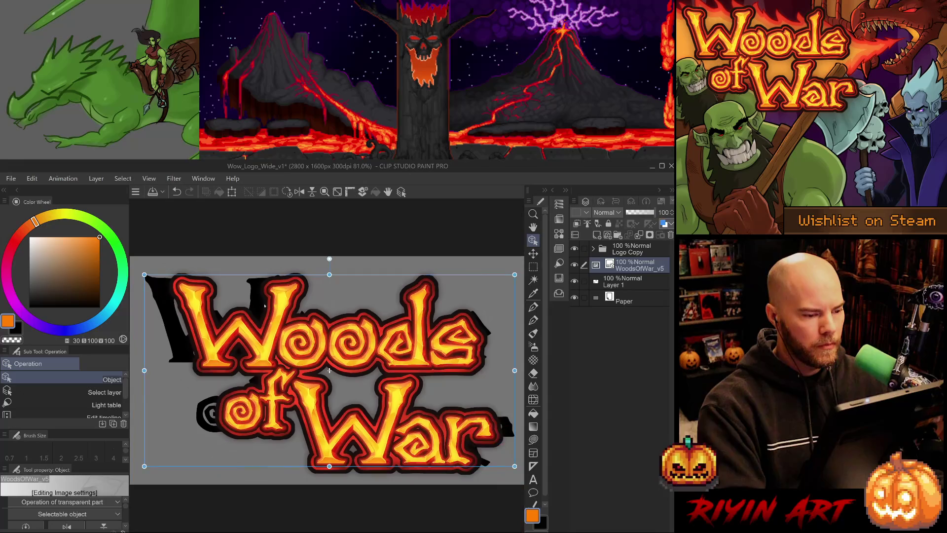
key("i")
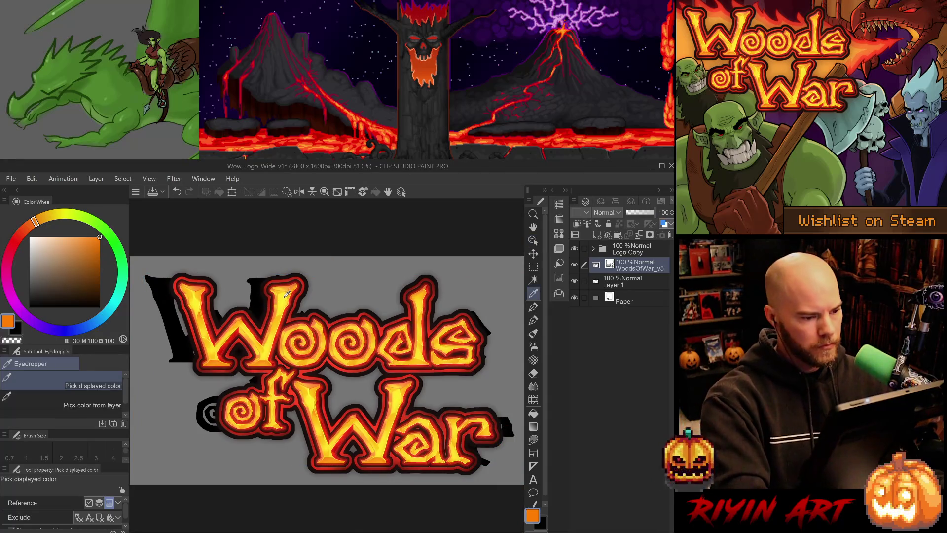
left_click(286, 295)
mouse_move(286, 294)
left_mouse_down()
mouse_move(287, 310)
mouse_move(285, 289)
left_mouse_up()
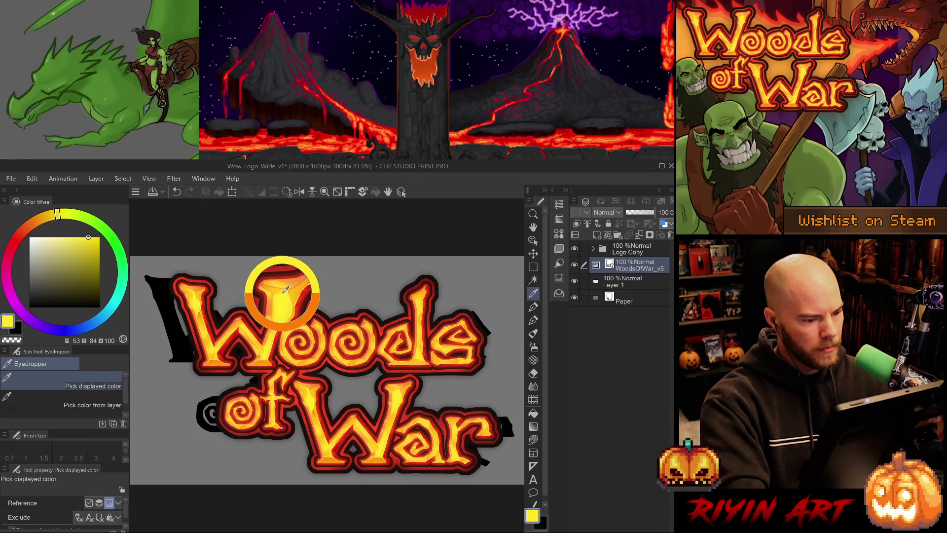
left_click(320, 321)
left_click_drag(319, 321, 321, 323)
Add a new raster layer named 'palette' above the Logo Copy folder
left_click(629, 249)
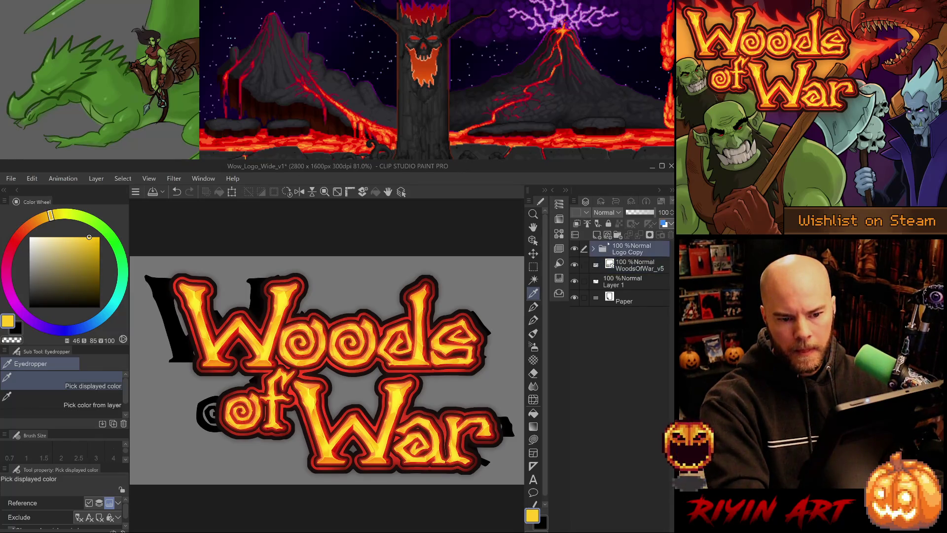
left_click(598, 236)
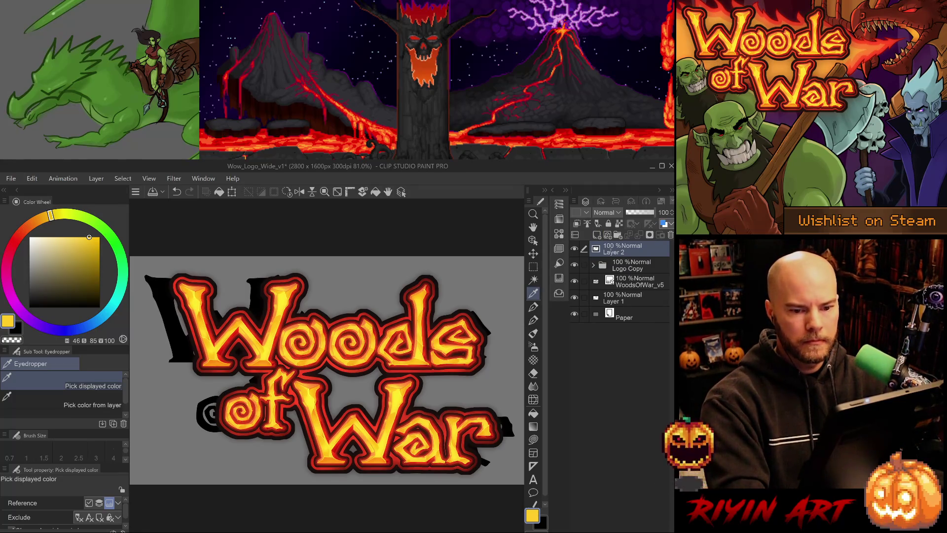
type("palette")
key("Return")
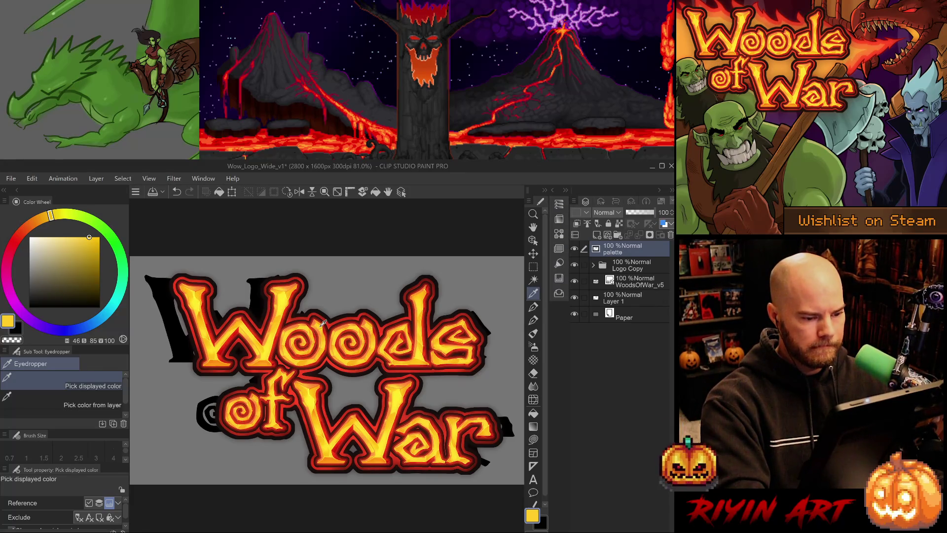
Zoom into the lettering and eyedropper colours, ending with a deep red from the outline
scroll(323, 320, "up", 3)
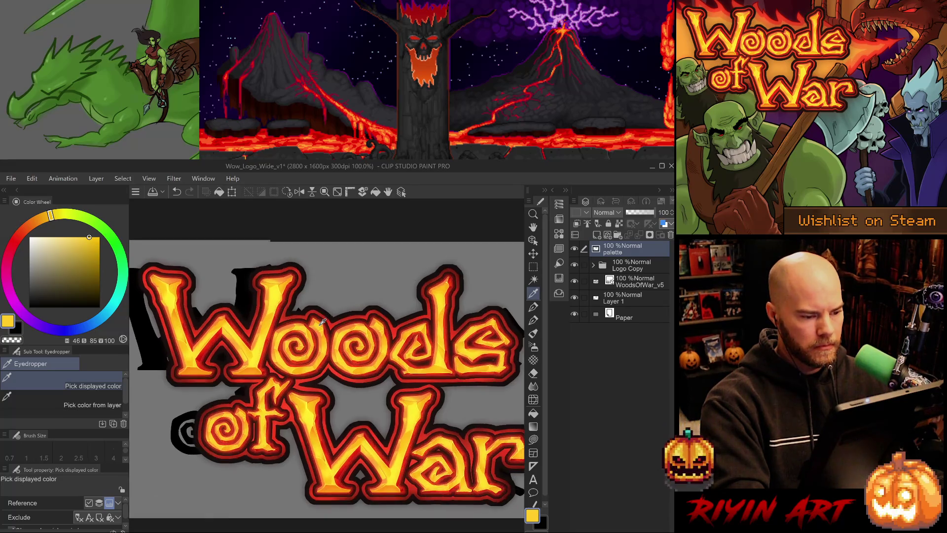
scroll(321, 321, "up", 6)
left_click(338, 329)
mouse_move(338, 330)
left_mouse_down()
mouse_move(327, 328)
mouse_move(299, 388)
mouse_move(318, 358)
left_mouse_up()
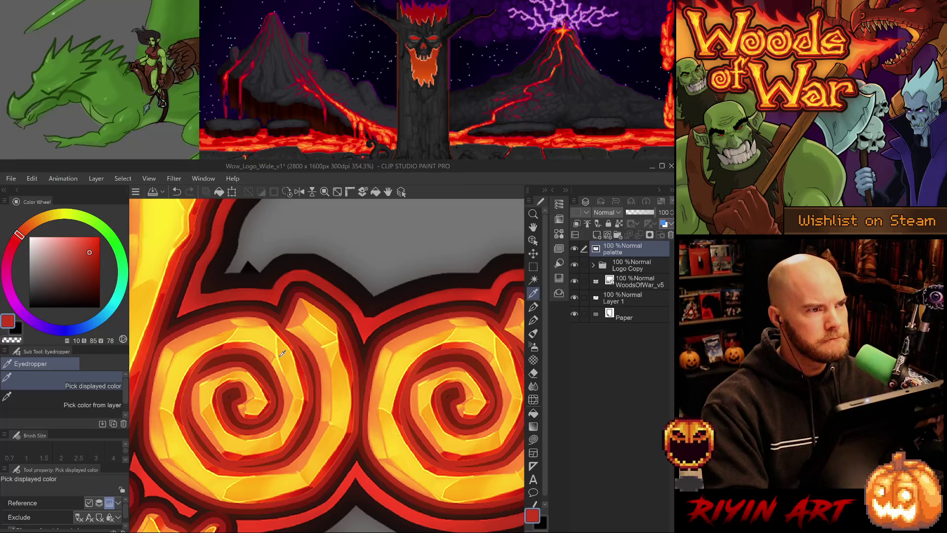
scroll(281, 354, "down", 5)
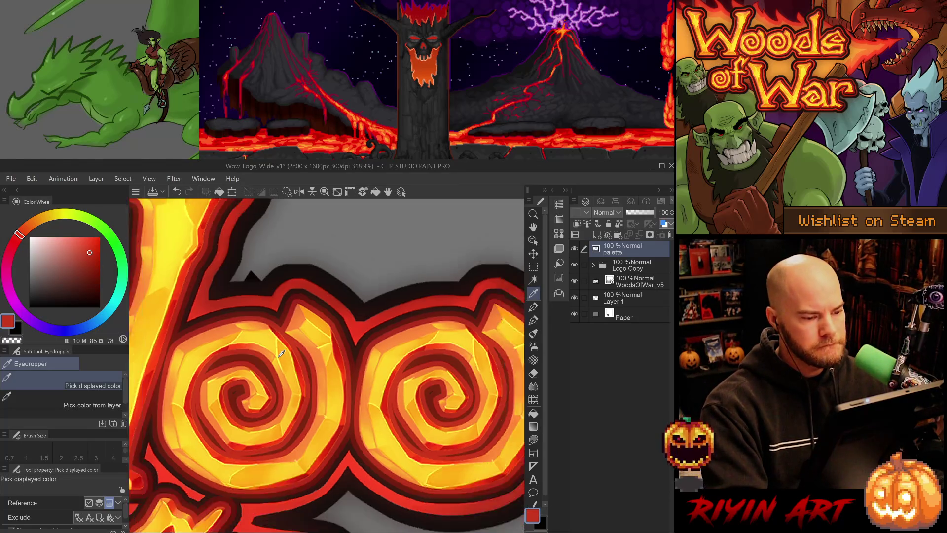
scroll(170, 349, "up", 1)
scroll(175, 350, "up", 1)
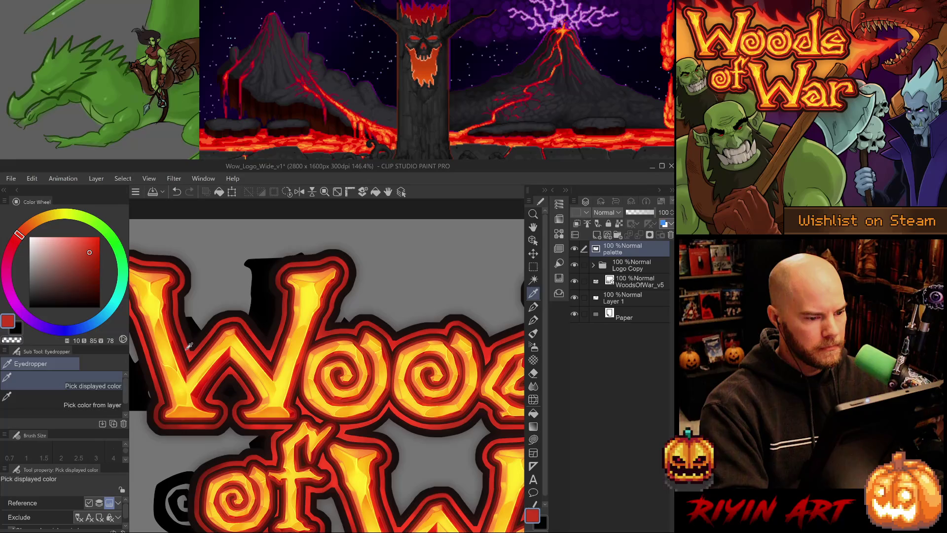
scroll(189, 347, "down", 2)
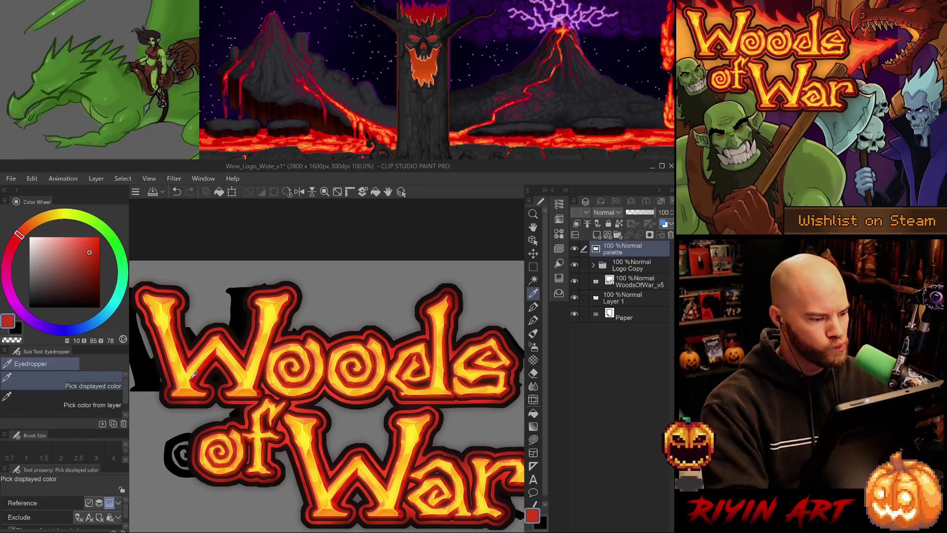
scroll(192, 353, "up", 4)
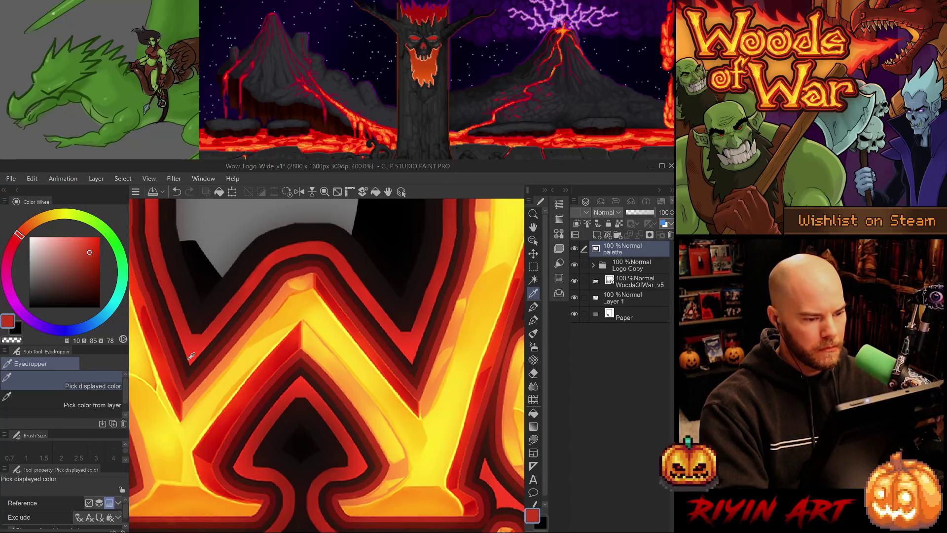
scroll(192, 356, "down", 4)
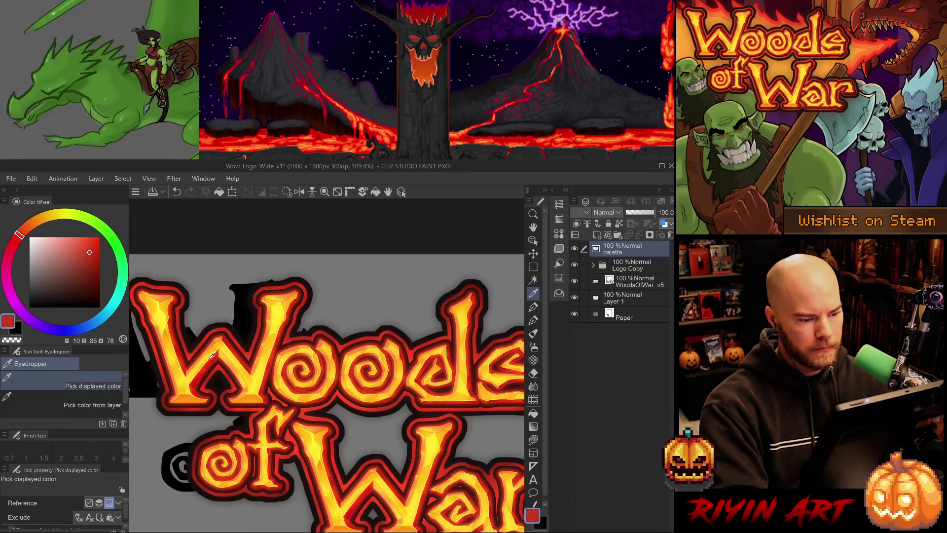
scroll(227, 357, "down", 1)
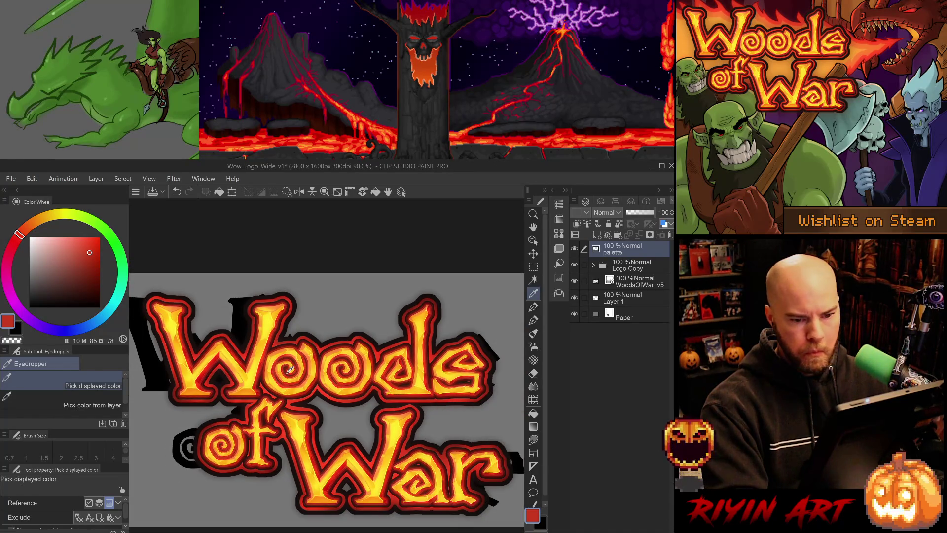
left_click(593, 265)
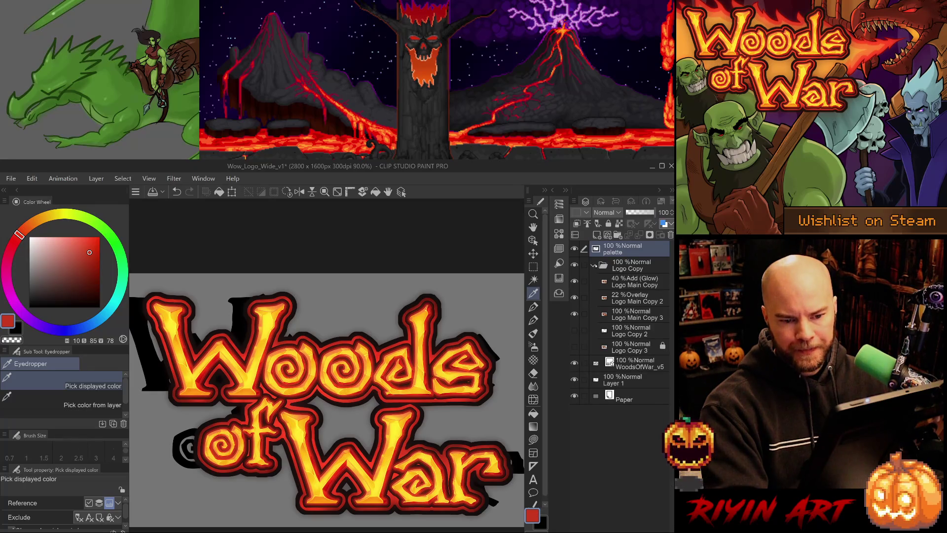
left_click(575, 280)
left_click(575, 280)
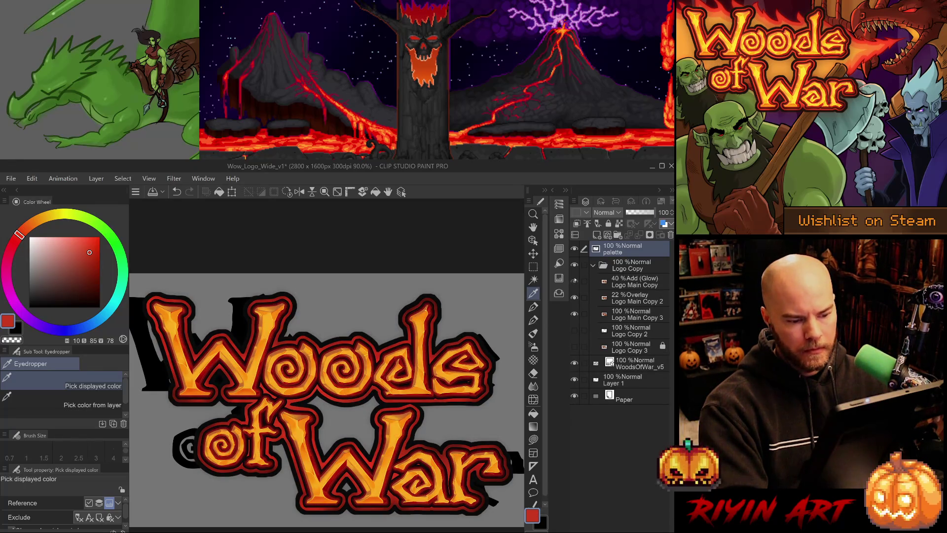
left_click(575, 280)
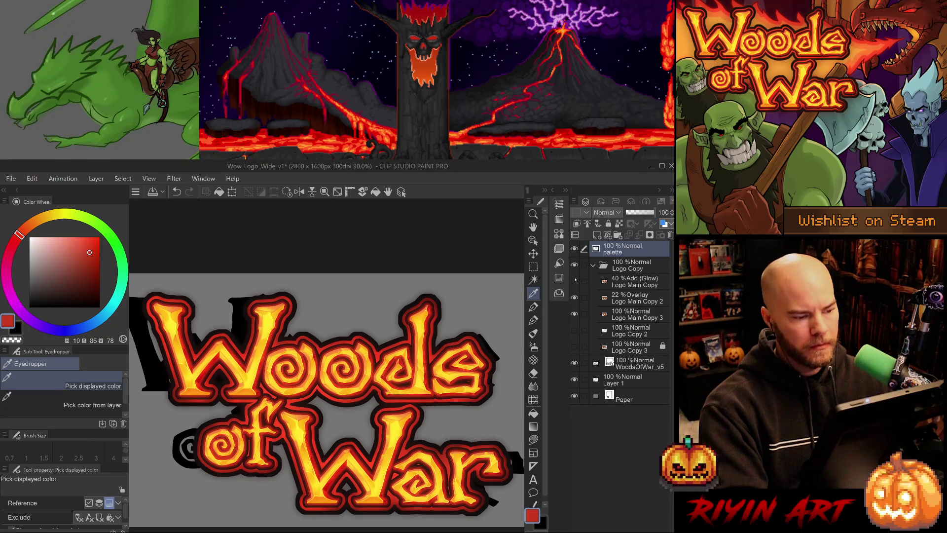
left_click(574, 296)
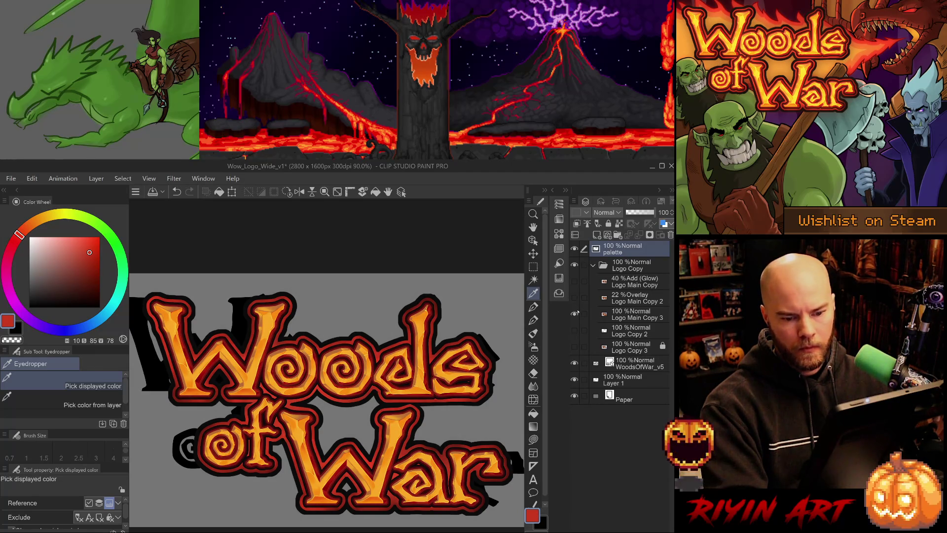
left_click(627, 335)
left_click(627, 348, "ctrl")
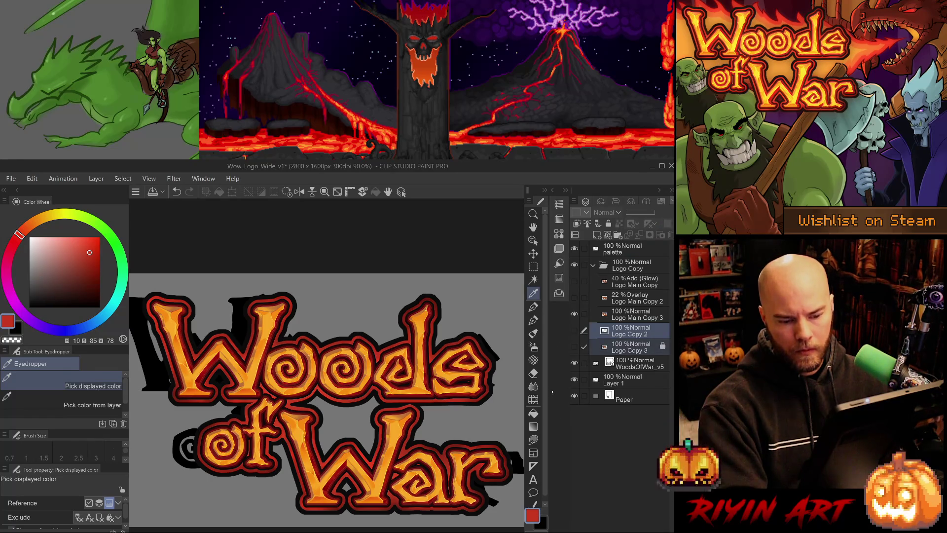
left_click(638, 345)
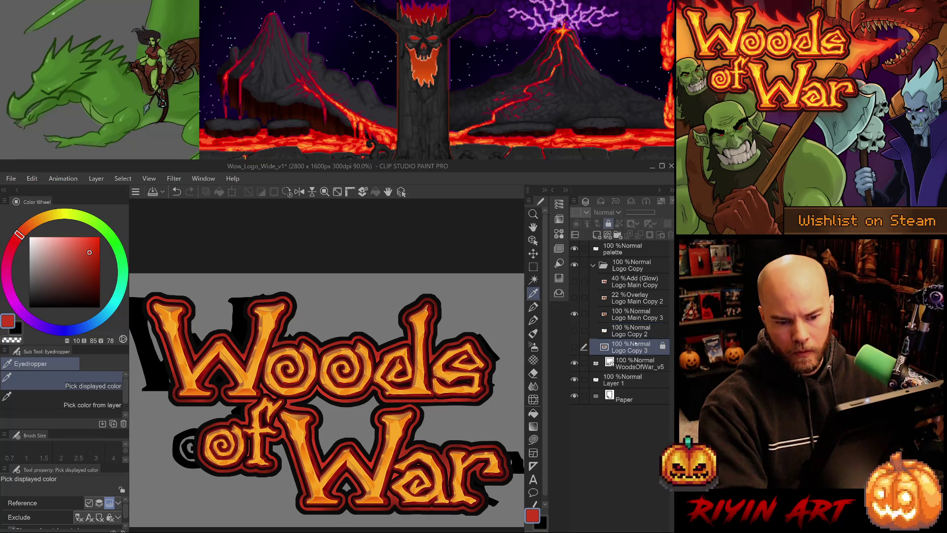
left_click(632, 334, "ctrl")
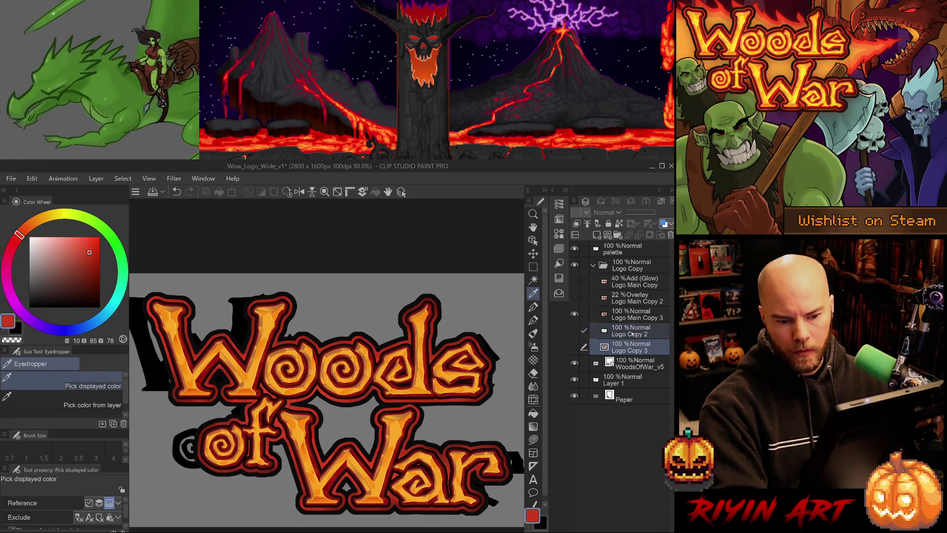
key("Delete")
left_click(615, 296)
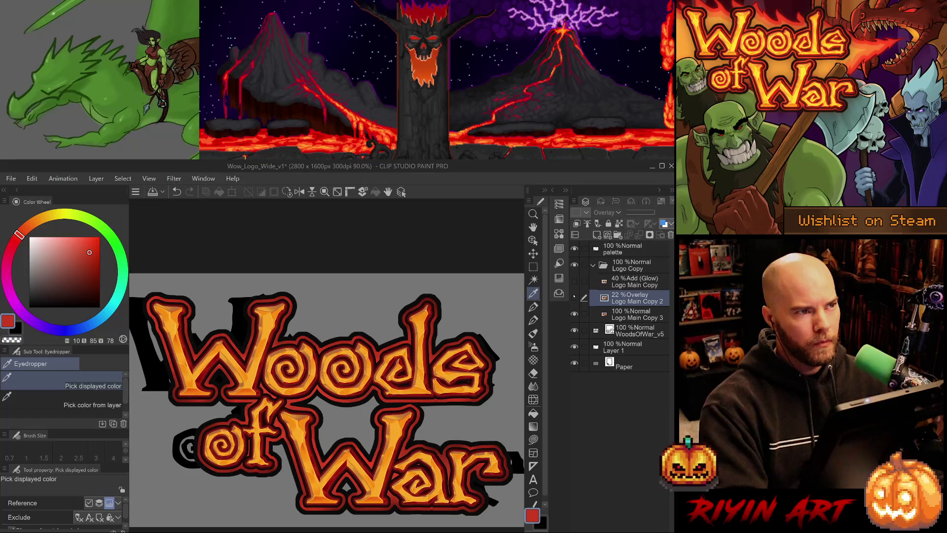
left_click(574, 297)
left_click(575, 280)
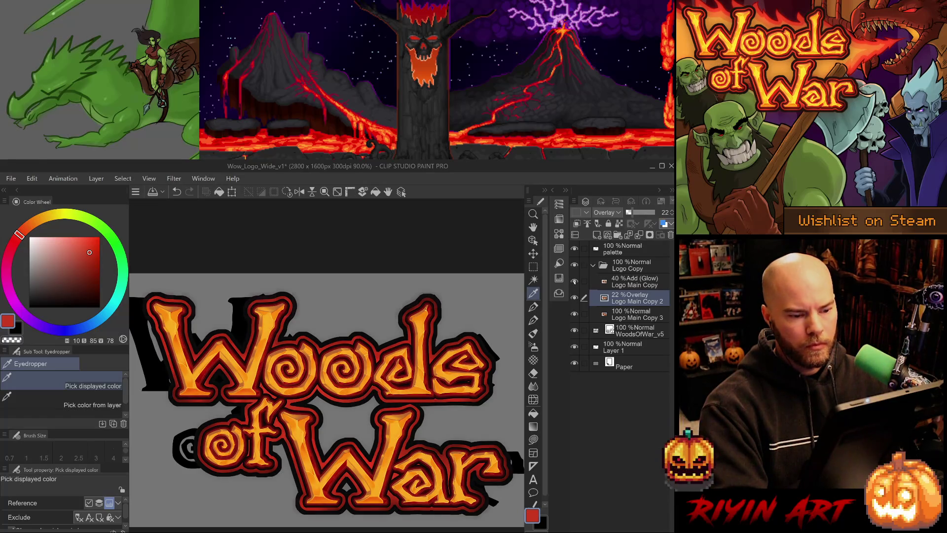
left_click(575, 281)
left_click(575, 280)
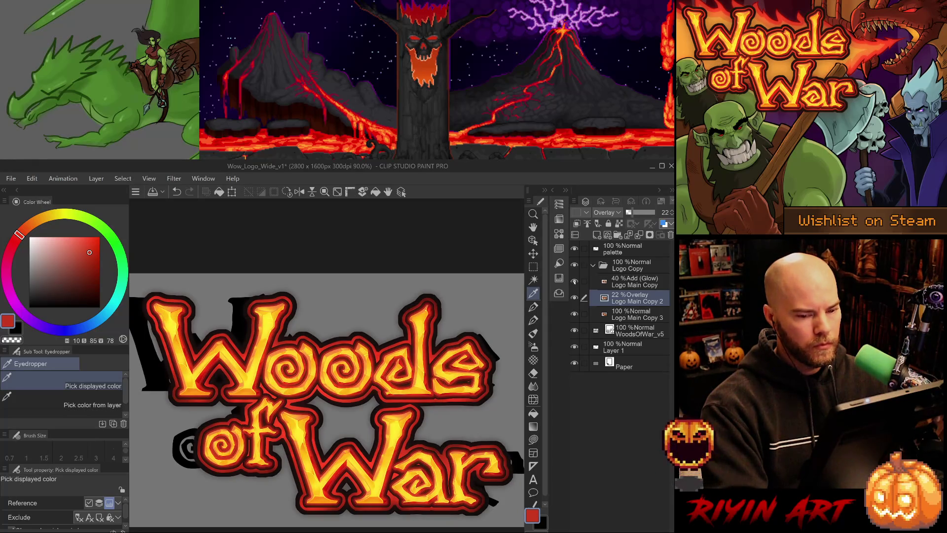
left_click(625, 269)
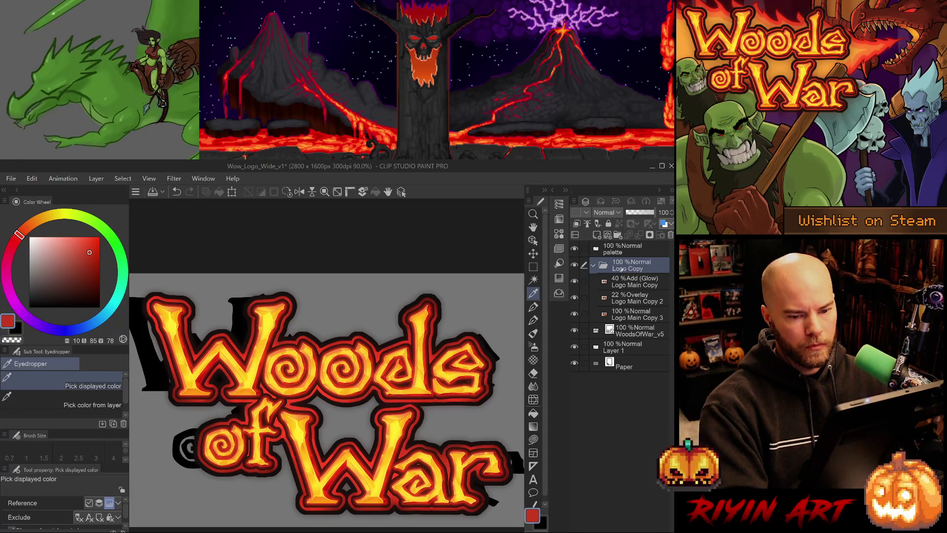
Rename the folder to Logo, duplicate it, and collapse and hide the original
key("Return")
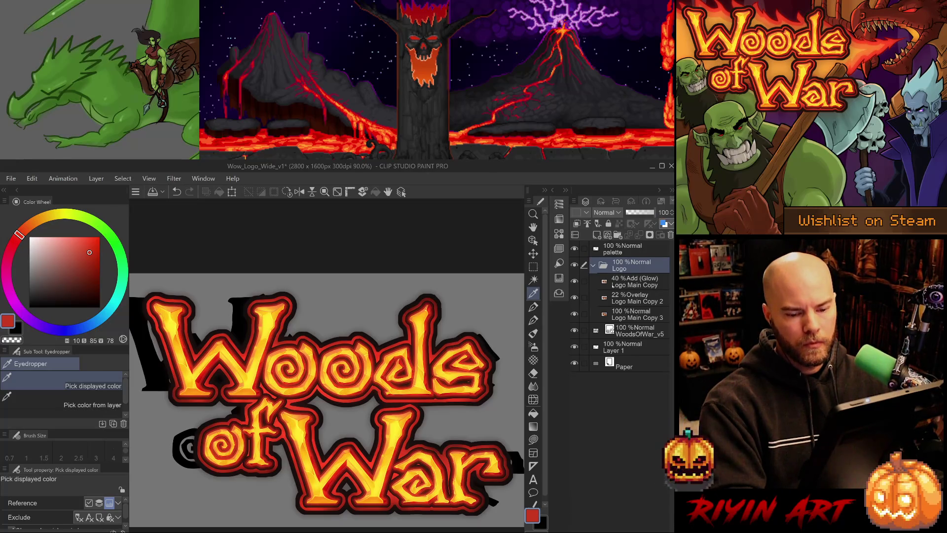
key("ctrl+j")
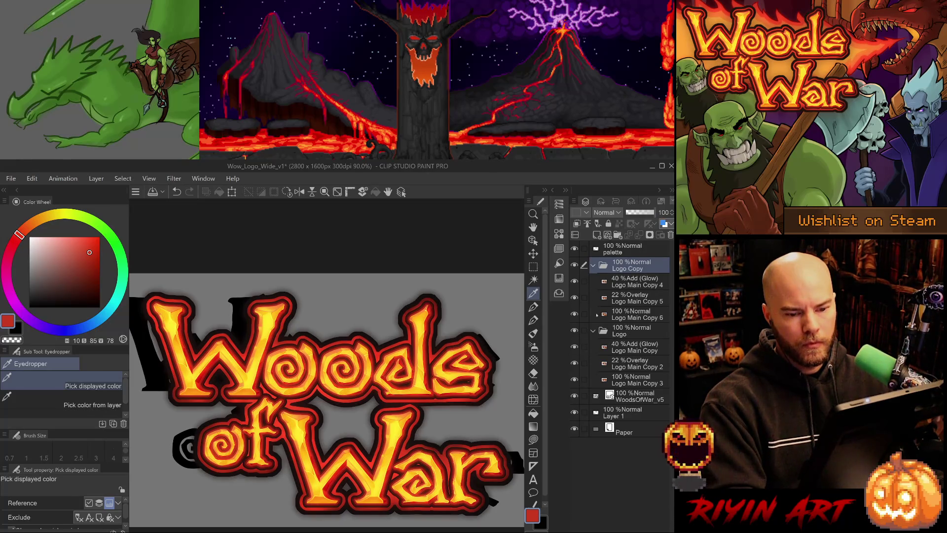
left_click(594, 330)
left_click(574, 330)
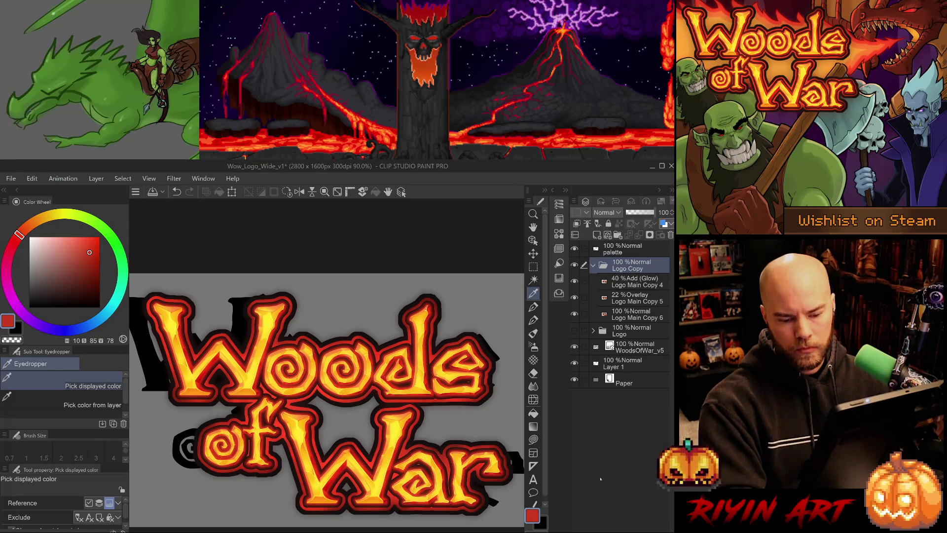
Merge the three copied layers into Logo Main Copy 4, move it out, and delete the empty folder
left_click_drag(615, 278, 625, 311)
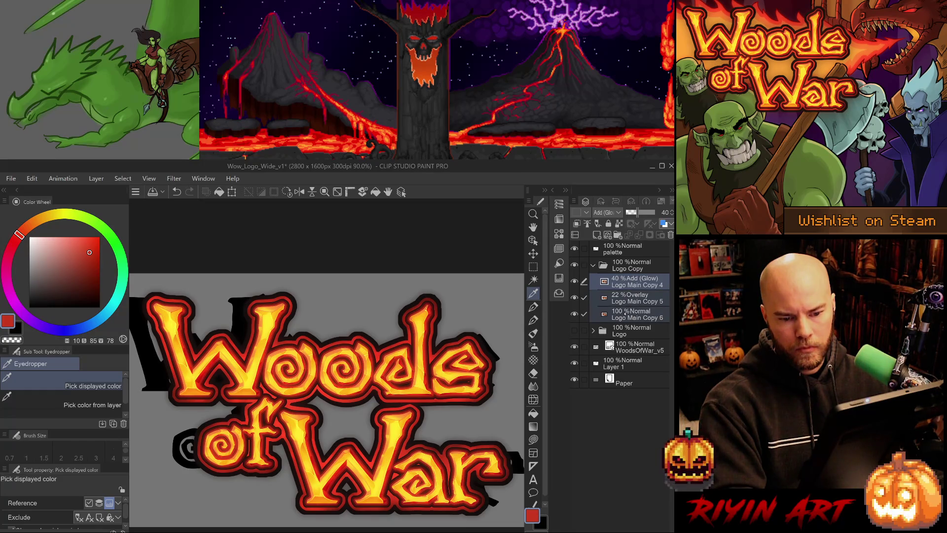
key("shift+alt+e")
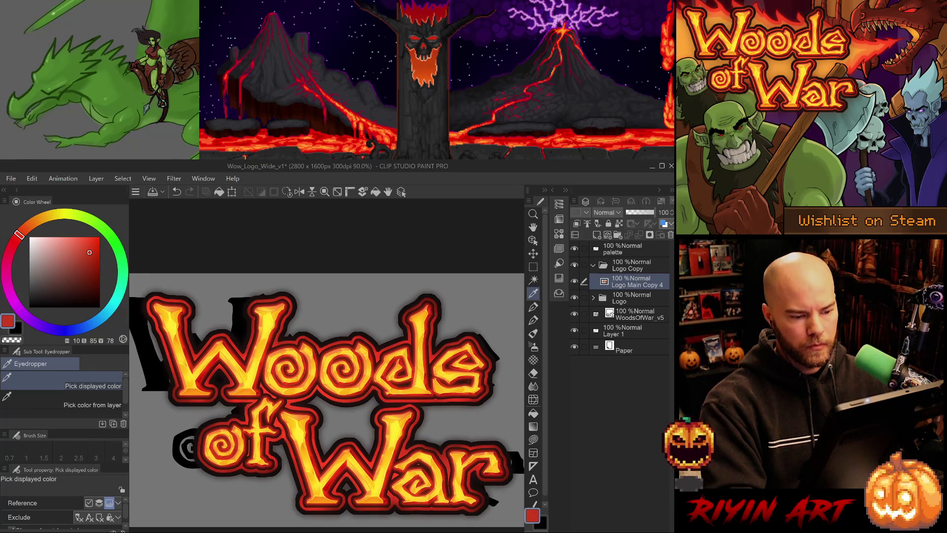
left_click(574, 297)
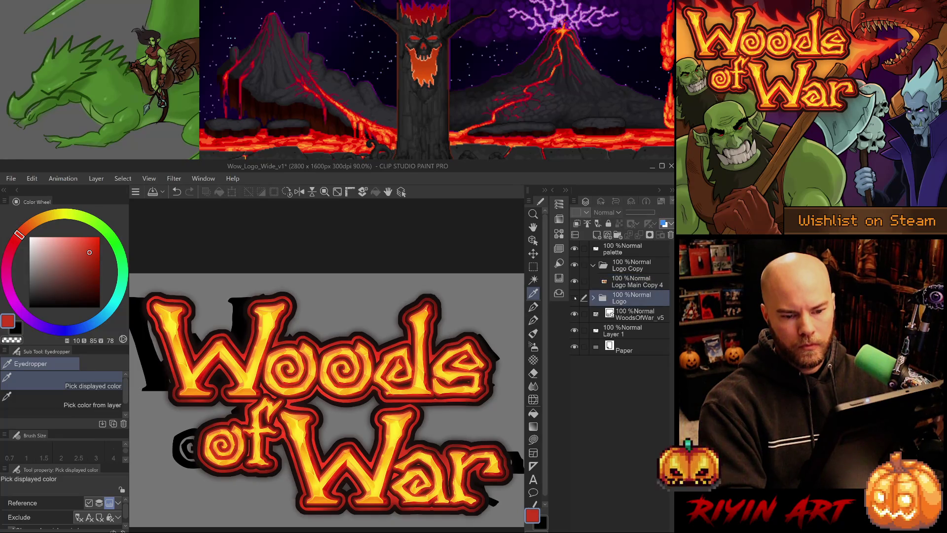
left_click_drag(625, 281, 626, 261)
left_click(627, 285)
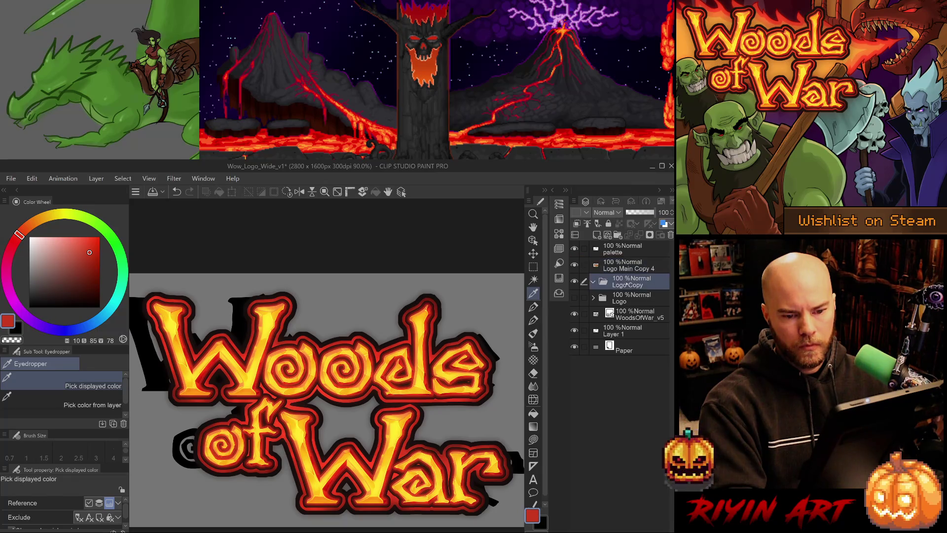
key("Delete")
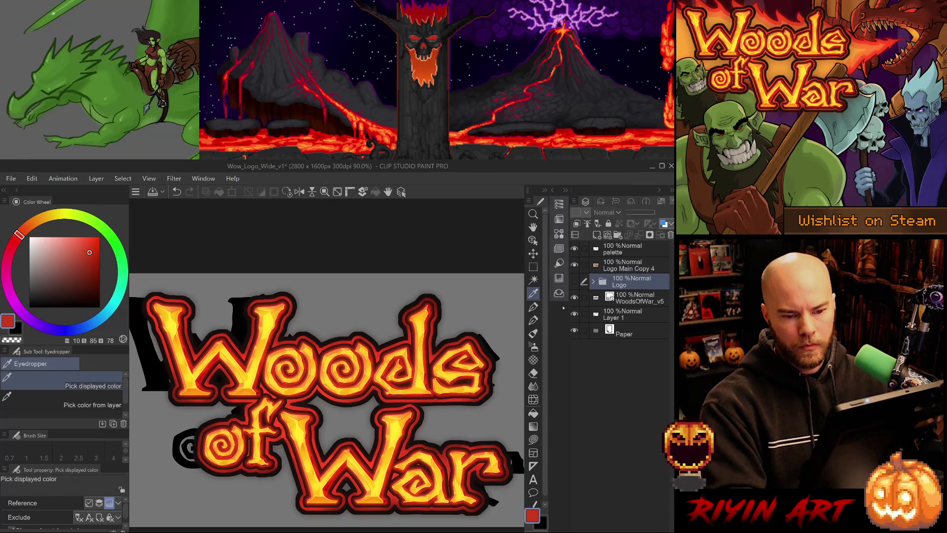
left_click(626, 270)
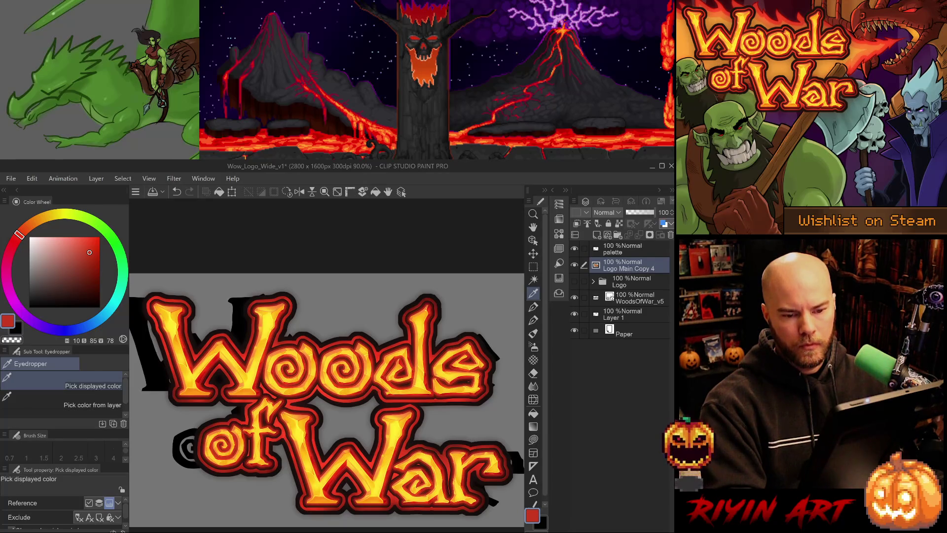
Rename the merged logo layer to 'Logo Main' and duplicate it above itself
key("BackSpace")
key("BackSpace")
key("BackSpace")
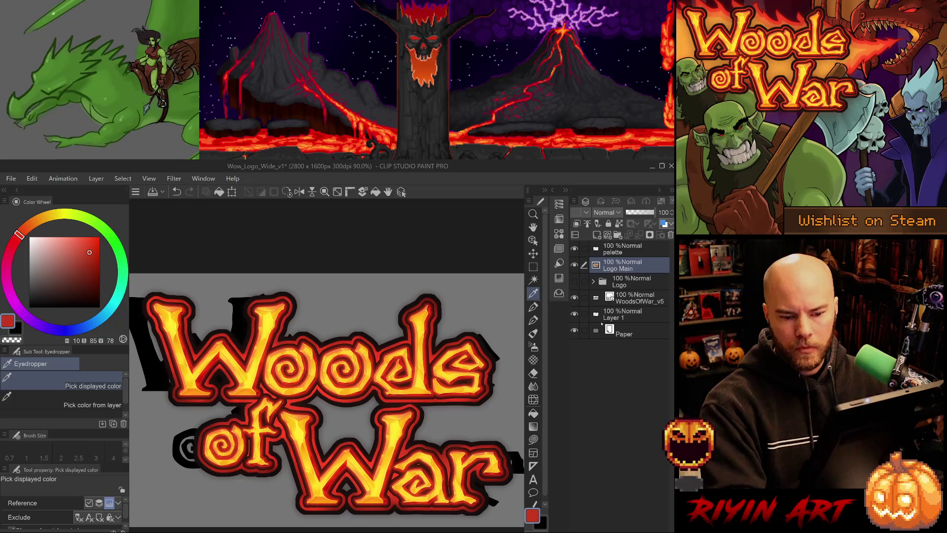
key("ctrl+j")
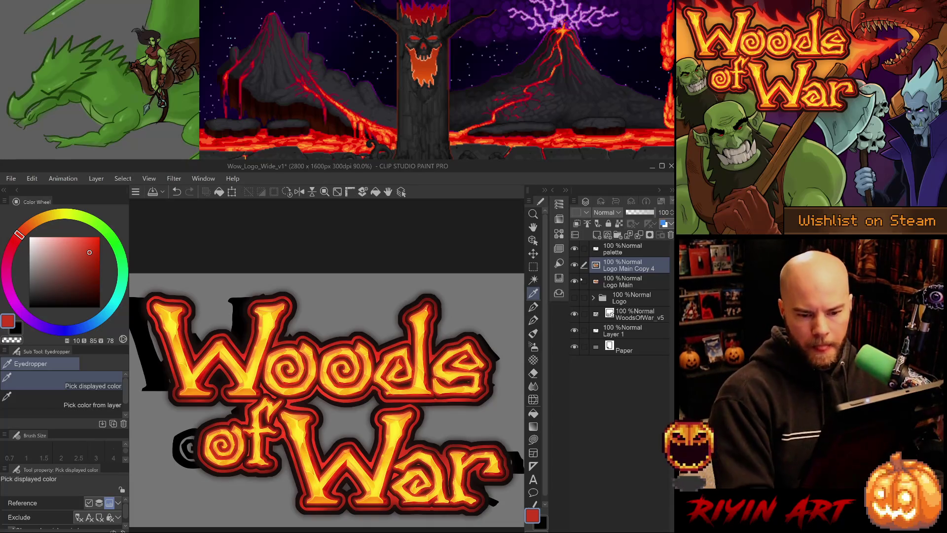
key("ctrl+s")
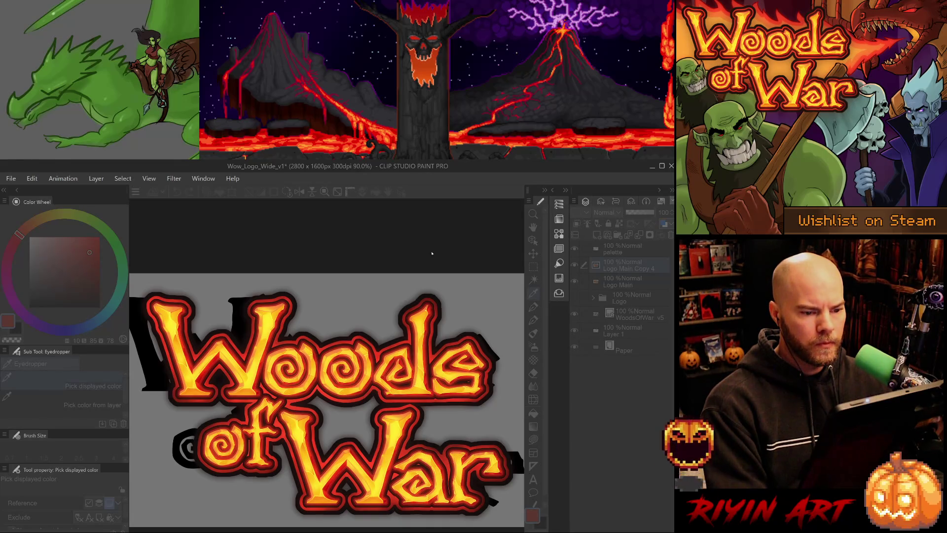
Discard the hue and saturation trials so the logo keeps its original colours
key("ctrl+z")
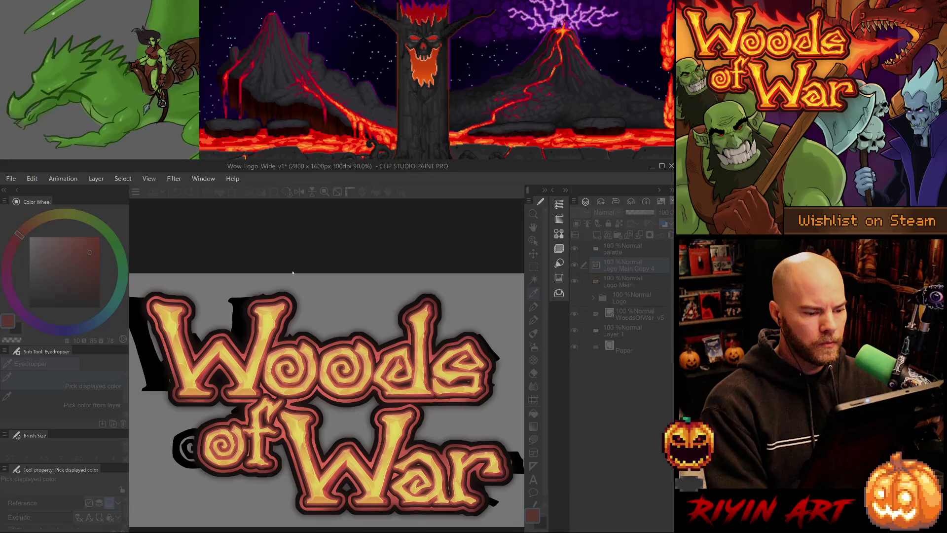
key("ctrl+z")
key("ctrl+z")
key("ctrl+z")
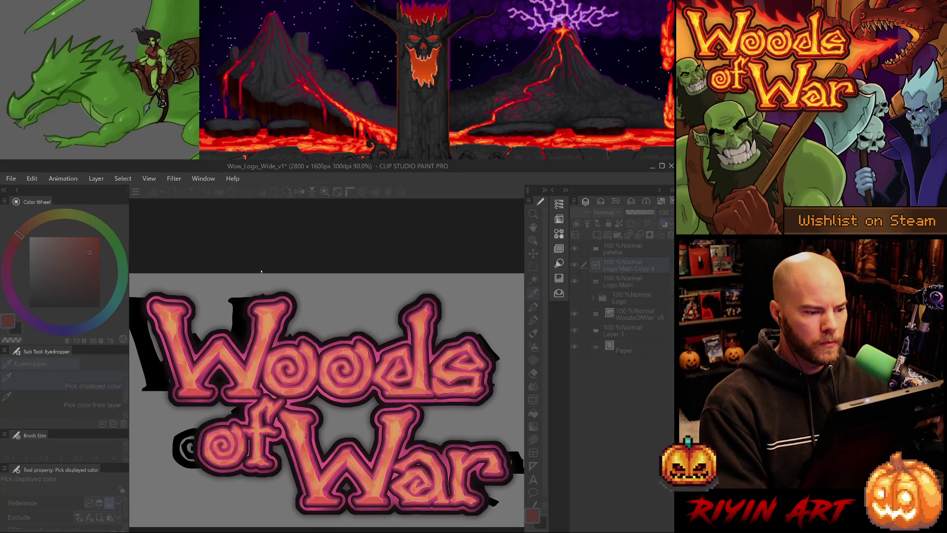
key("ctrl+z")
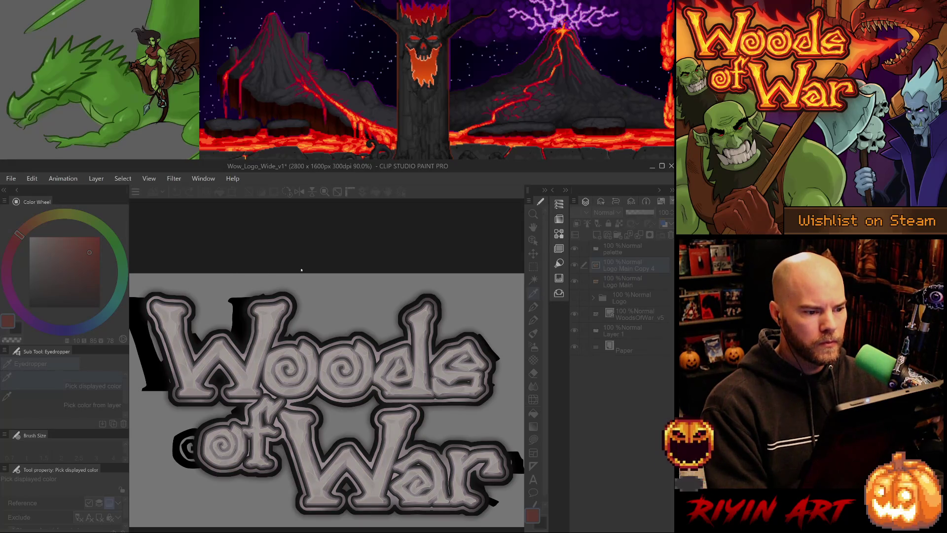
key("ctrl+y")
key("ctrl+y")
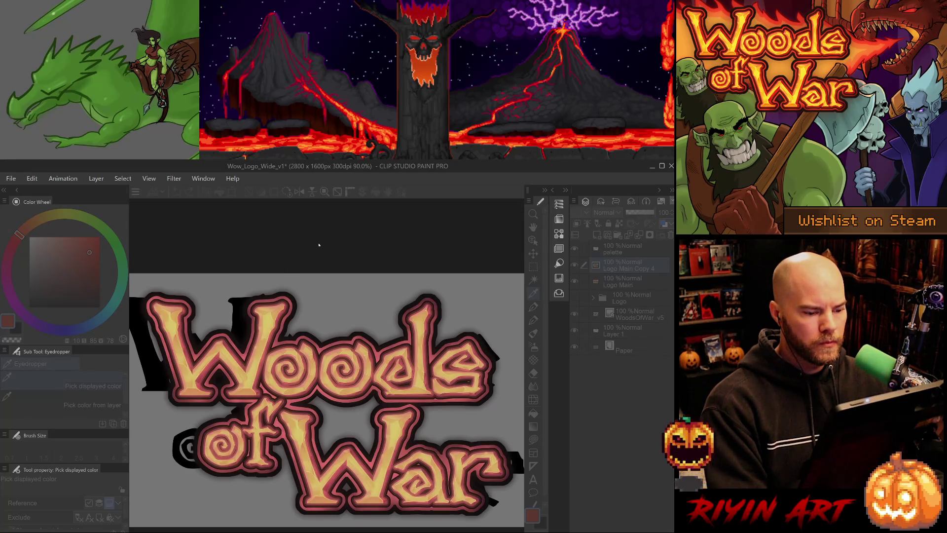
key("ctrl+y")
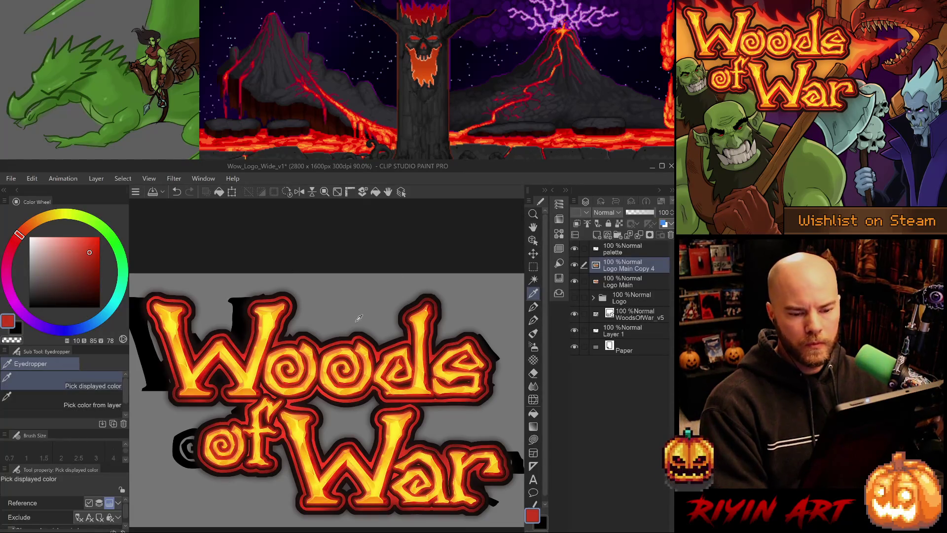
Select the logo's shape and add an empty Layer 2 above the logo layers
key("ctrl+shift+l")
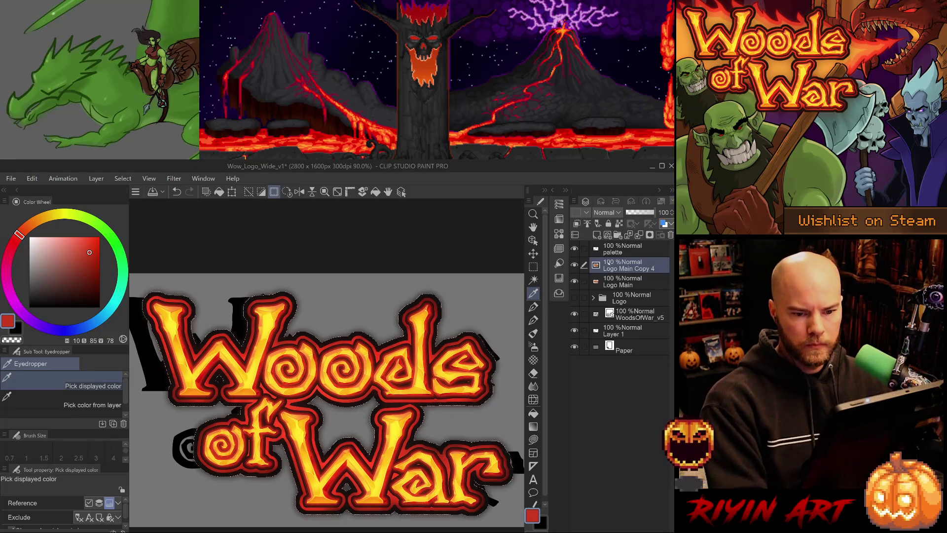
left_click(597, 234)
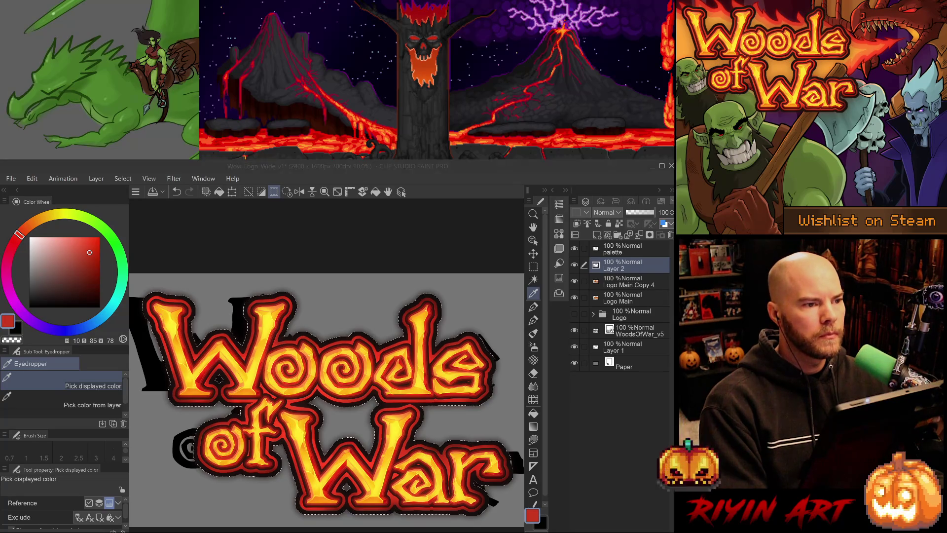
key("alt+Tab")
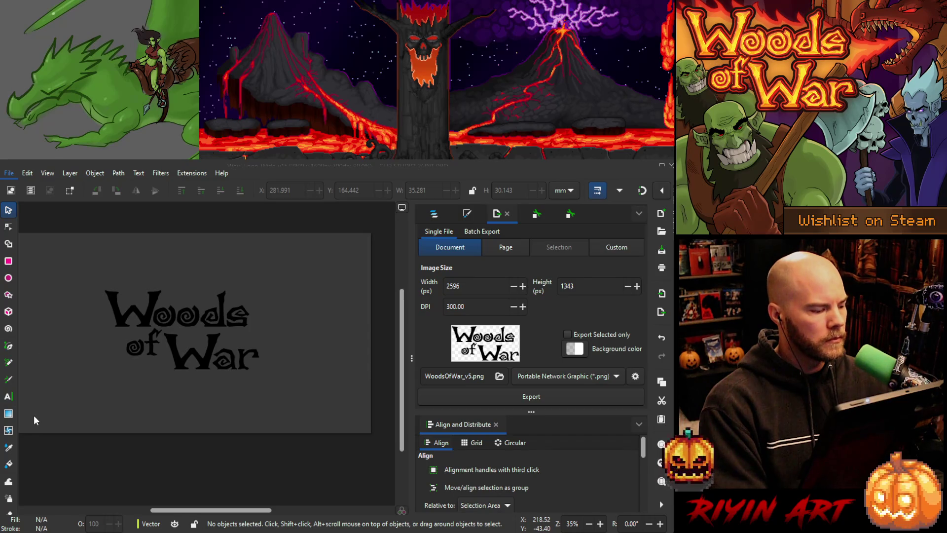
key("alt+Tab")
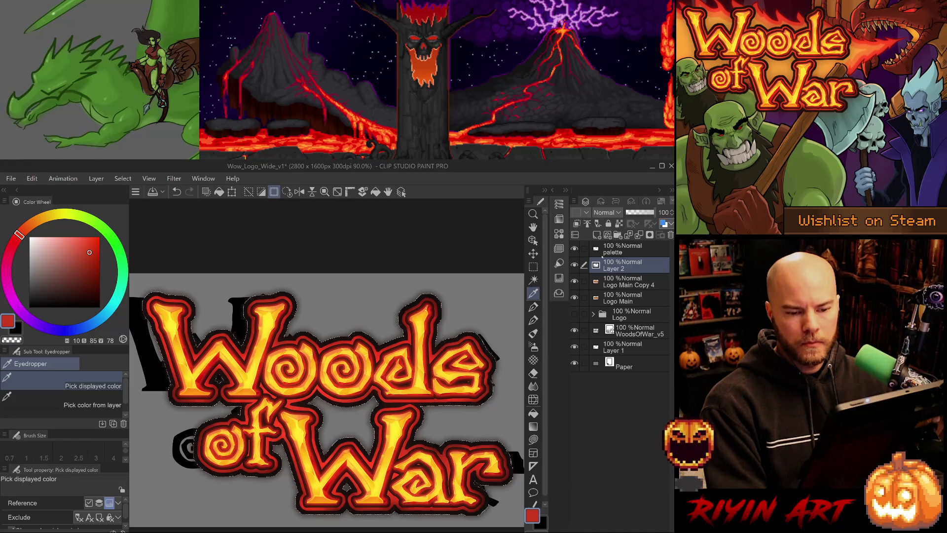
Fill Layer 2 with white in Color blend mode to show the logo in greyscale
left_click(30, 238)
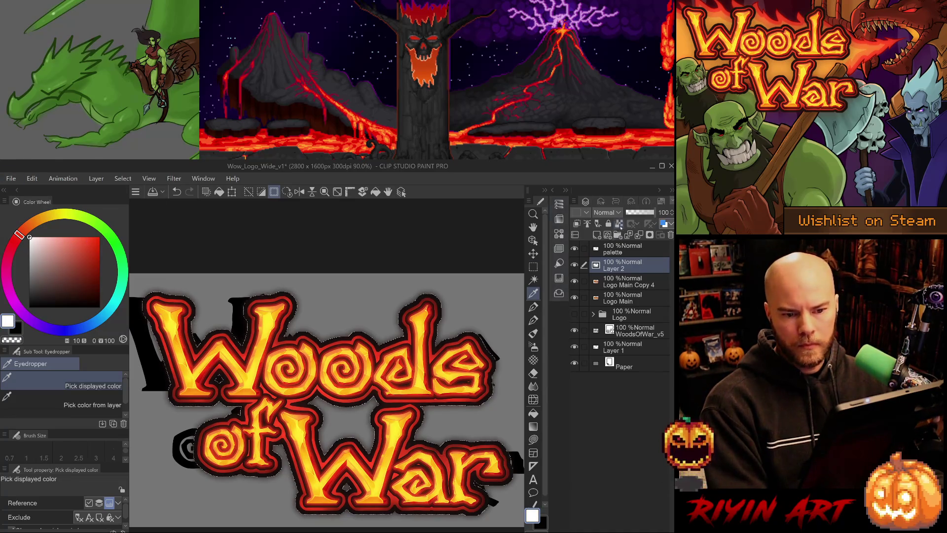
key("shift+alt+c")
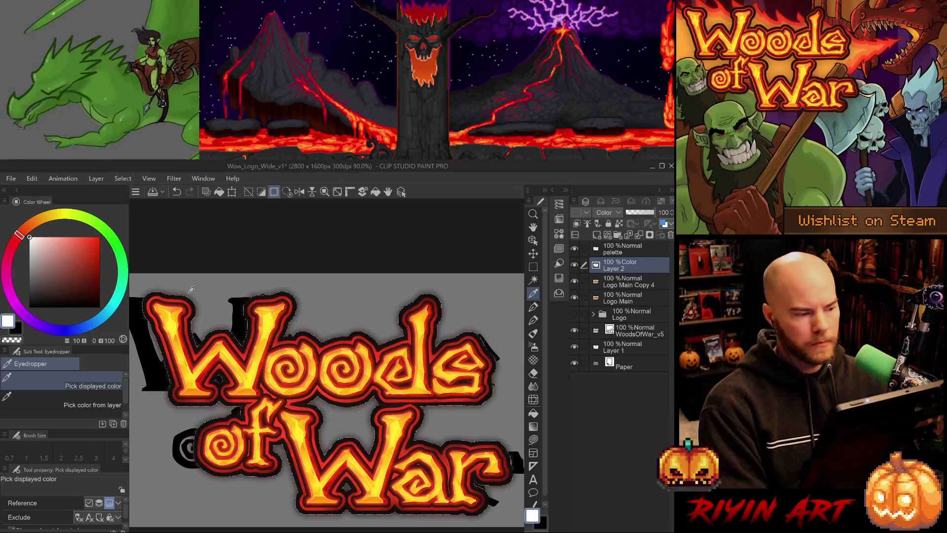
key("alt+BackSpace")
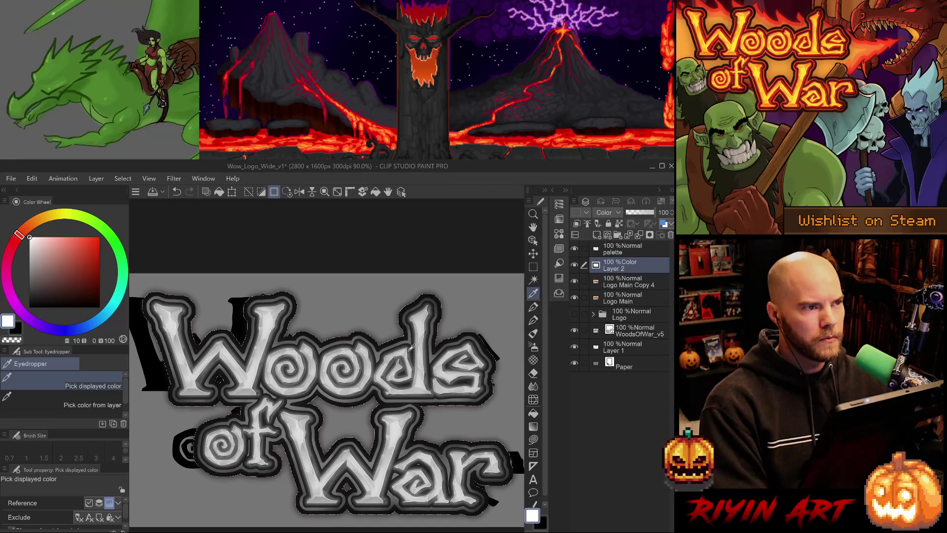
Sample several grey tones on the W, then hide Layer 2
left_click(270, 306)
left_click_drag(270, 305, 269, 308)
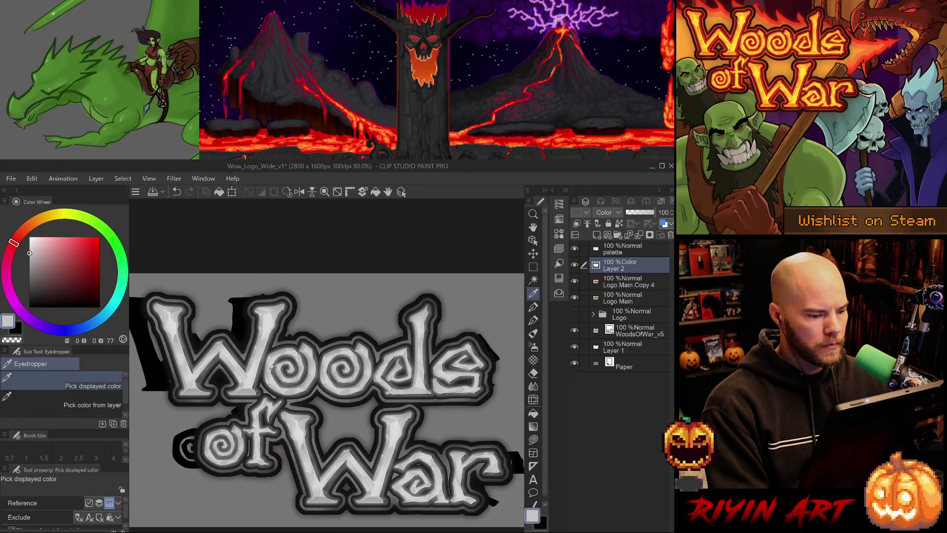
left_click(216, 357)
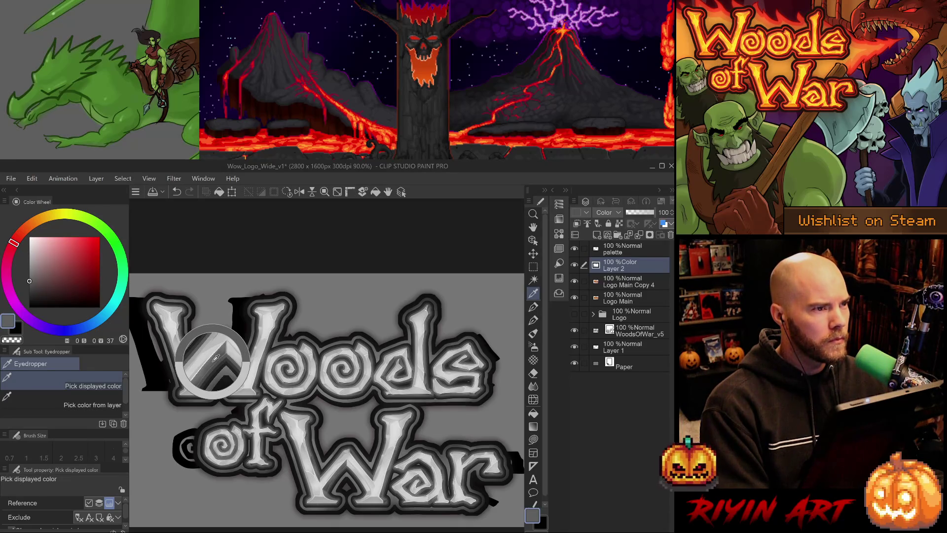
left_click_drag(216, 357, 226, 363)
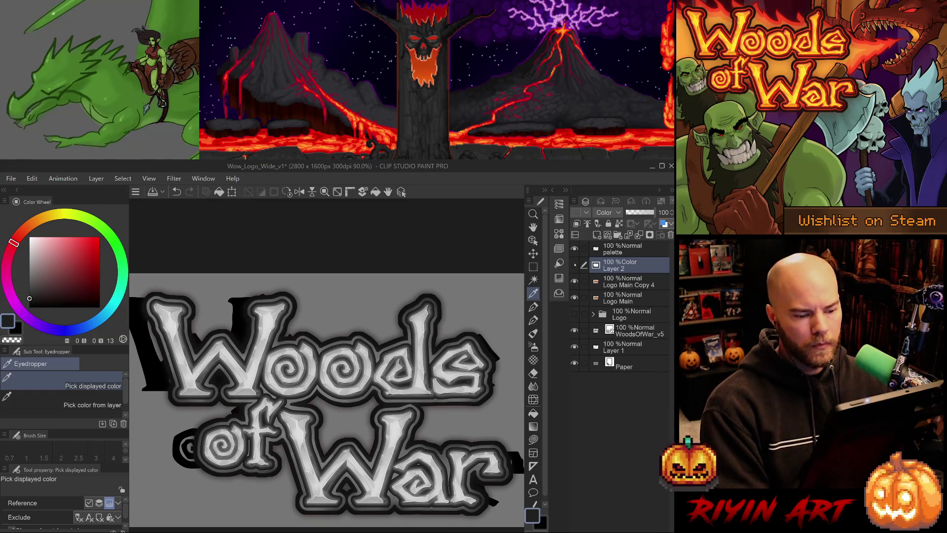
left_click(575, 265)
Stamp a pale yellow swatch left of the palette row with a size-80 pen
left_click(622, 249)
key("b")
left_click(252, 287, "alt")
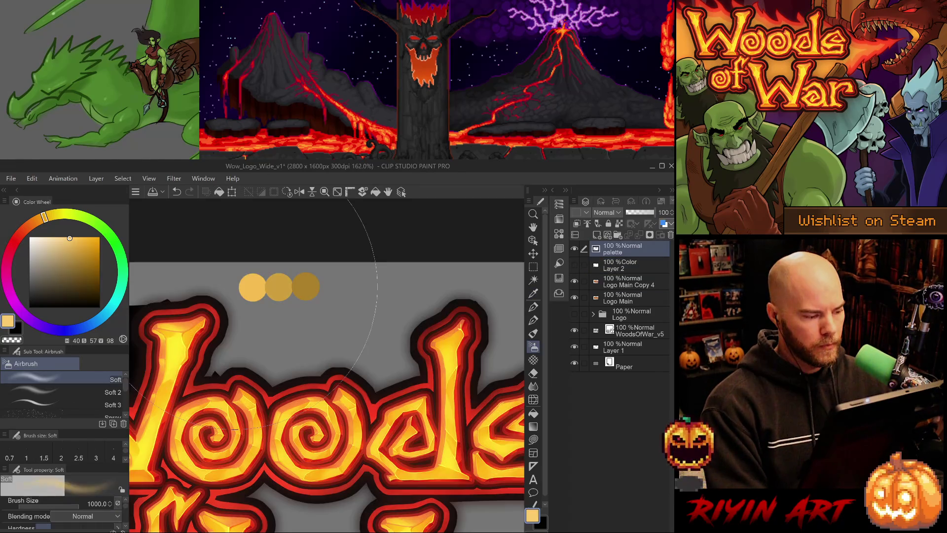
key("p")
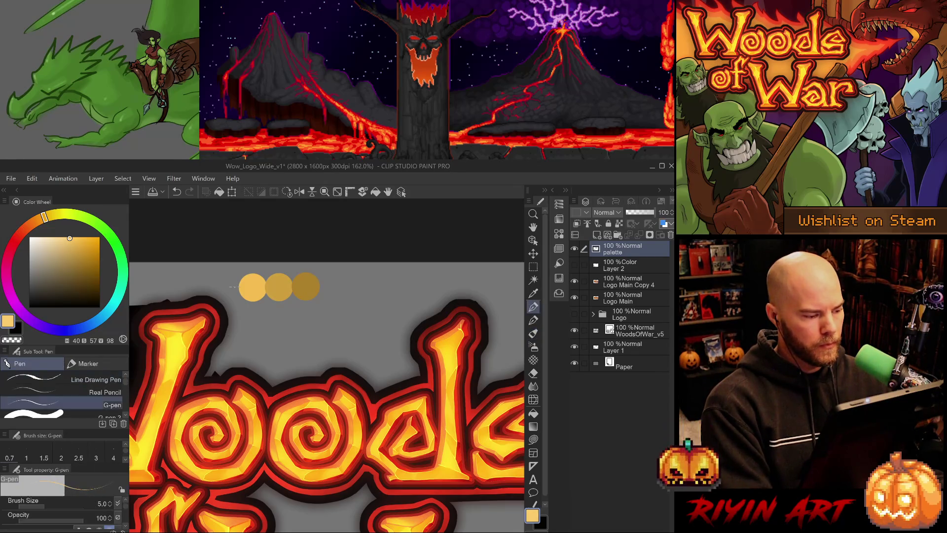
key("p")
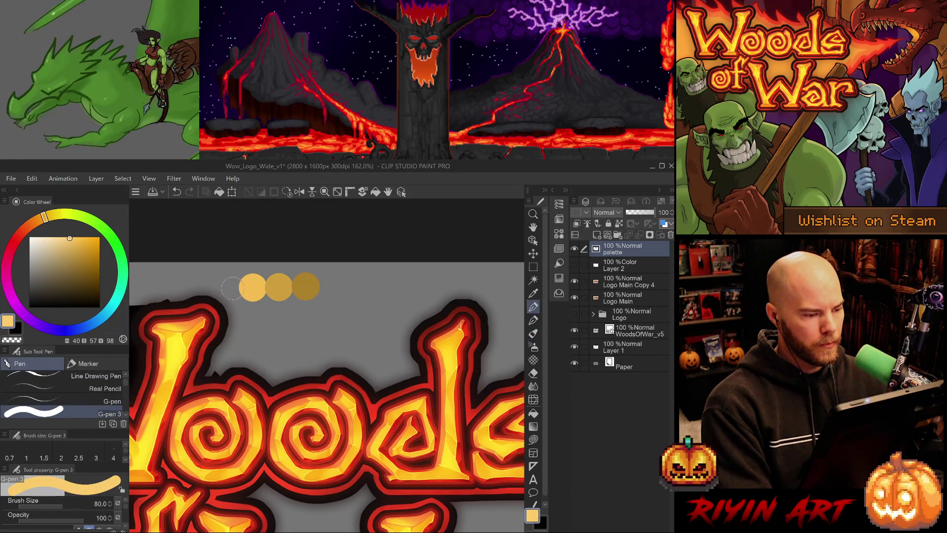
left_click(228, 286)
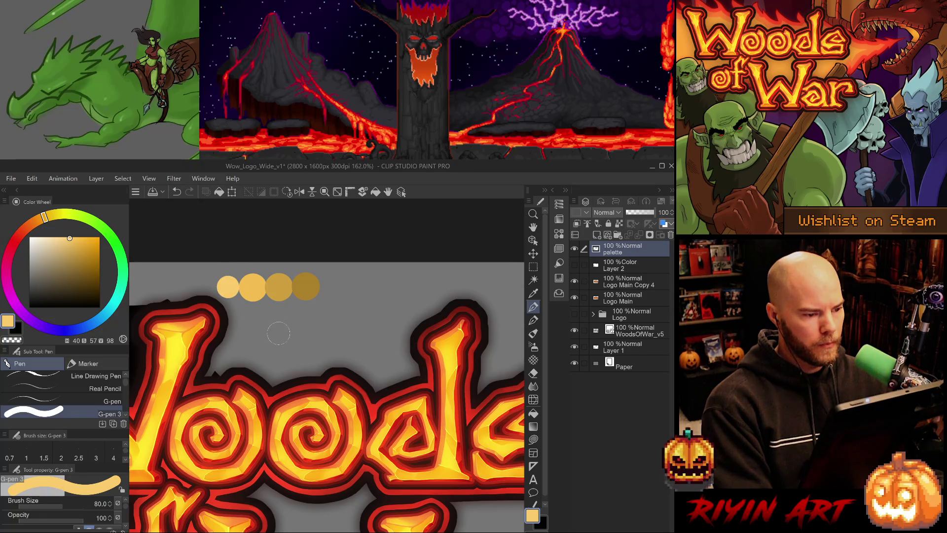
key("ctrl+z")
key("bracketright")
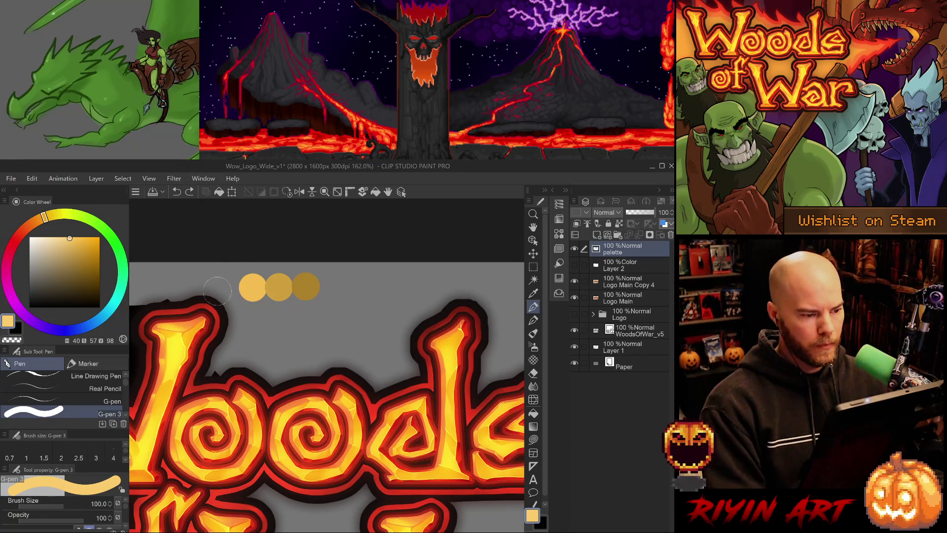
left_click(225, 288)
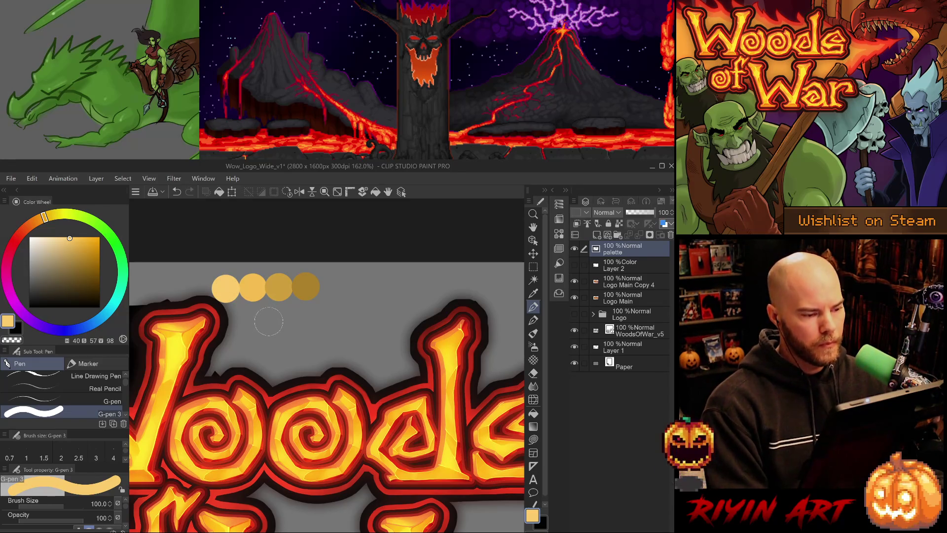
Sample an orange from the logo lettering and return to the pen
key("i")
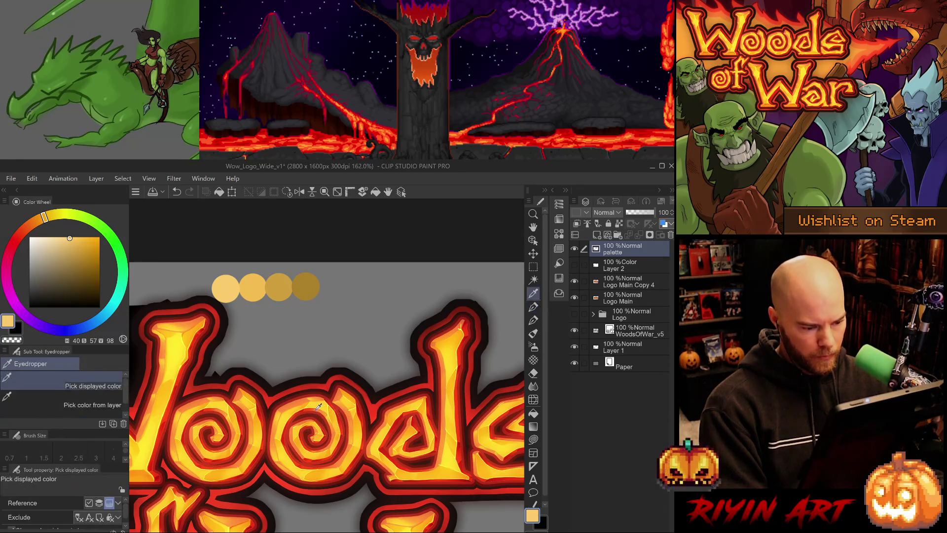
left_click(304, 397)
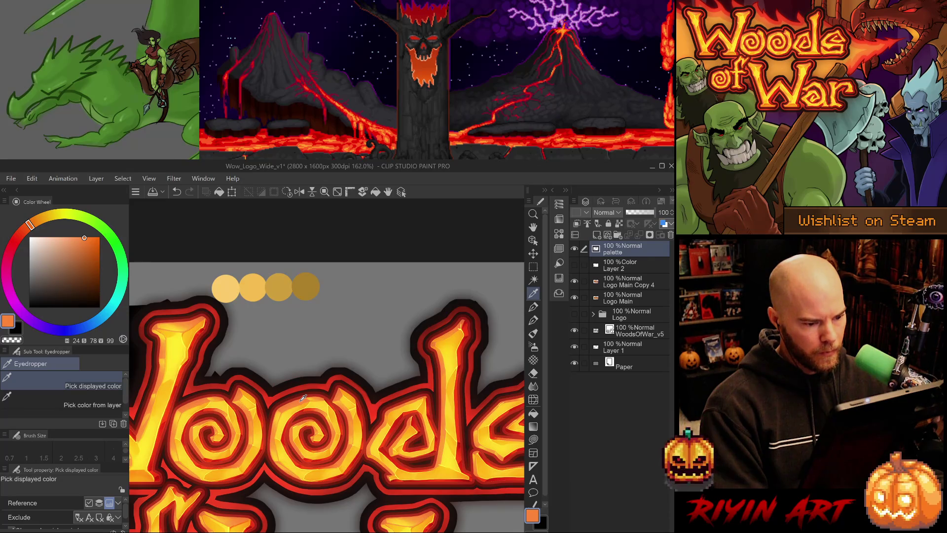
key("b")
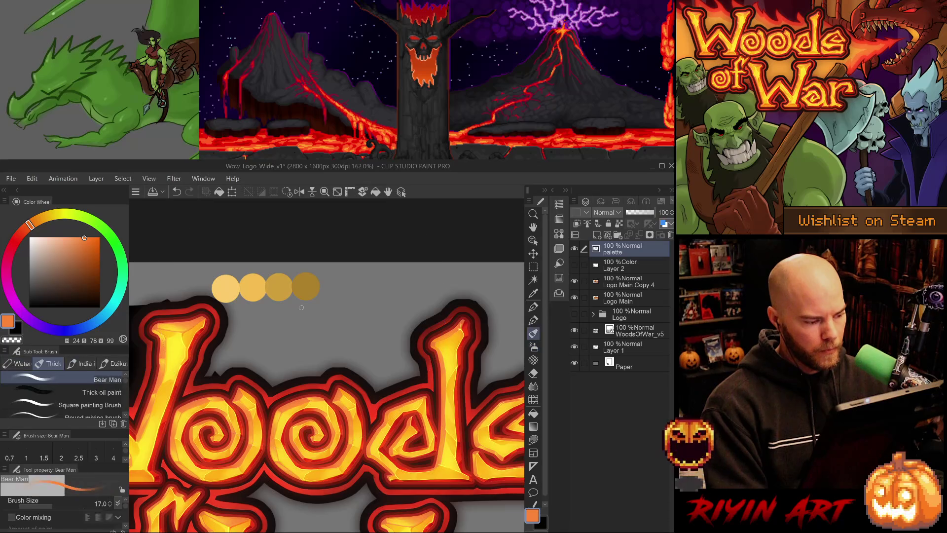
key("p")
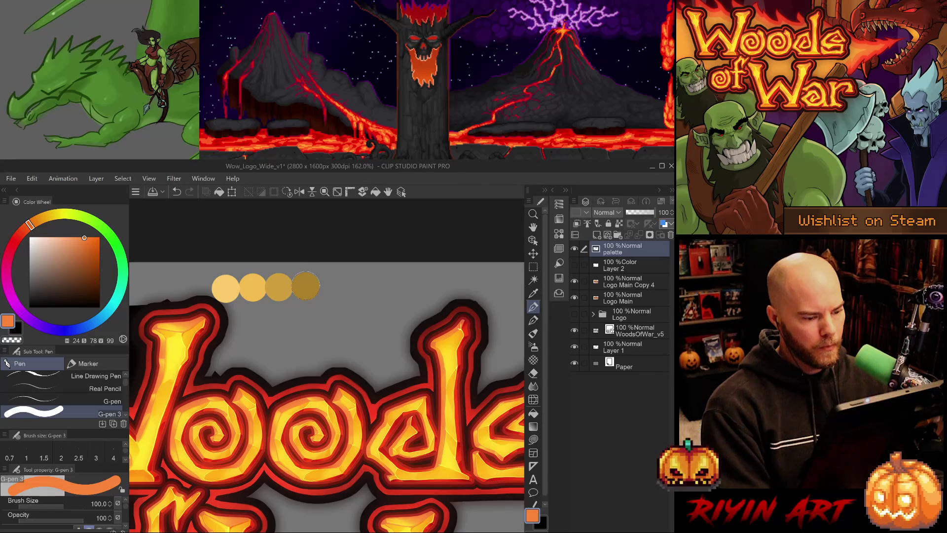
Stamp a light orange swatch below the yellow row after a few test dots
left_click(279, 316)
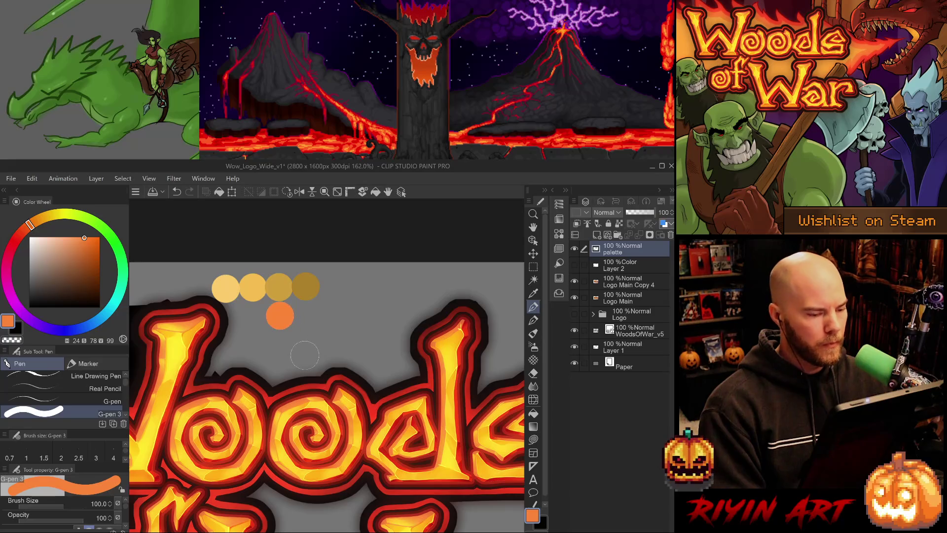
left_click_drag(85, 237, 75, 238)
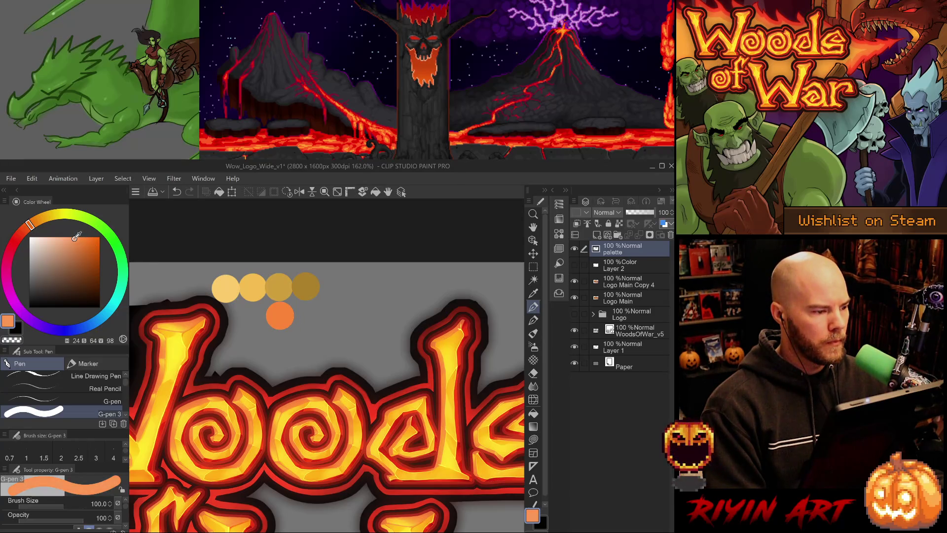
key("ctrl+z")
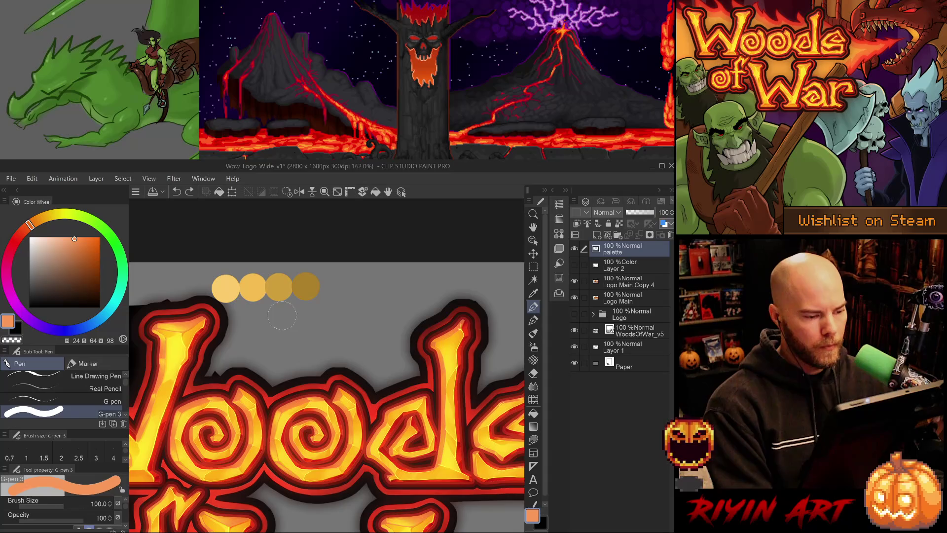
left_click(280, 315)
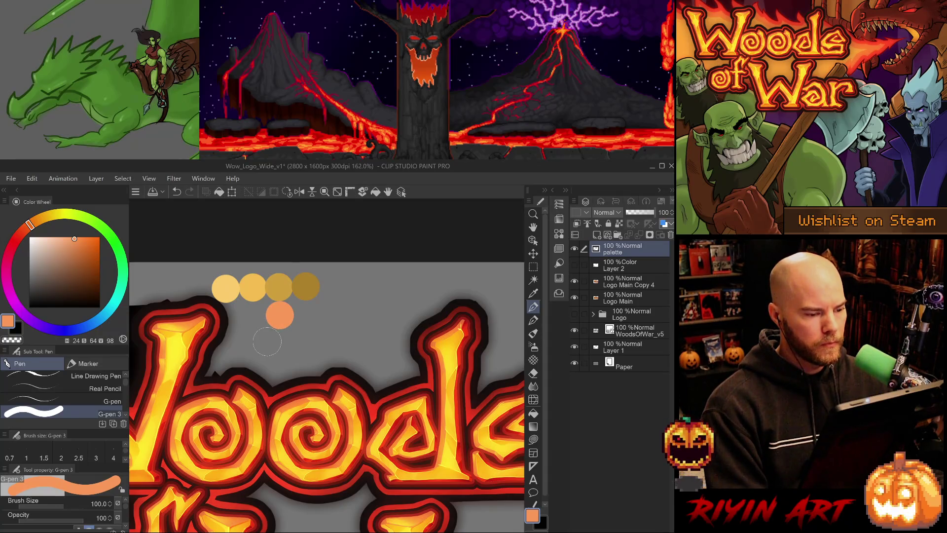
key("ctrl+z")
left_click(253, 316)
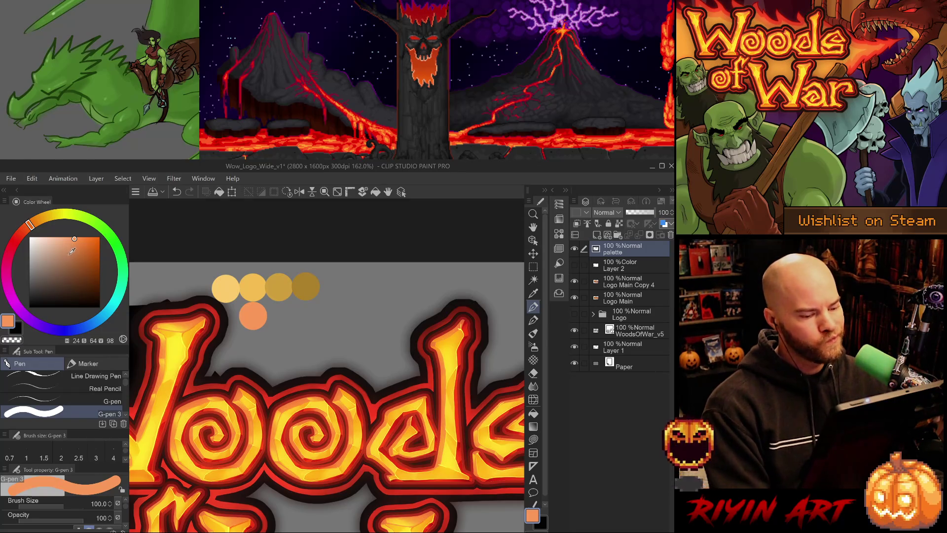
Sample a stronger orange from the logo and stamp a second orange swatch beside the first
key("i")
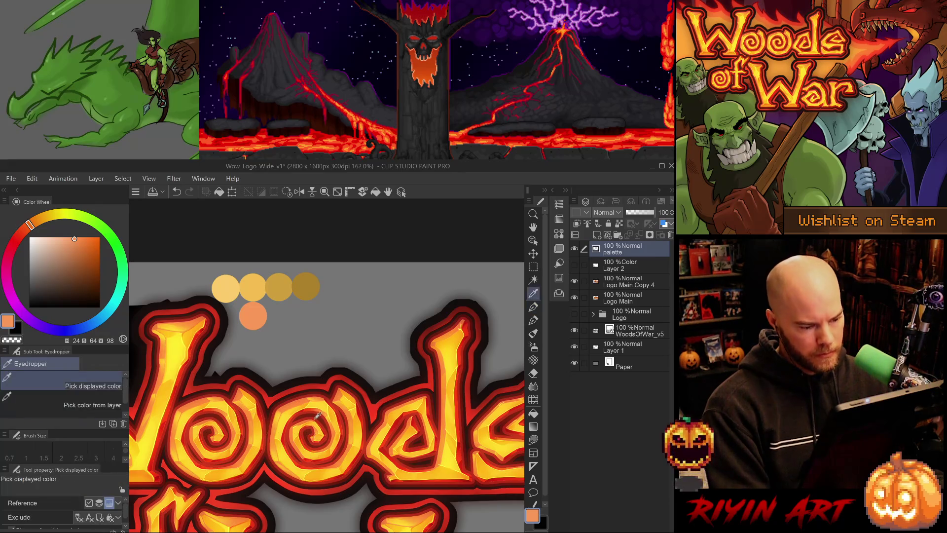
left_click(294, 395)
key("b")
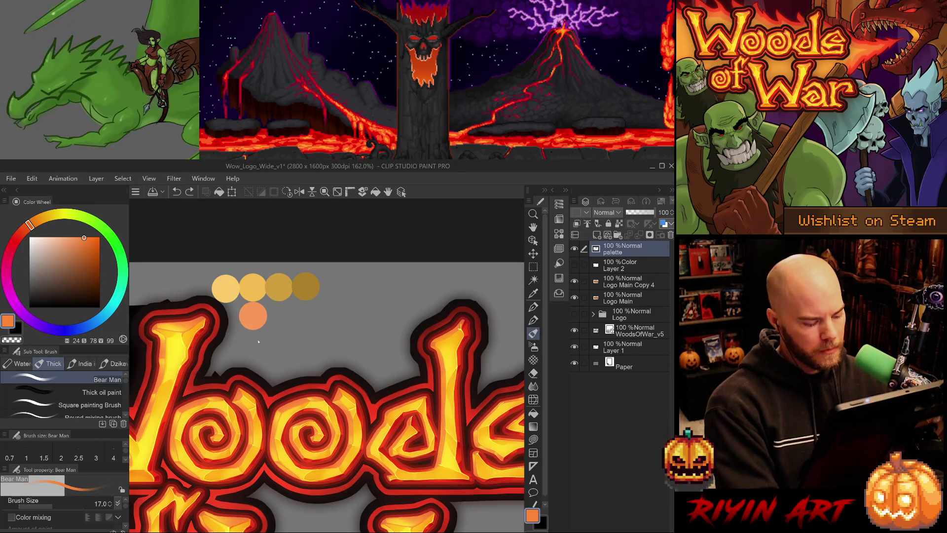
key("p")
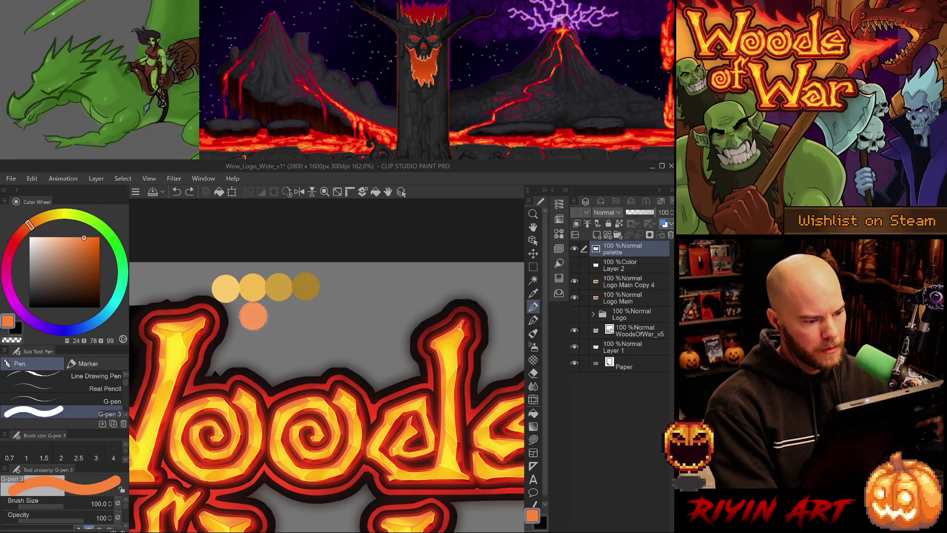
left_click(255, 315)
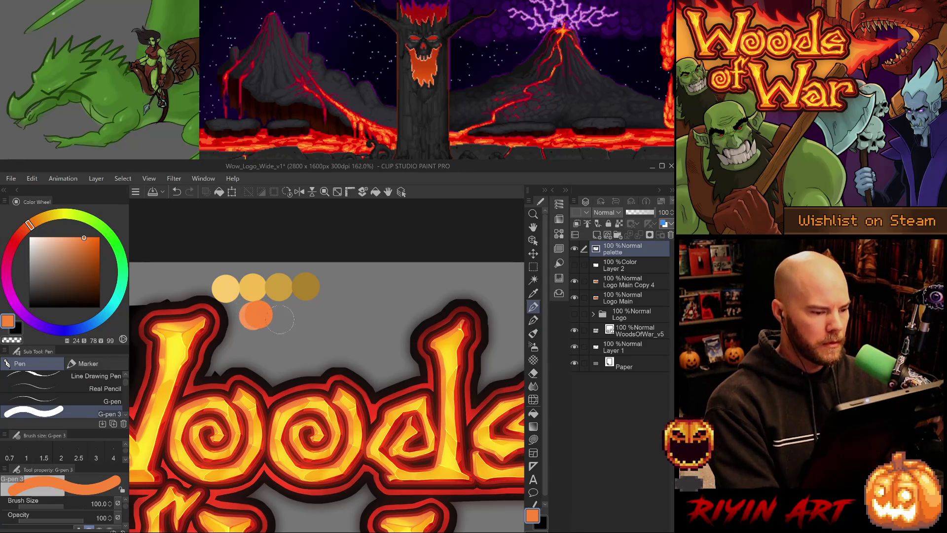
key("ctrl+z")
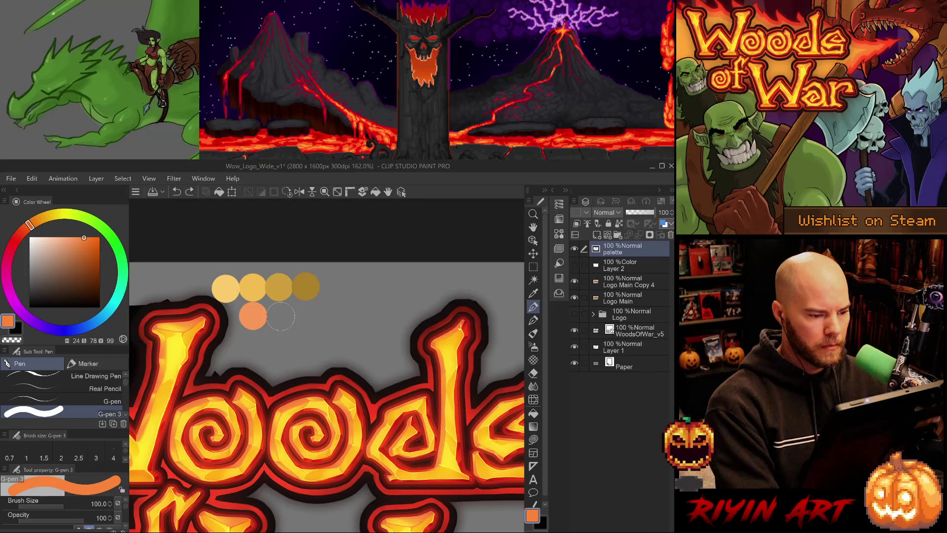
left_click(282, 316)
left_click(85, 240)
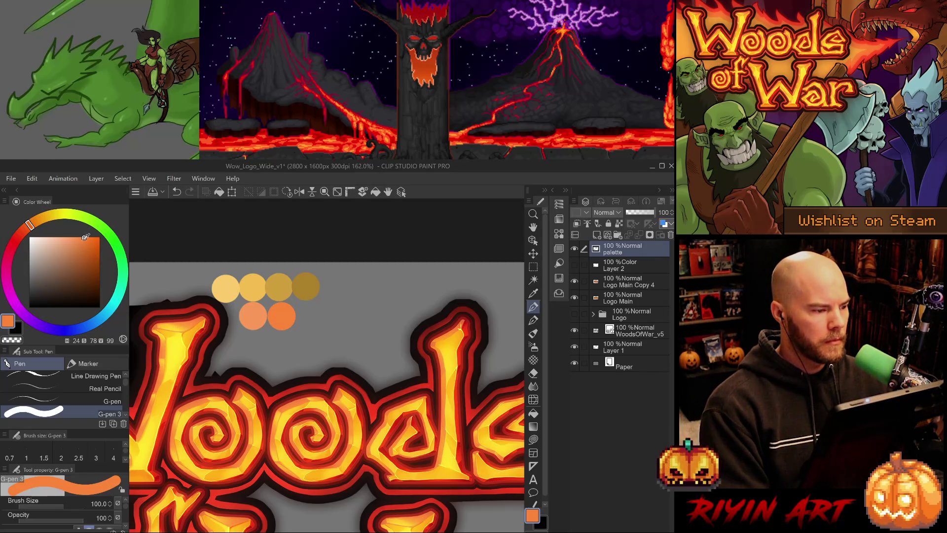
key("ctrl+z")
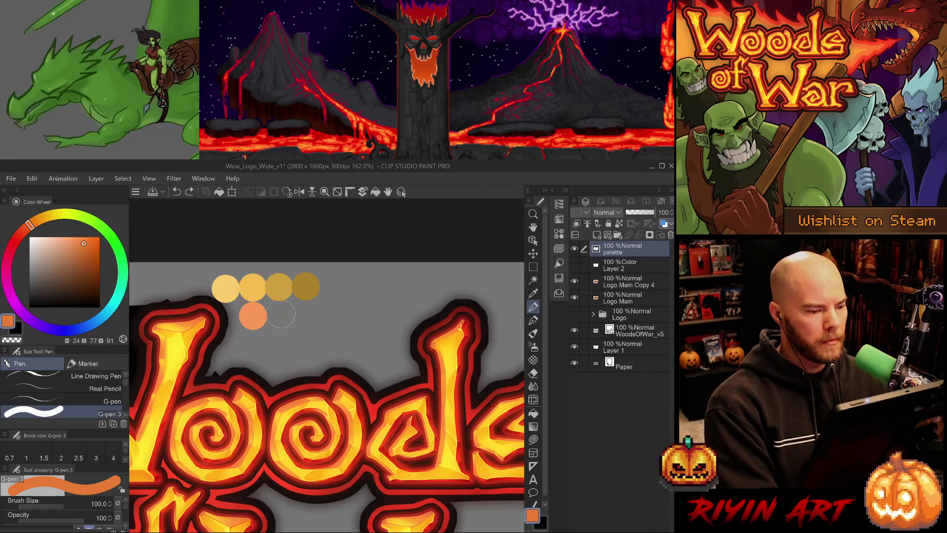
left_click(281, 315)
left_click(89, 249)
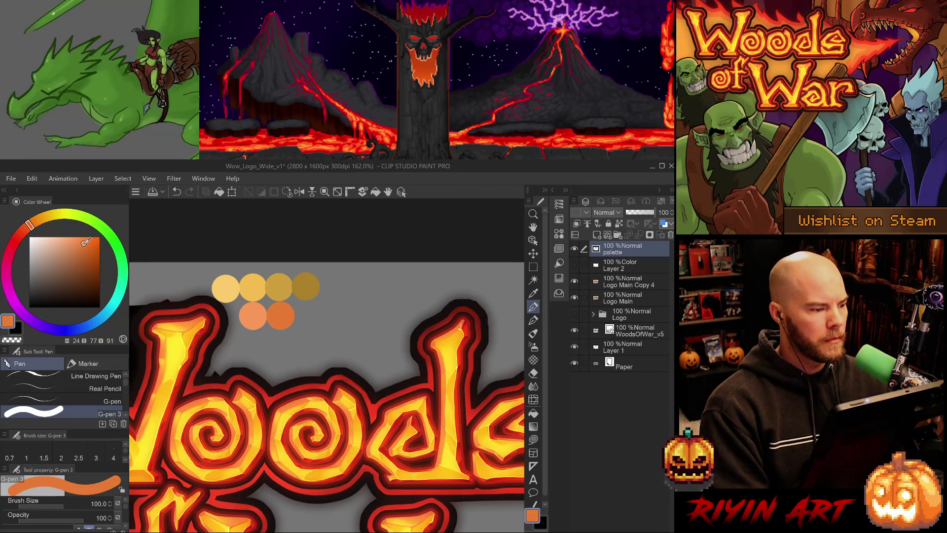
Stamp a third, darker orange swatch at the end of the second row
left_click_drag(89, 249, 87, 252)
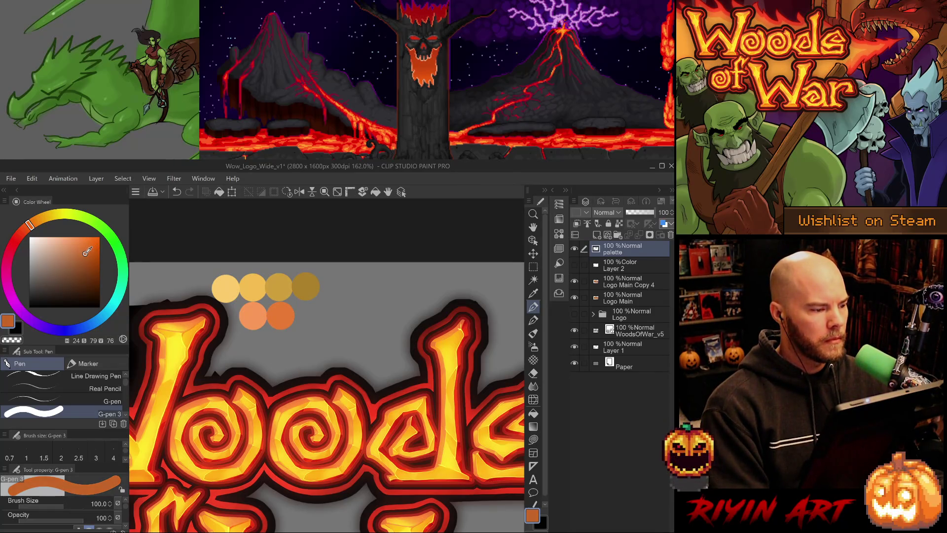
left_click(308, 316)
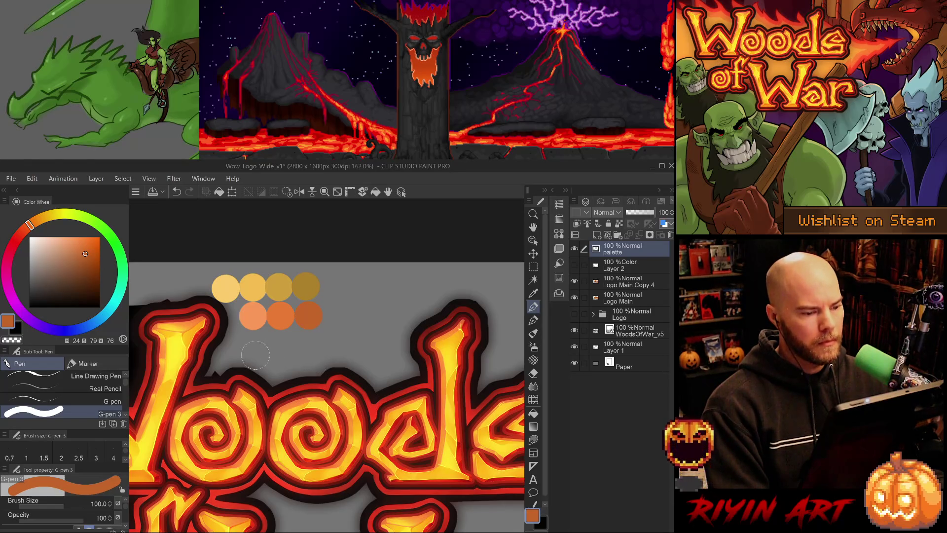
left_click(85, 252)
left_click(84, 254)
key("ctrl+z")
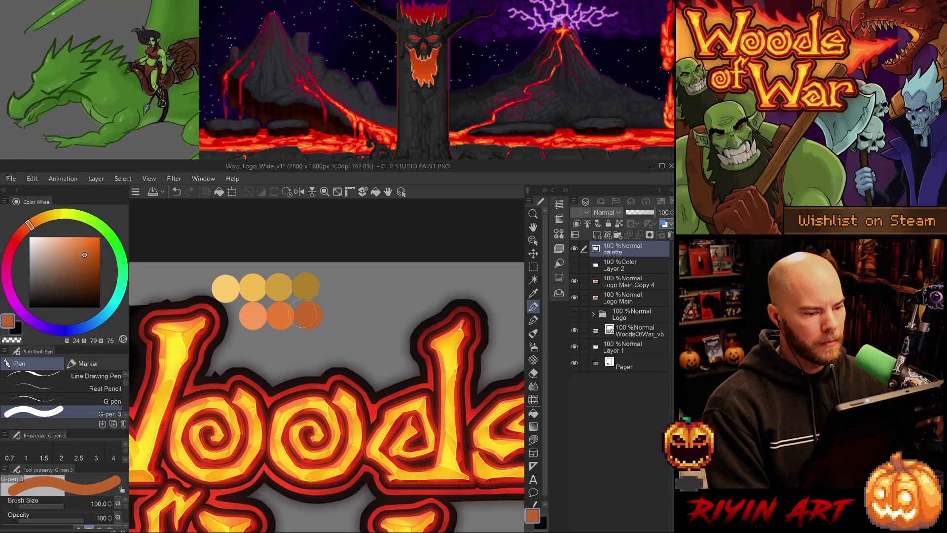
left_click(308, 314)
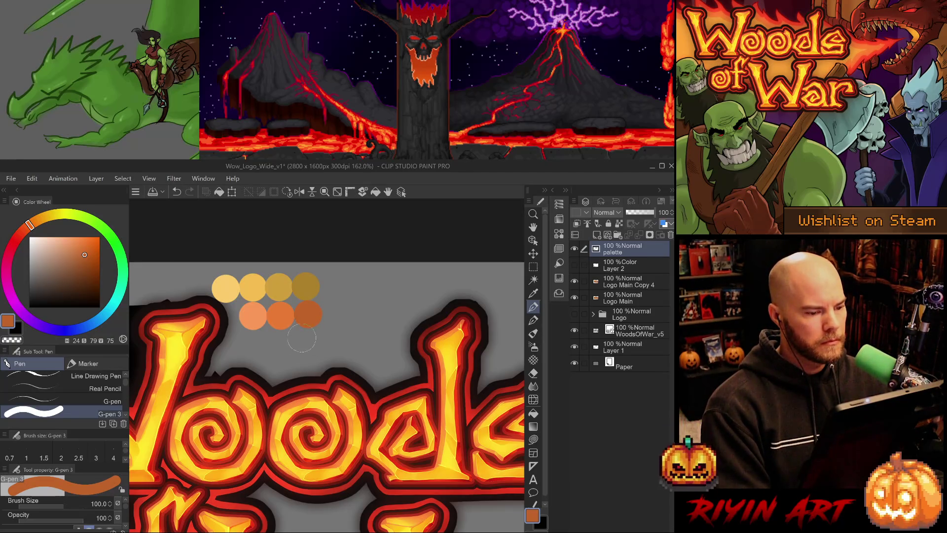
left_click(80, 256)
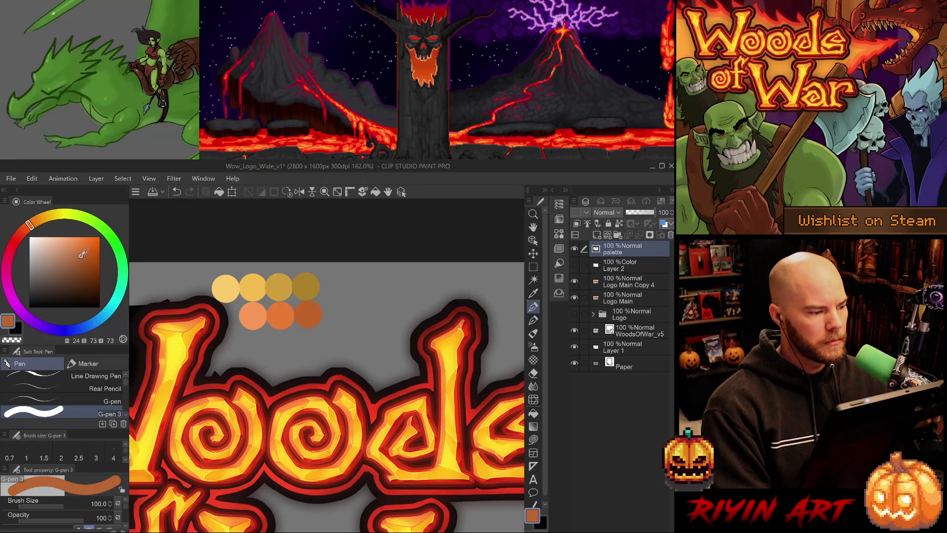
key("ctrl+z")
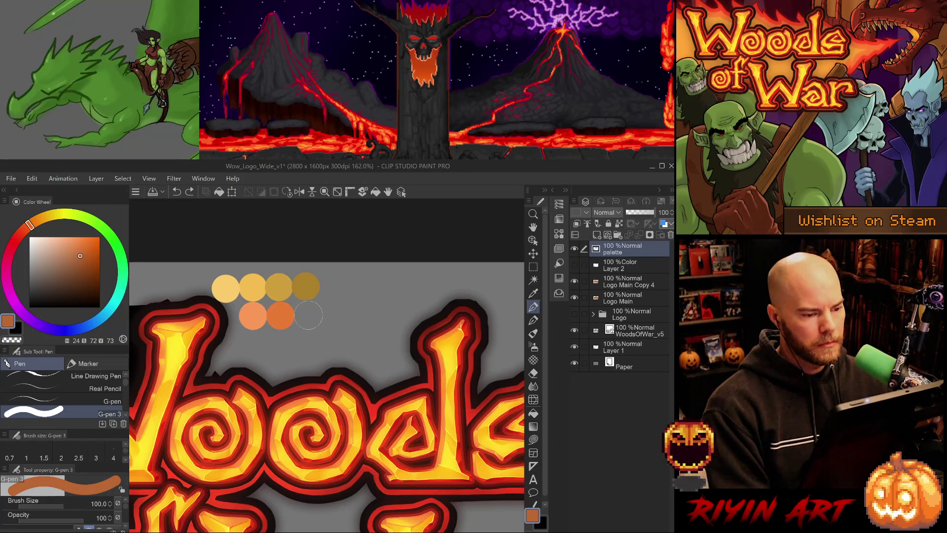
Lighten the colour to a pale peach and stamp it left of the orange row
left_click(78, 247)
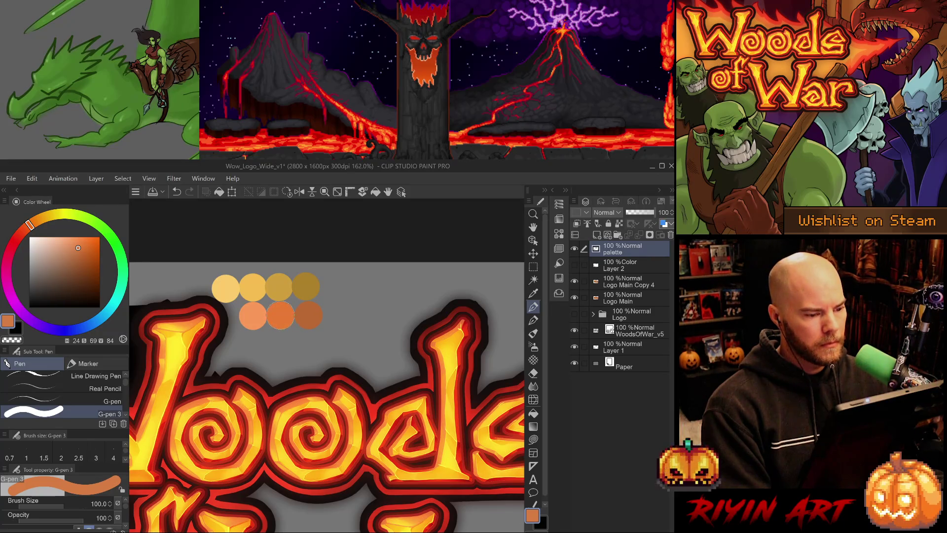
left_click(75, 241)
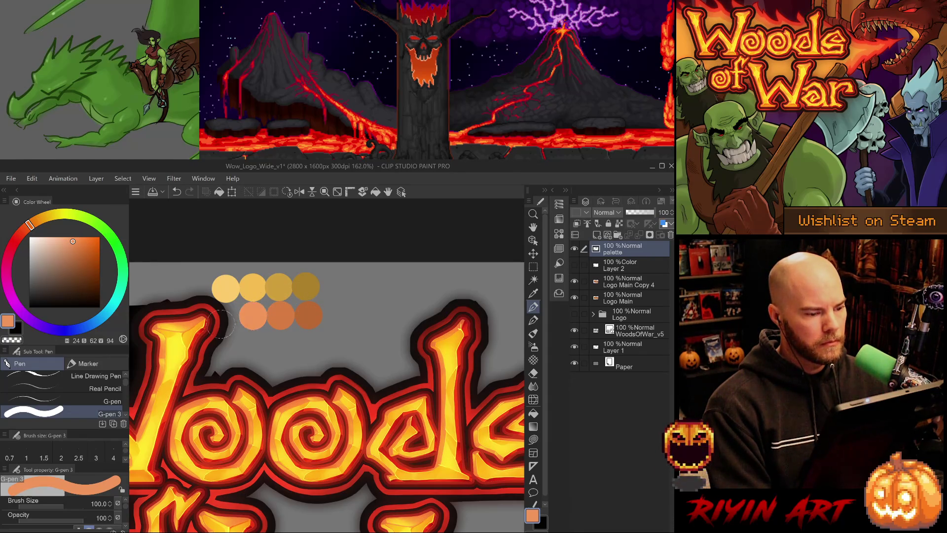
left_click(67, 239)
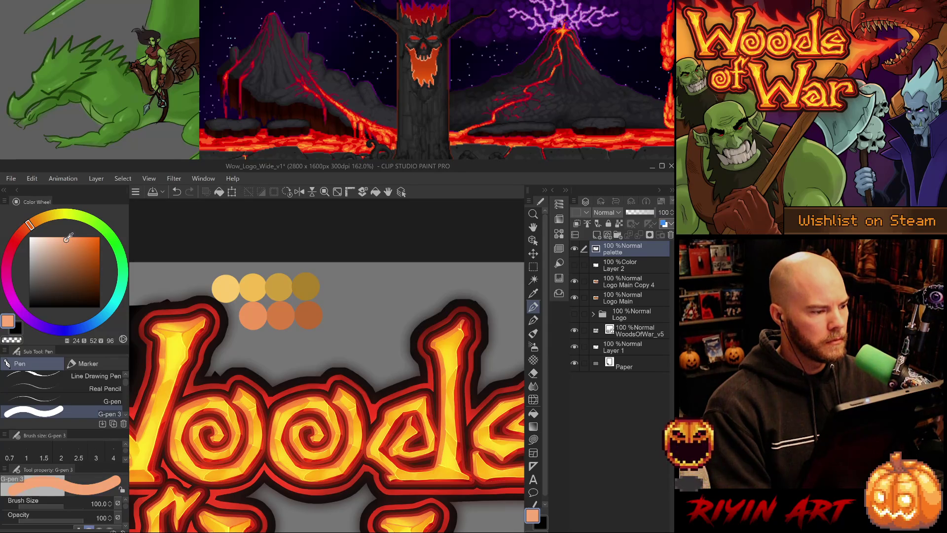
left_click(224, 317)
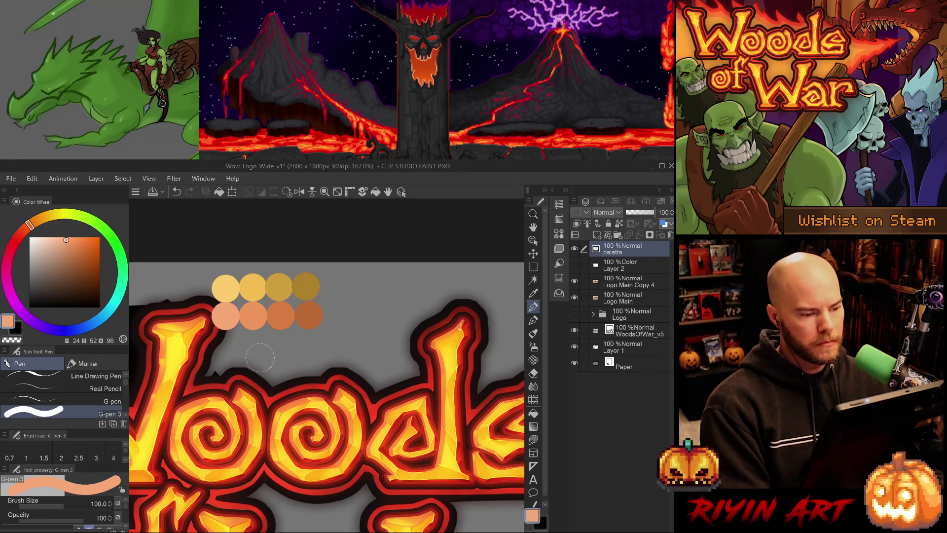
Sample a red from the logo lettering and lower its saturation slightly
key("i")
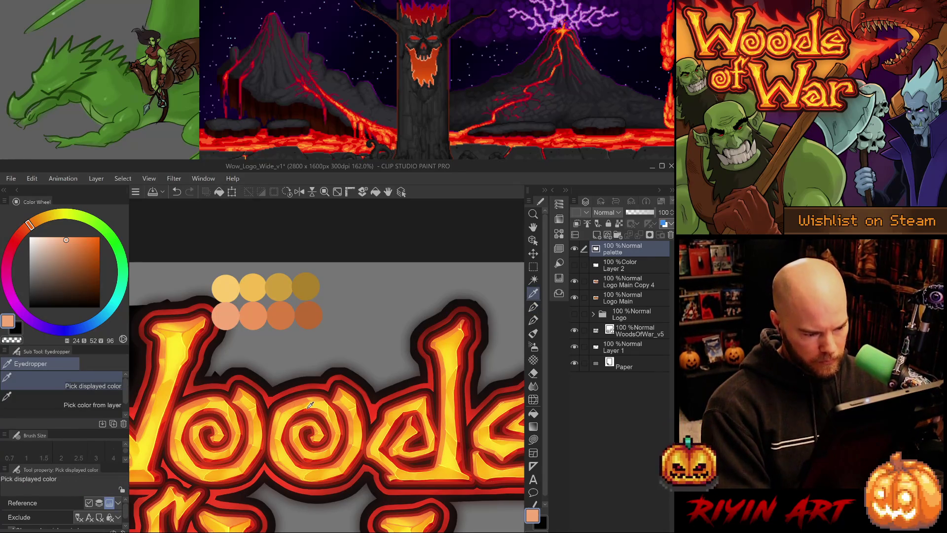
left_click(305, 406)
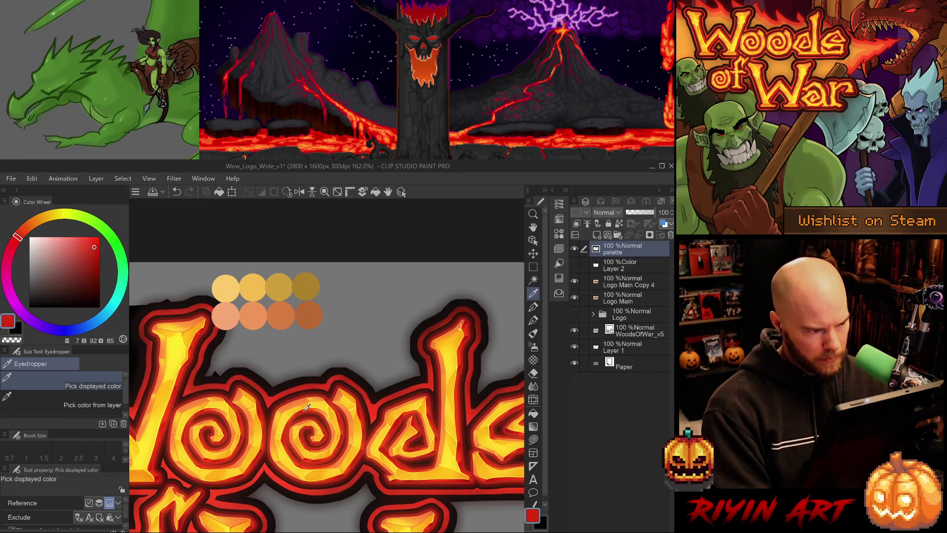
left_click(89, 248)
left_click_drag(89, 248, 85, 252)
key("b")
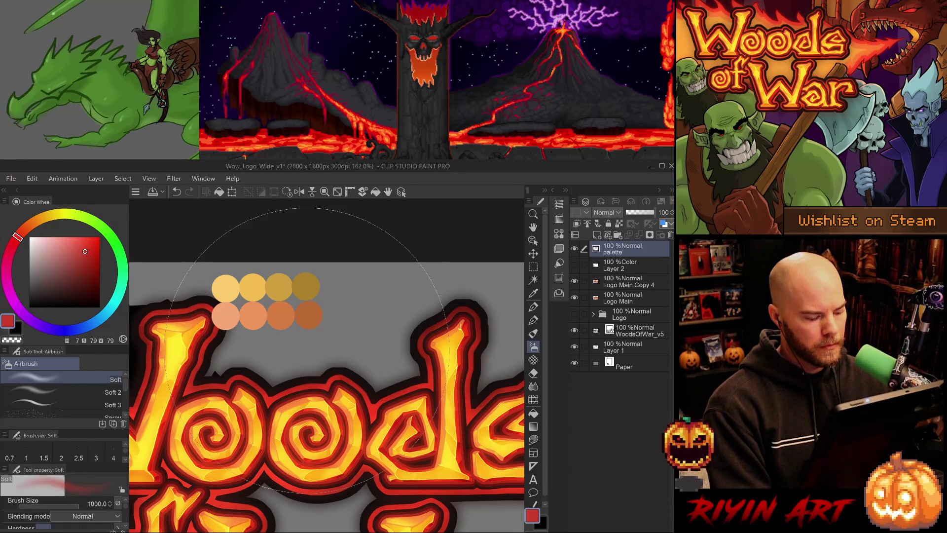
Paint a red dot below the darkest orange swatch, adjusting its saturation between tries
key("p")
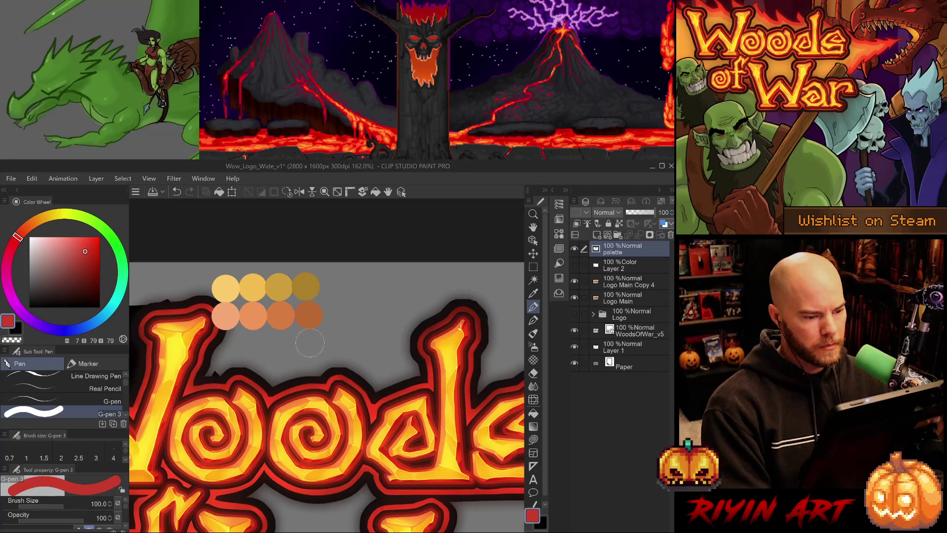
left_click(311, 344)
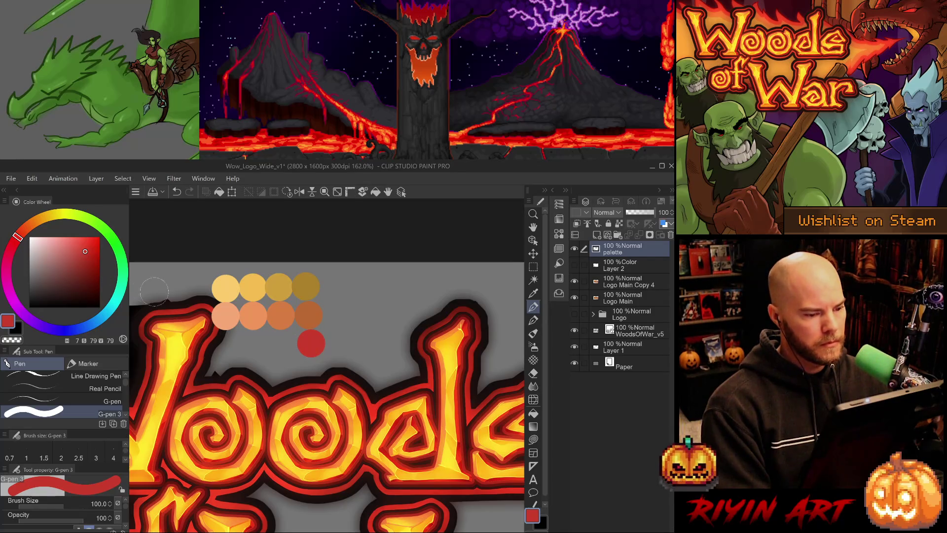
left_click(84, 251)
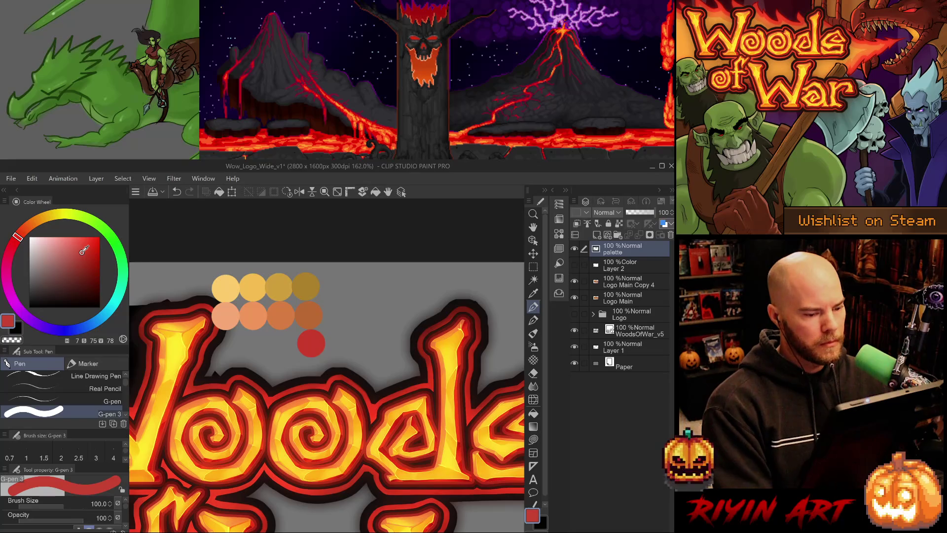
left_click(84, 252)
key("ctrl+z")
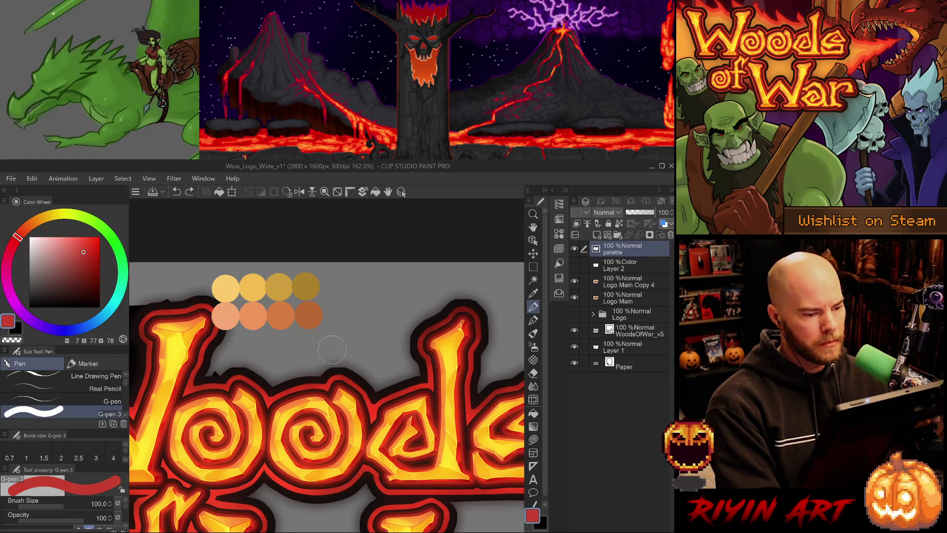
left_click(308, 344)
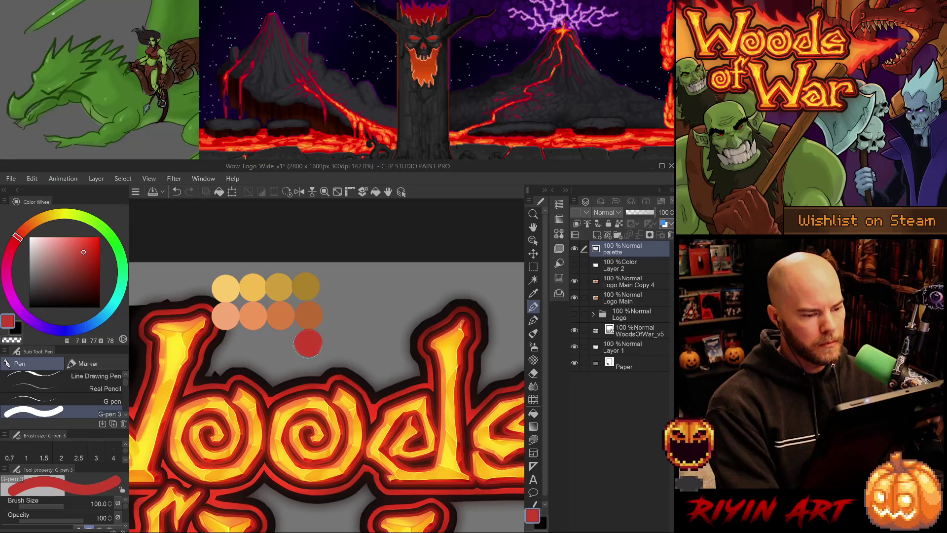
left_click(80, 254)
key("ctrl+z")
left_click(308, 342)
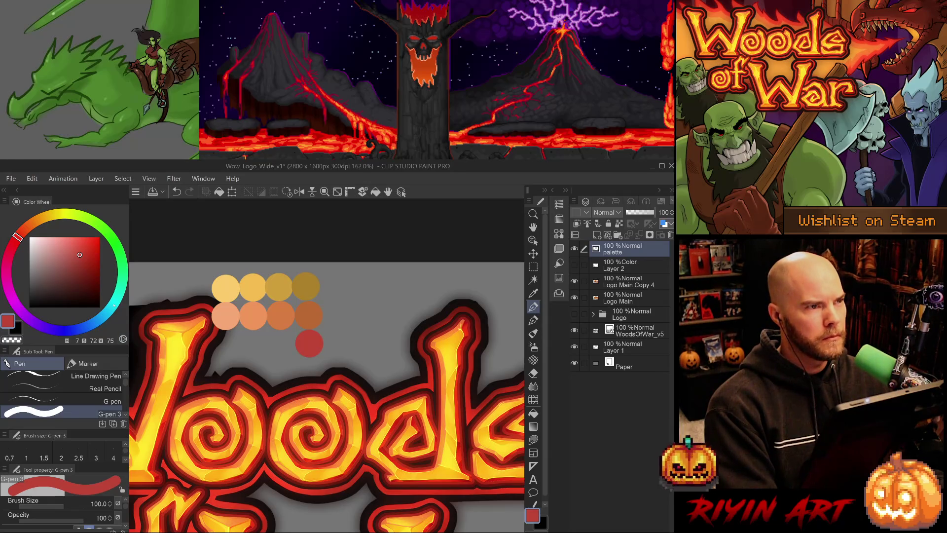
Mute the red further and repaint the swatch below the orange row
key("ctrl+z")
left_click(78, 256)
left_click(72, 259)
left_click(309, 343)
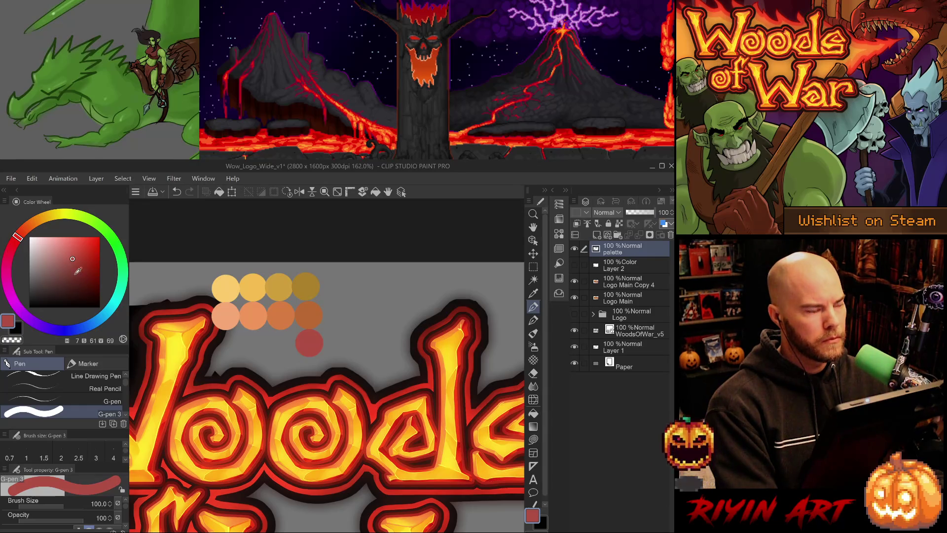
left_click(78, 256)
left_click_drag(77, 256, 78, 254)
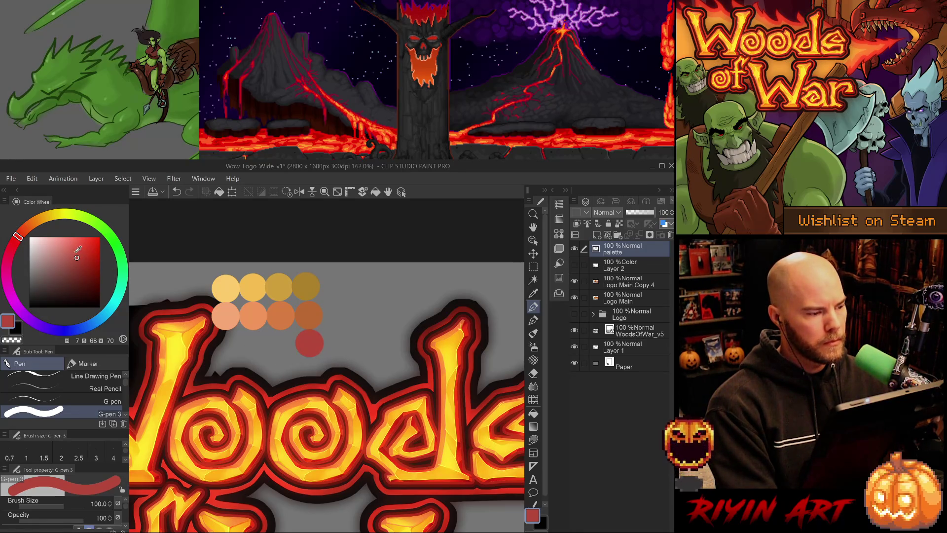
left_click(74, 249)
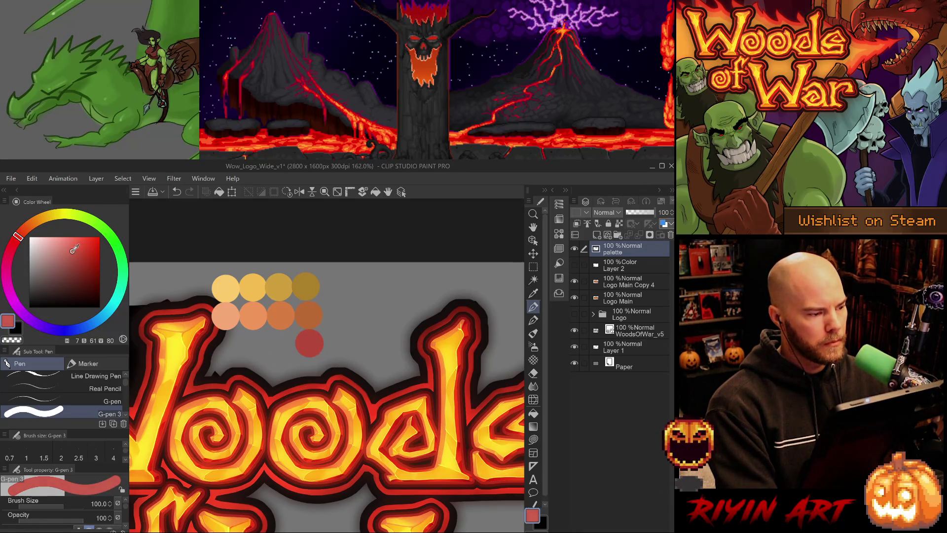
Paint a lighter red and a pale pink swatch left of the red swatch
left_click(281, 344)
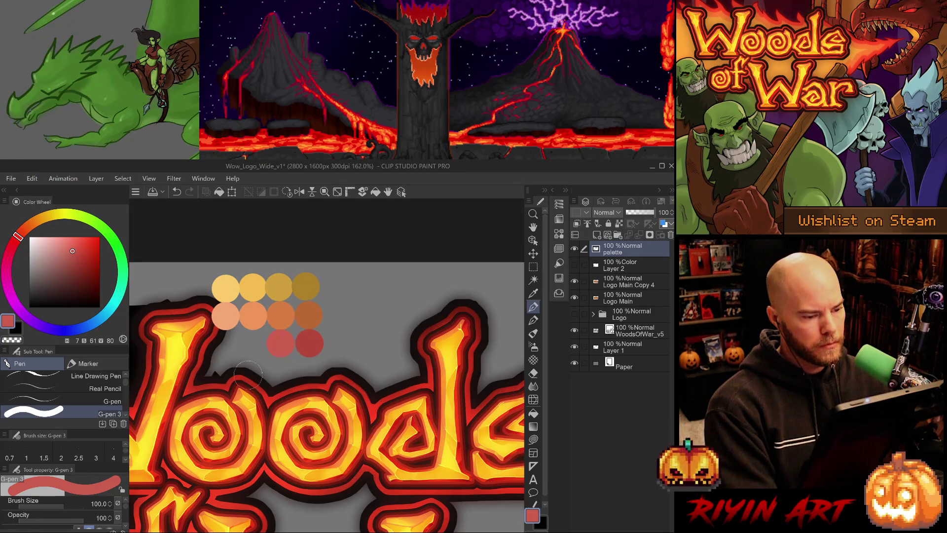
left_click(66, 245)
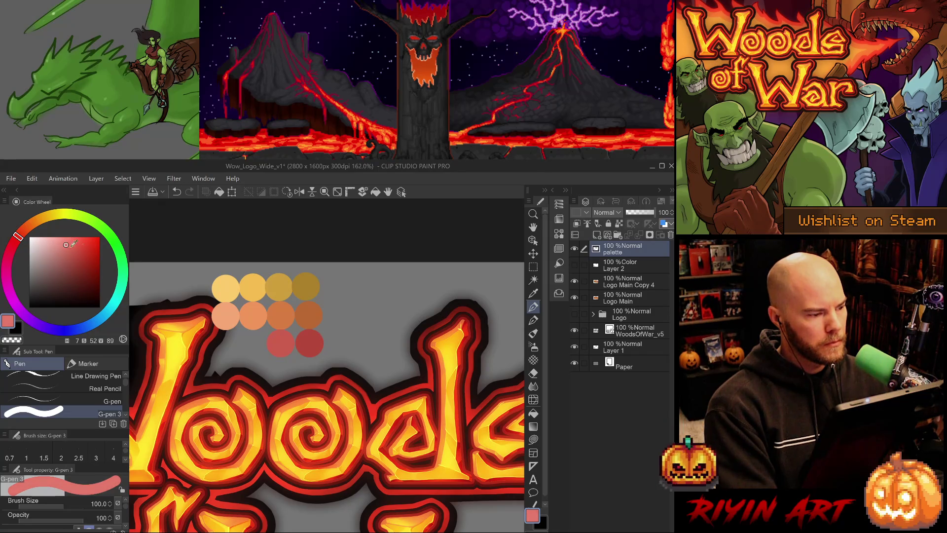
left_click(252, 344)
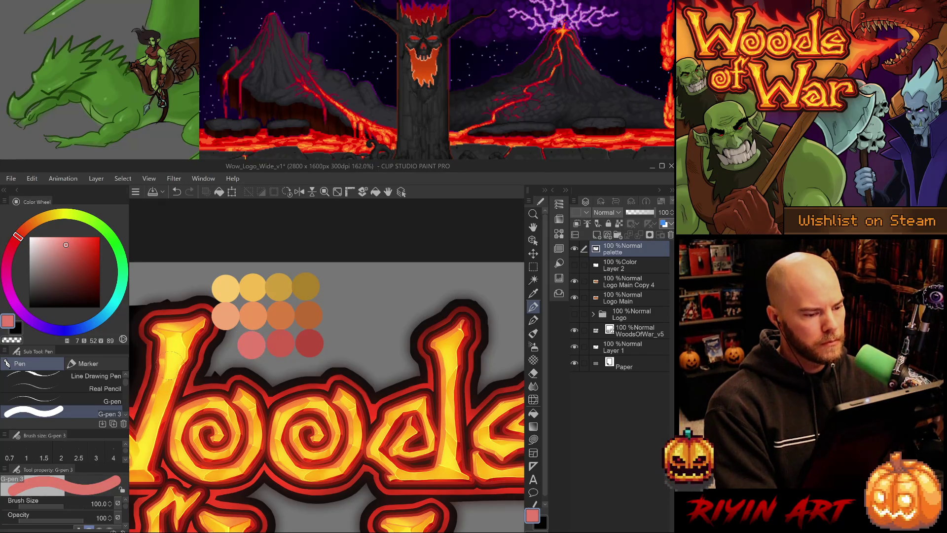
left_click(69, 244)
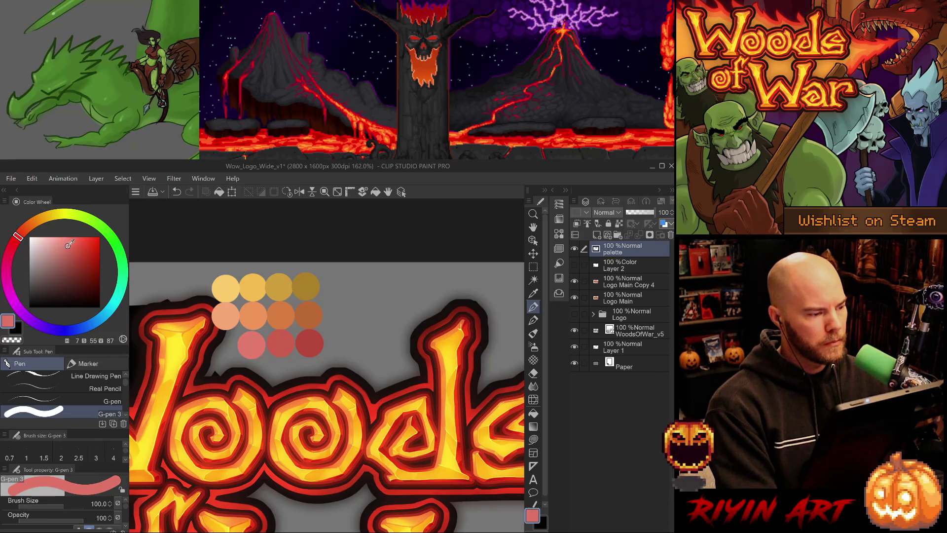
key("ctrl+z")
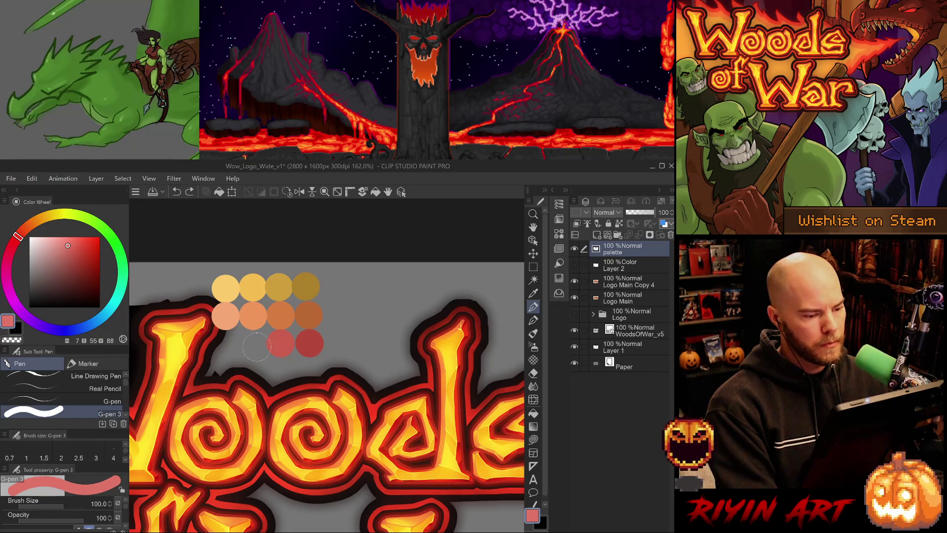
left_click(252, 344)
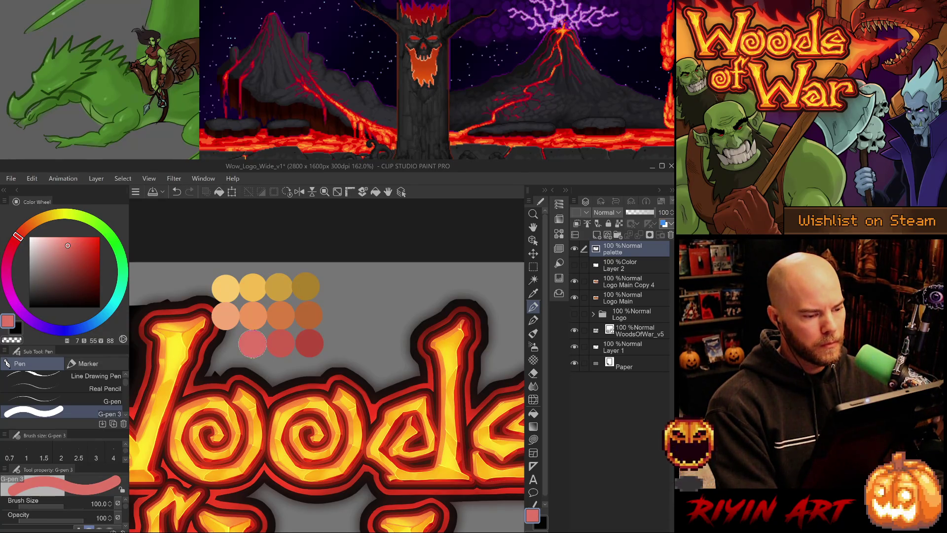
left_click(63, 241)
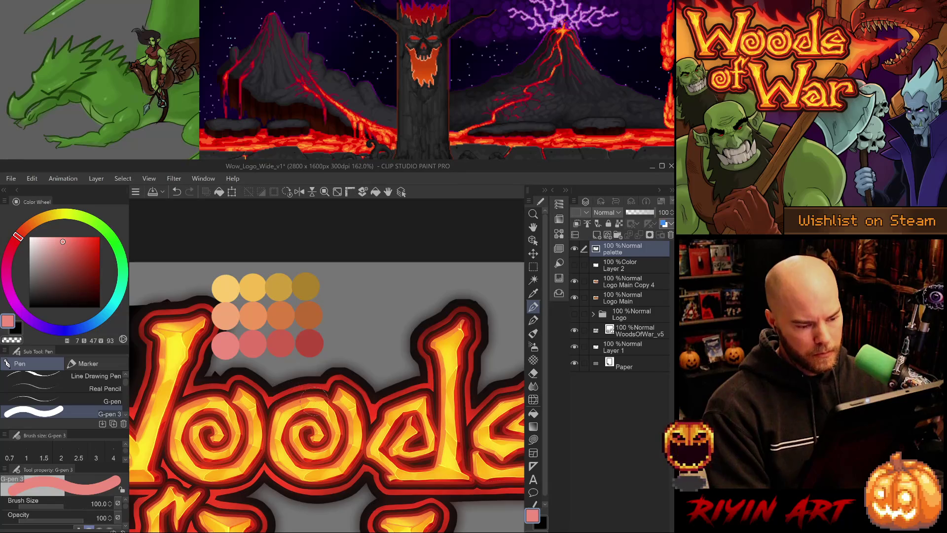
Sample the logo outline's dark red and paint a maroon swatch below the red row
key("i")
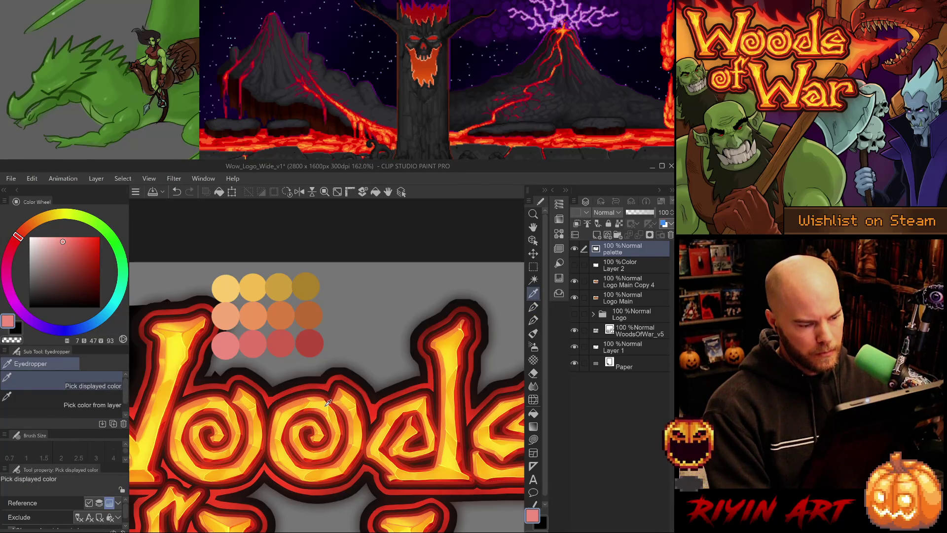
left_click(326, 404)
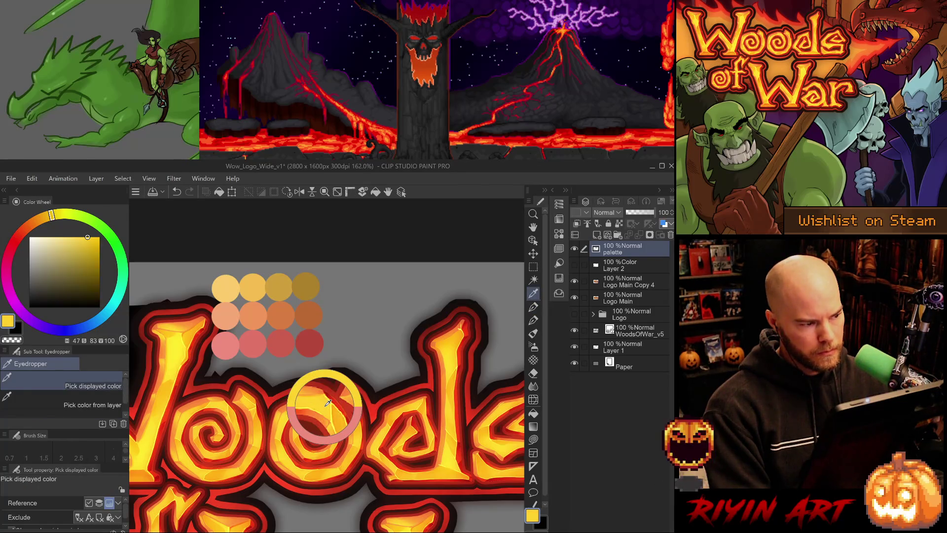
left_click(255, 286)
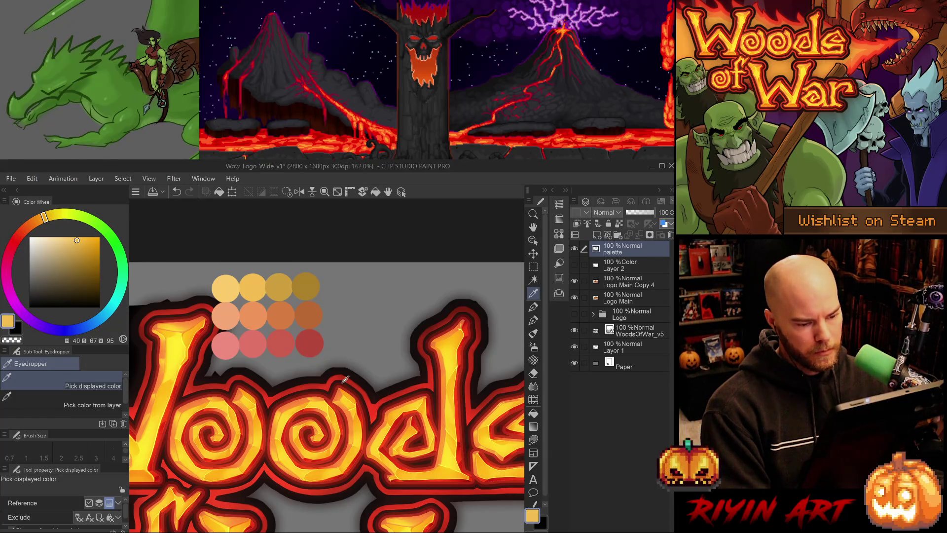
left_click(367, 403)
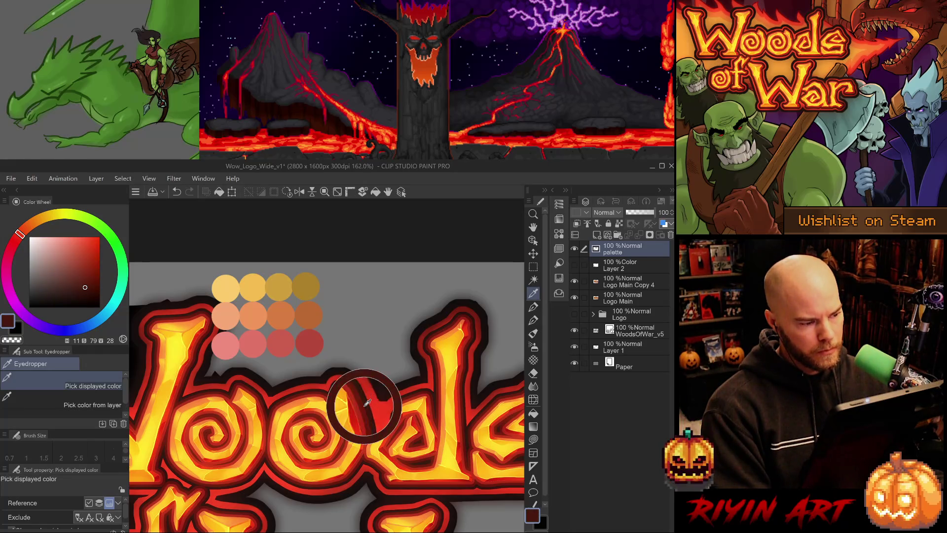
key("b")
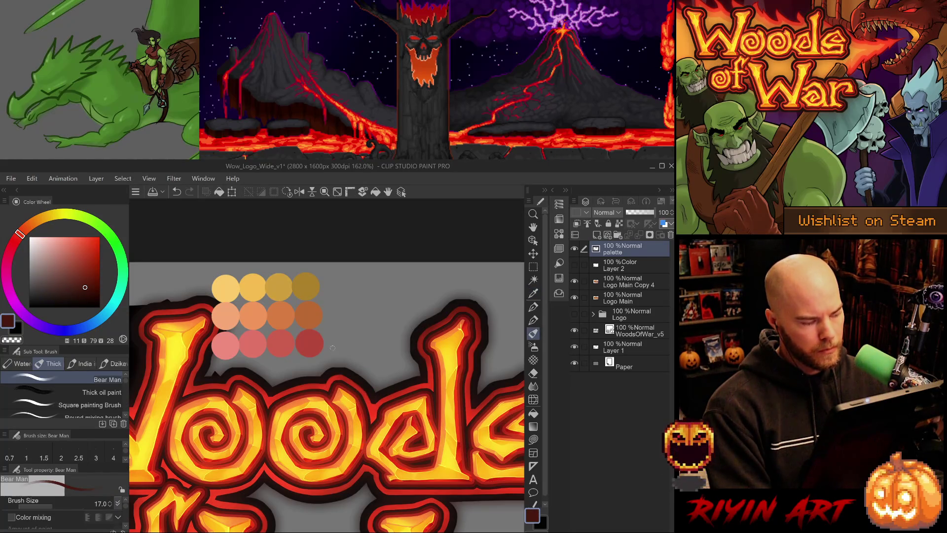
key("p")
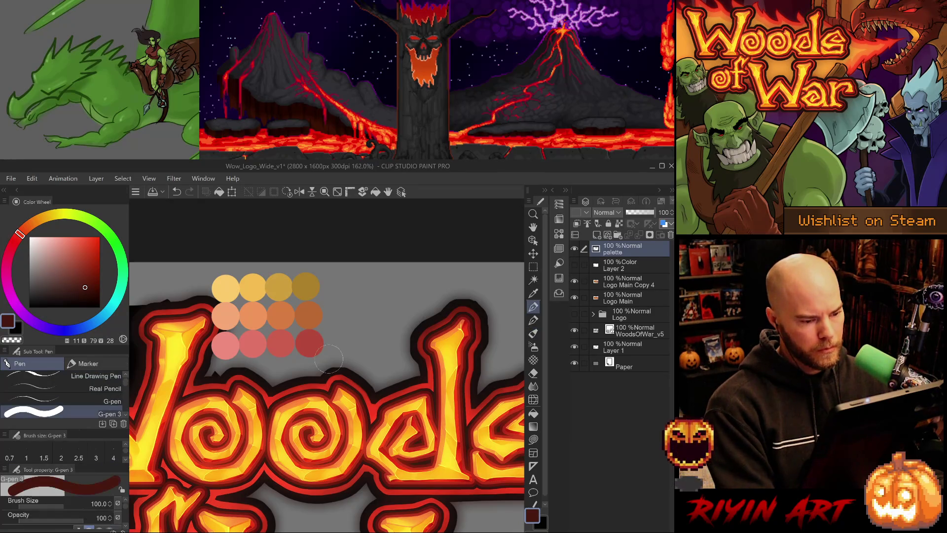
left_click(330, 363)
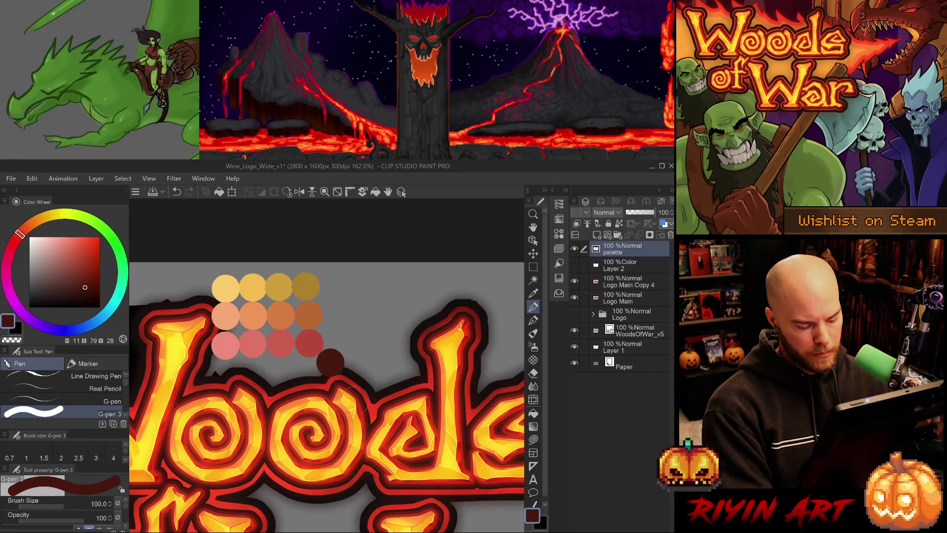
key("i")
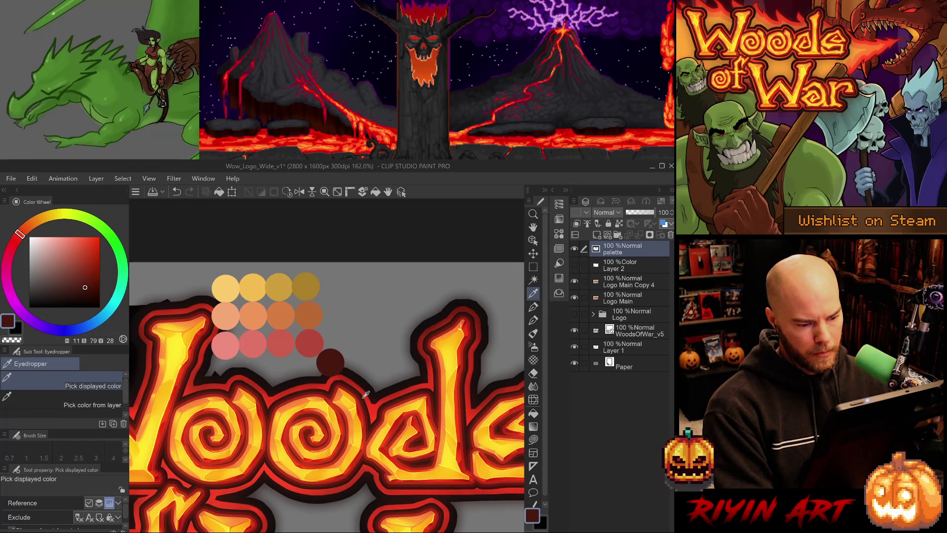
left_click(365, 394)
Paint a dark brown swatch beside the maroon one
key("j")
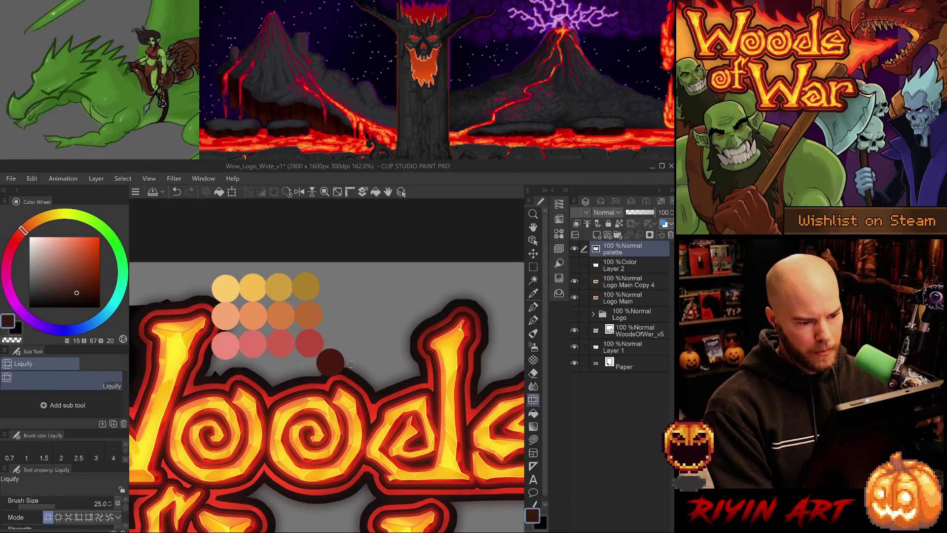
key("p")
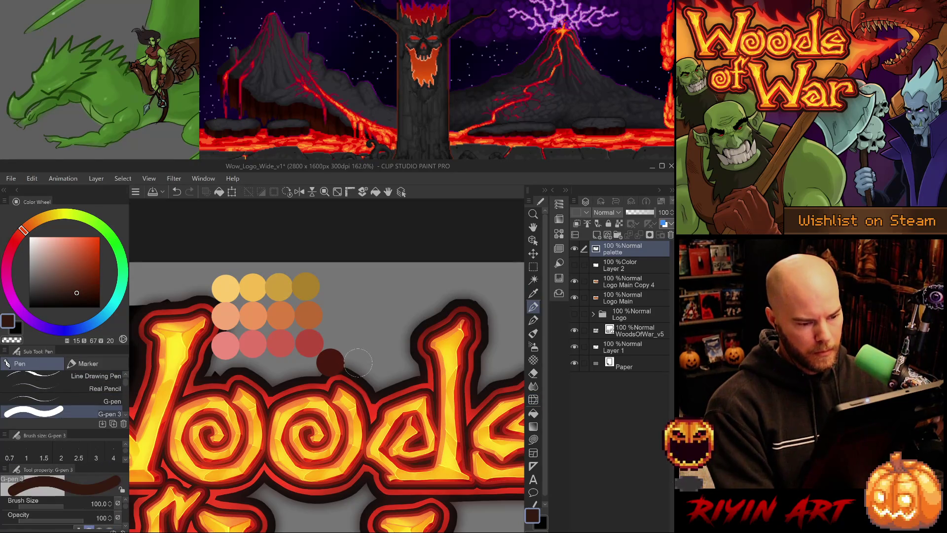
left_click(359, 363)
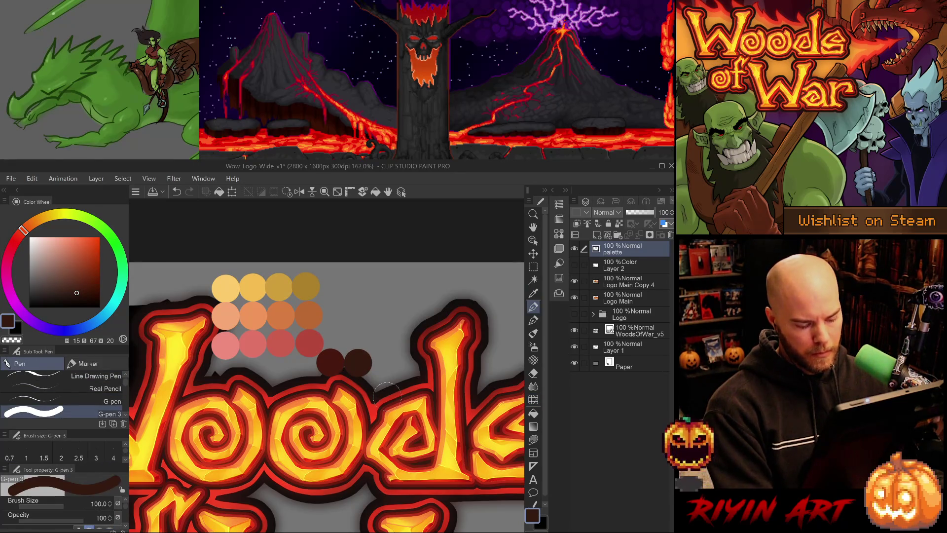
Sample the near-black letter outline and paint it as a swatch beside the dark dots
key("i")
left_click(387, 400)
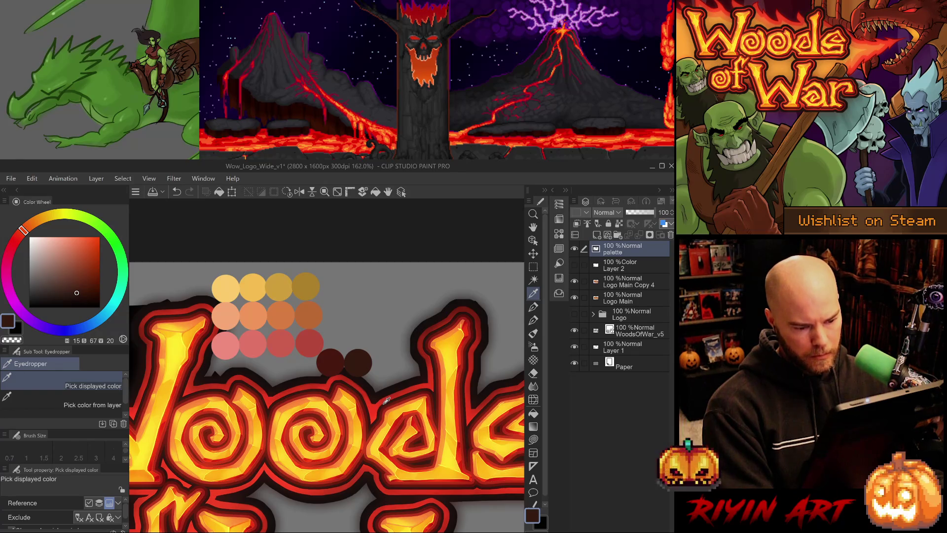
left_click(387, 401)
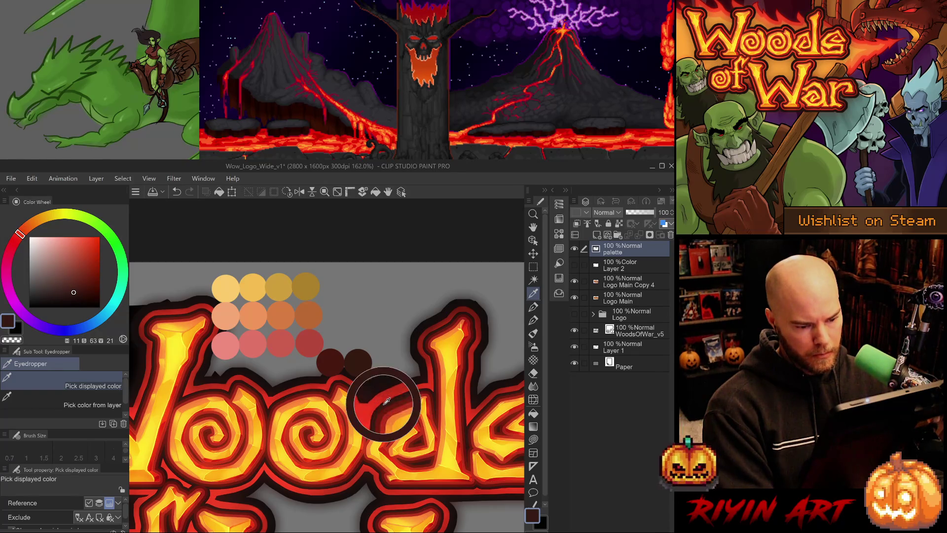
left_click(385, 408)
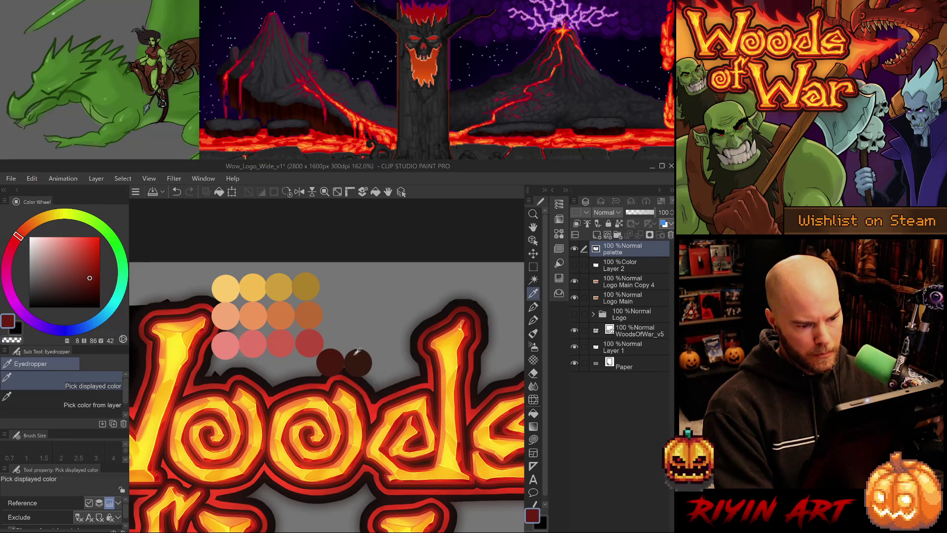
left_click(343, 363)
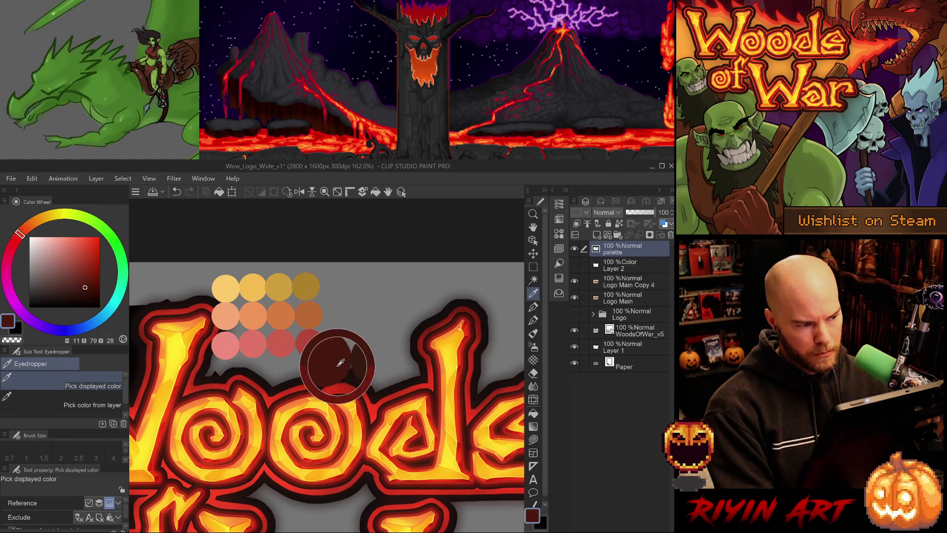
left_click(365, 360)
left_click(370, 383)
left_click(371, 383)
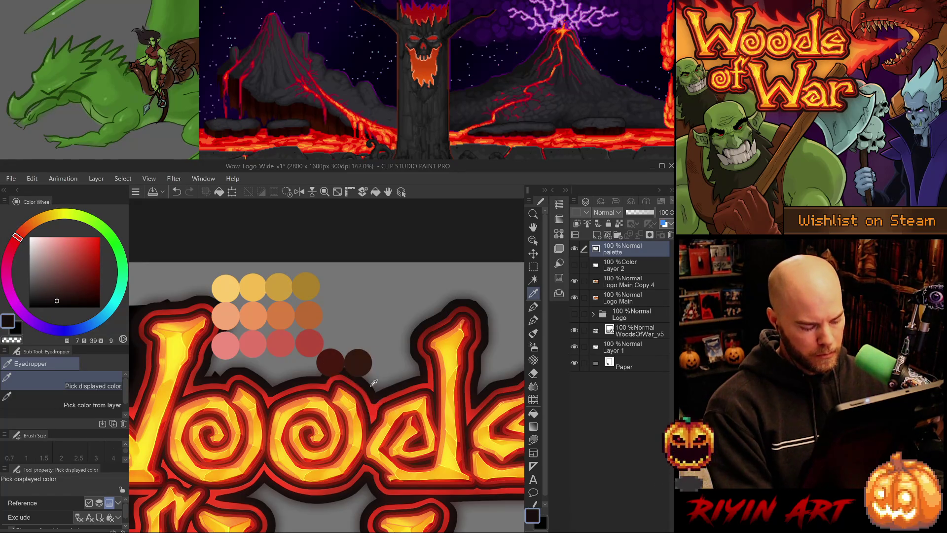
left_click(372, 383)
left_click(372, 383)
key("b")
key("p")
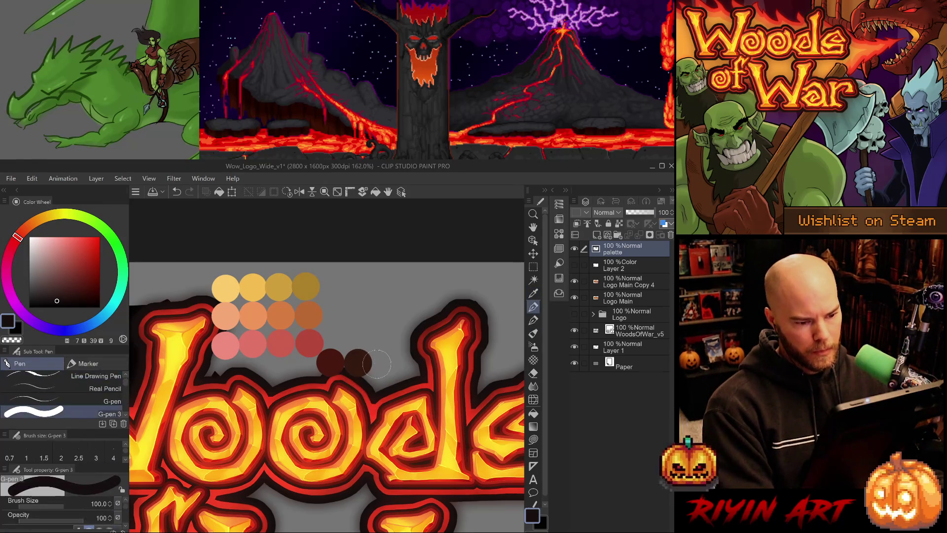
left_click(387, 365)
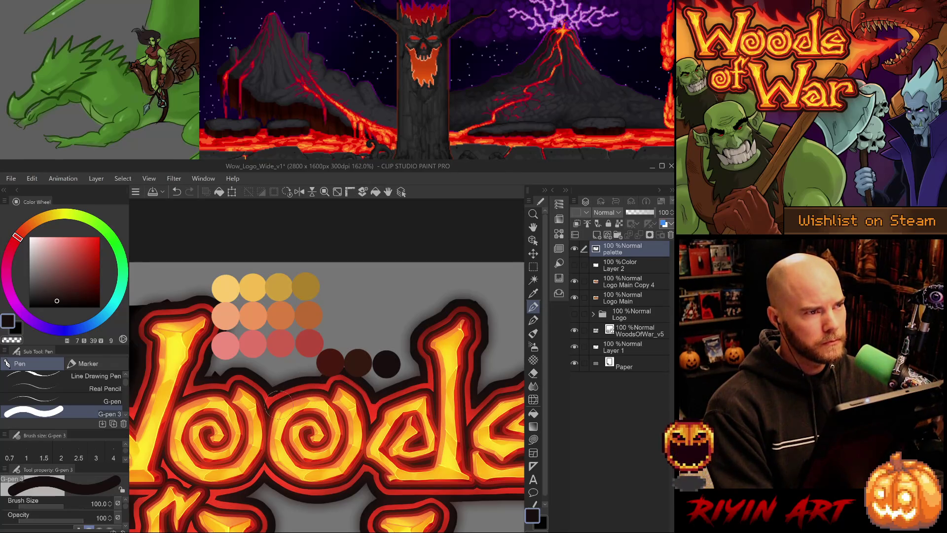
Sample a yellow from the logo lettering
key("i")
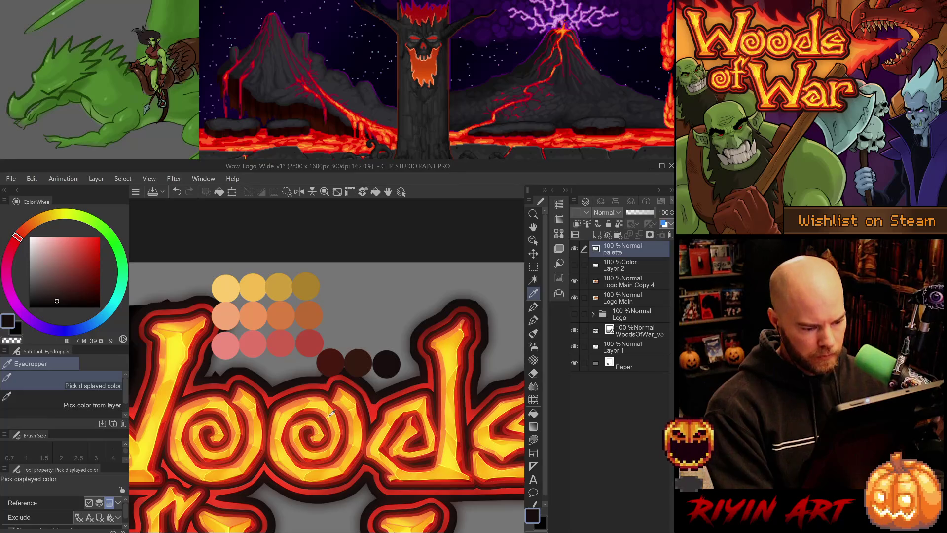
left_click(332, 410)
left_click(332, 408)
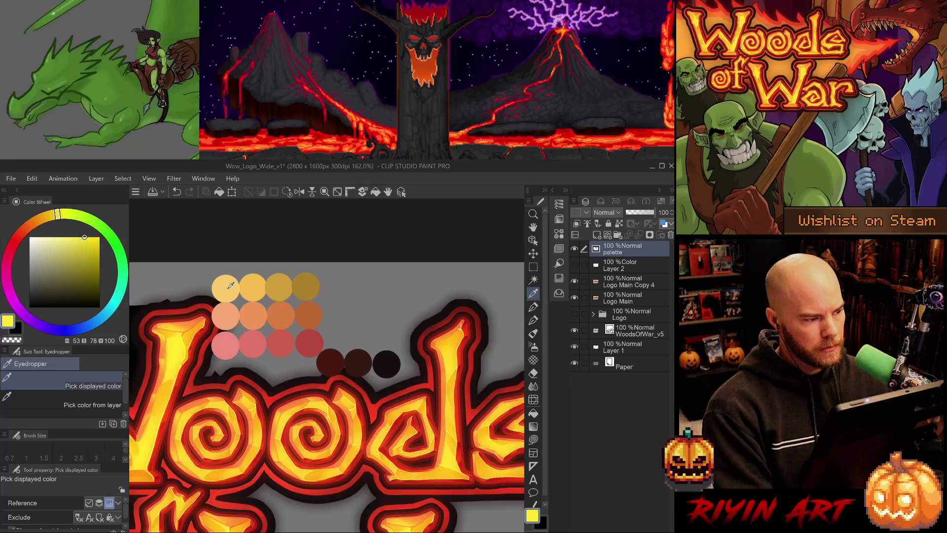
Sample the top-left peach swatch, make it paler, and paint a pale cream dot left of the top yellow row
left_click(231, 285)
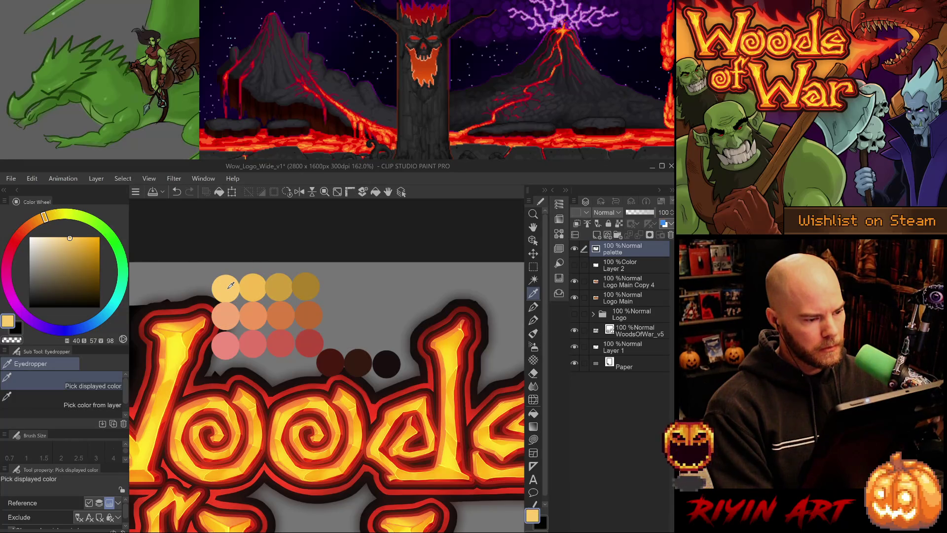
left_click(57, 236)
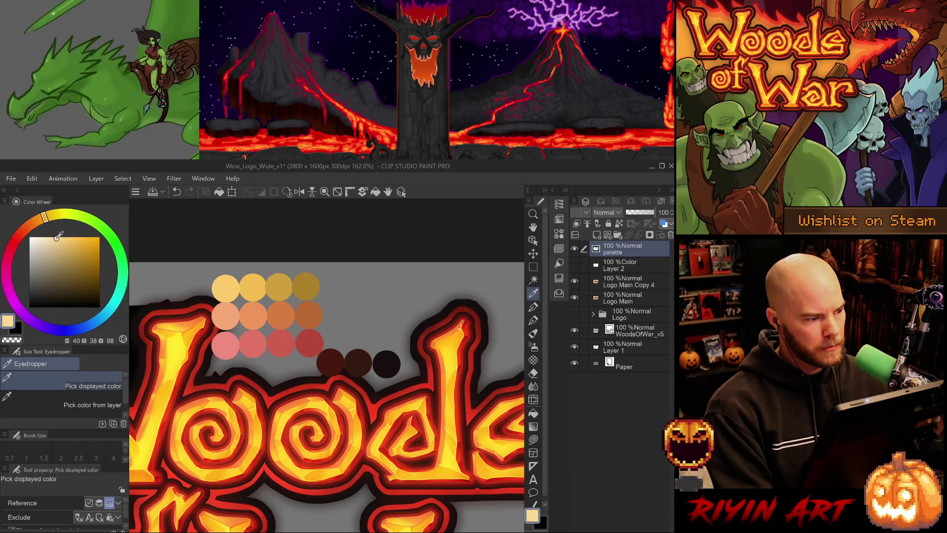
key("b")
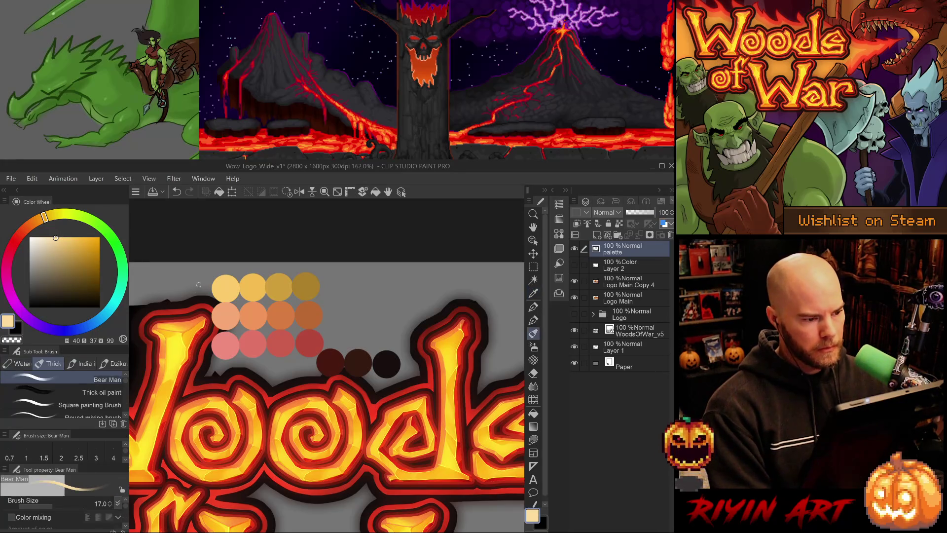
key("p")
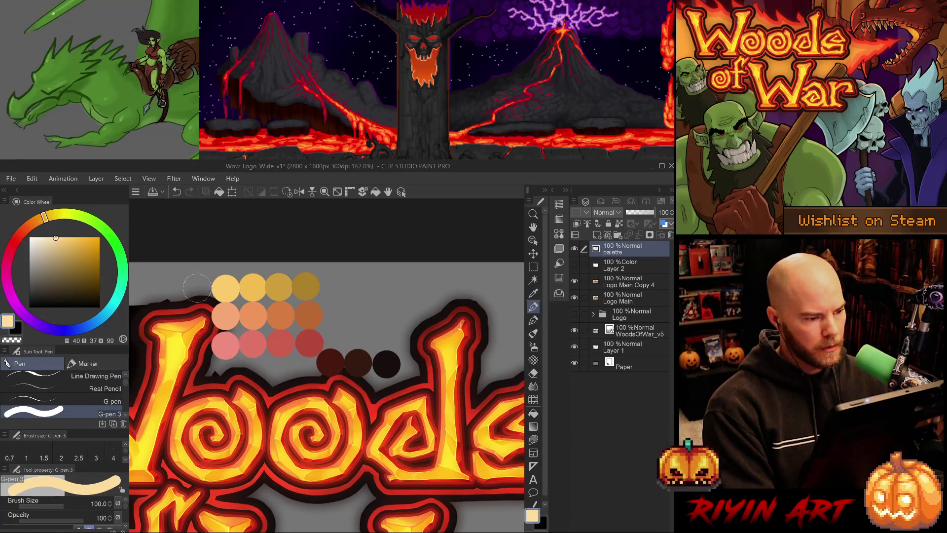
left_click(196, 288)
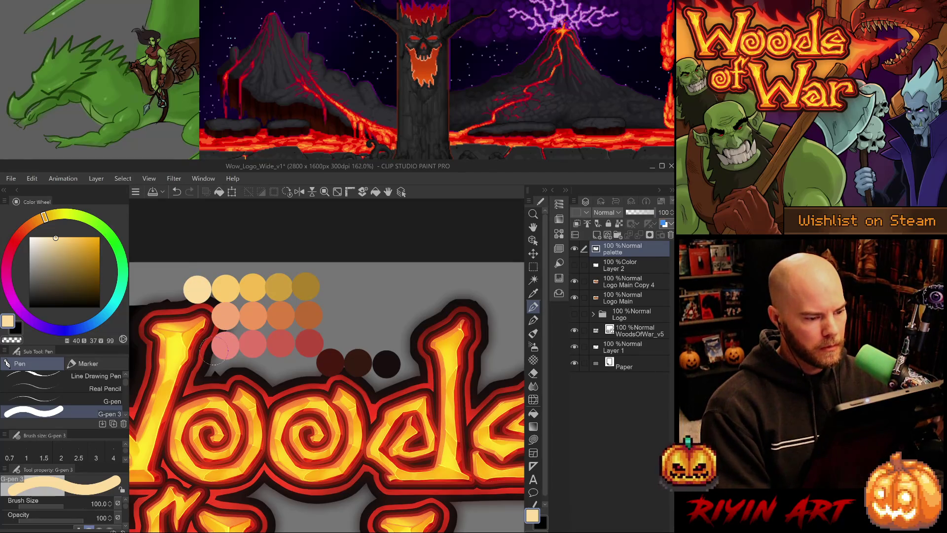
Sample a dark red from a letter stroke and lighten it slightly for the first swatch
key("i")
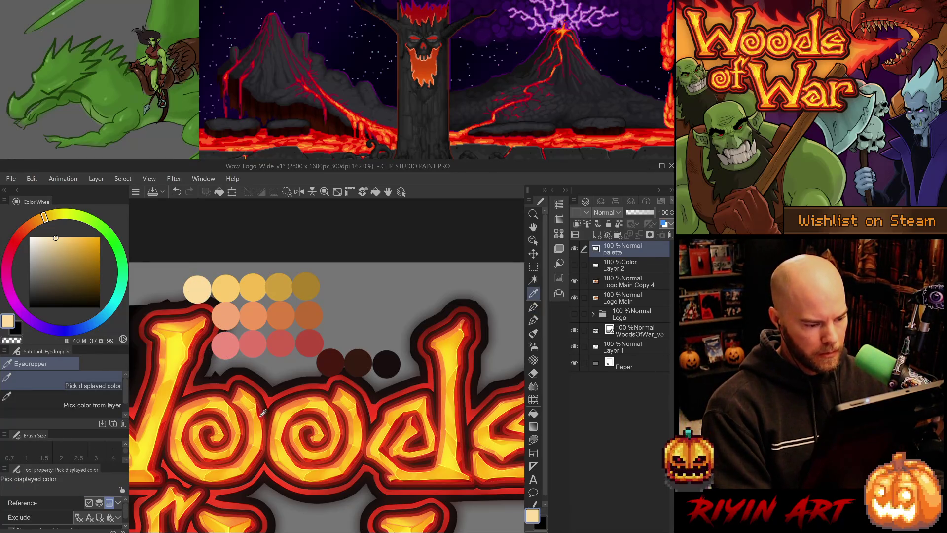
left_click(263, 412)
left_click_drag(263, 412, 257, 406)
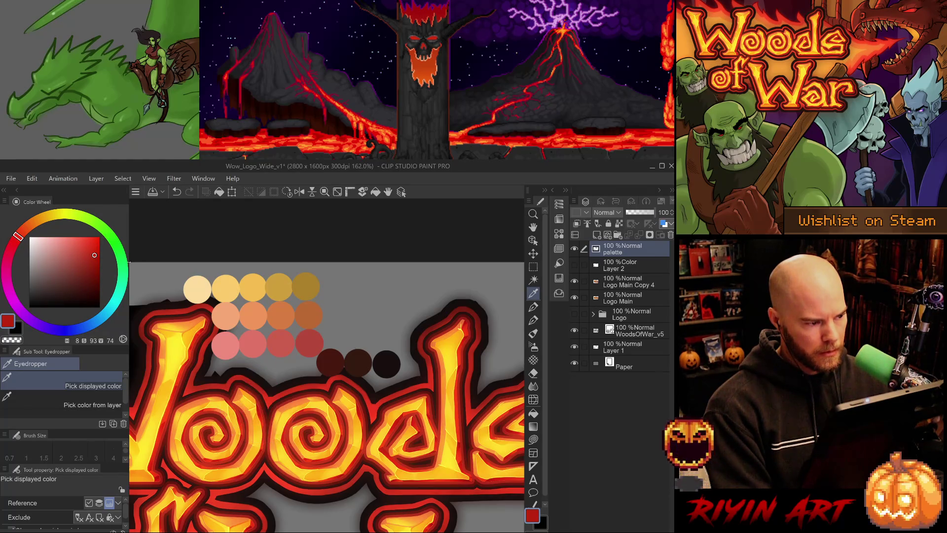
left_click(88, 255)
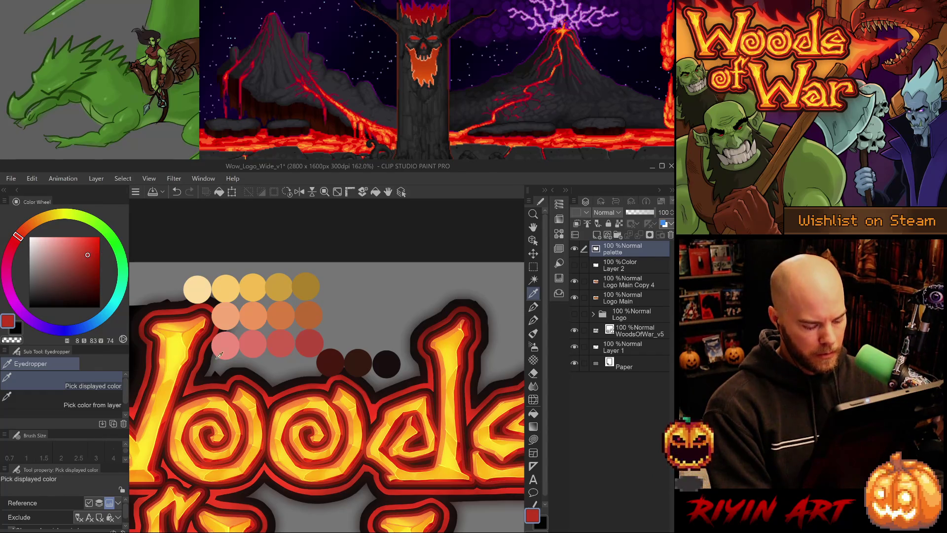
key("b")
key("p")
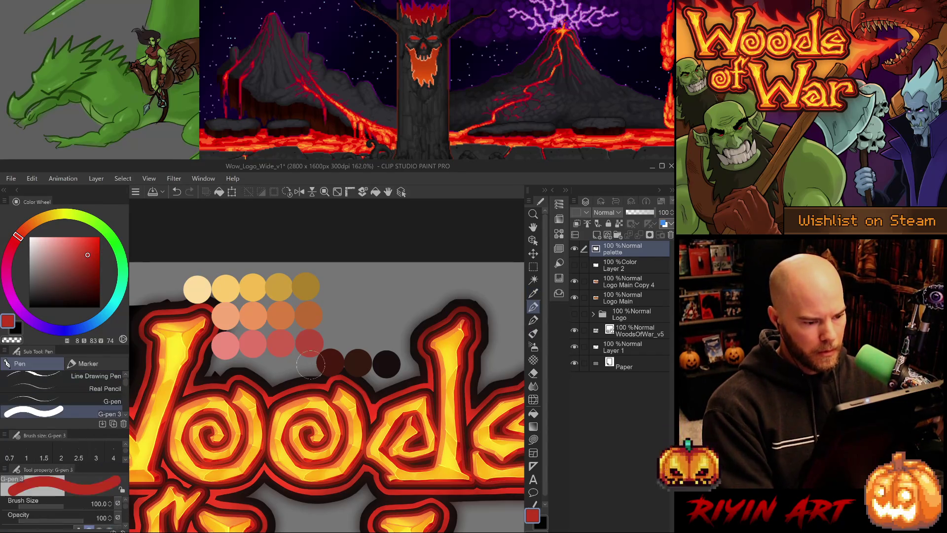
Paint four red swatches below the pink row, each paler, ending in light pink
left_click(310, 371)
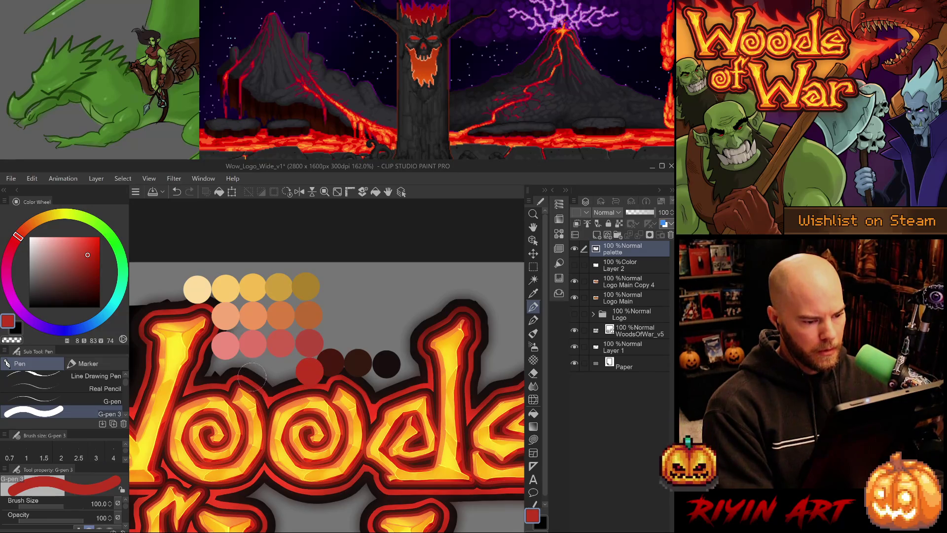
left_click(83, 247)
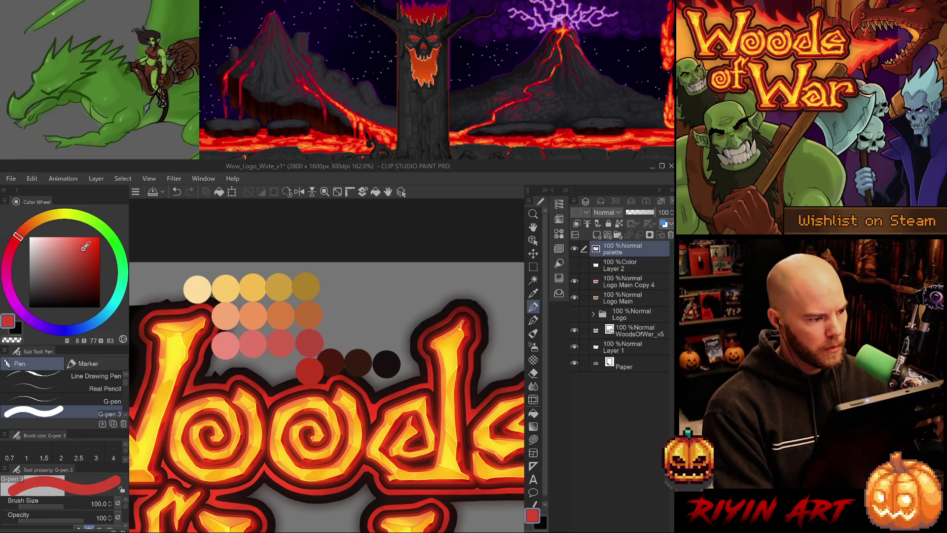
left_click(281, 373)
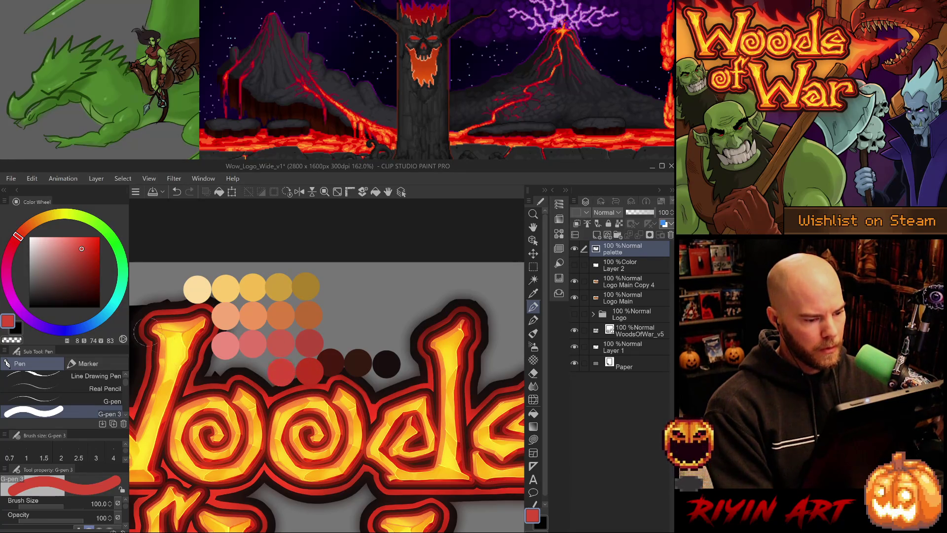
left_click(74, 242)
left_click(76, 244)
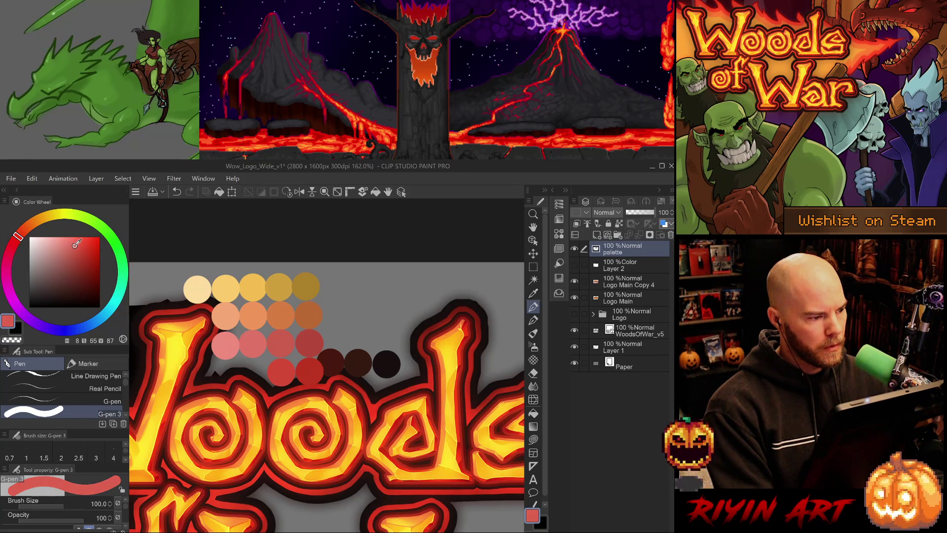
left_click(253, 373)
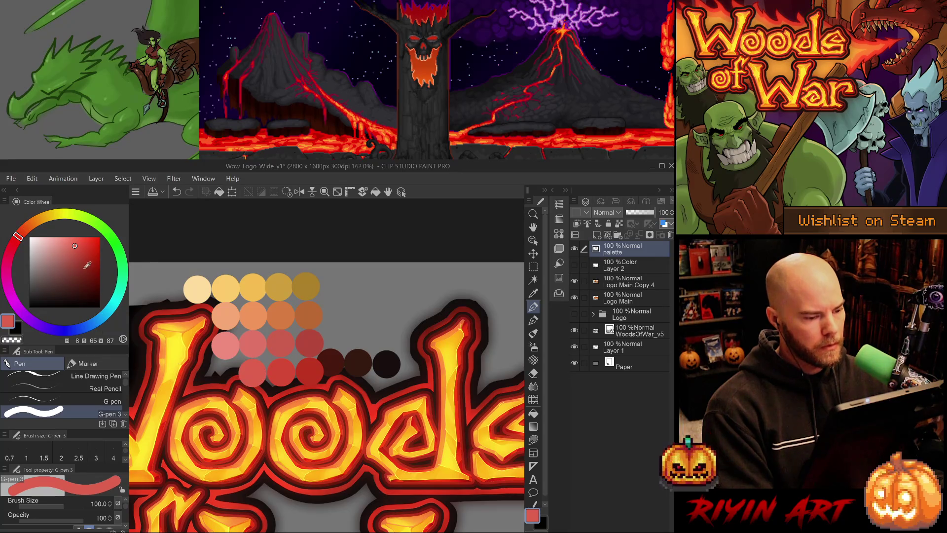
left_click(70, 240)
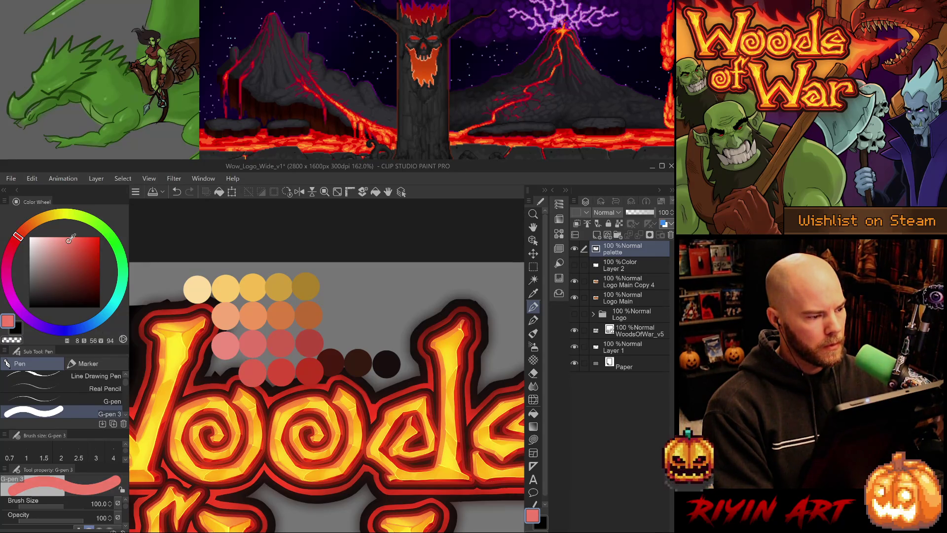
left_click(225, 374)
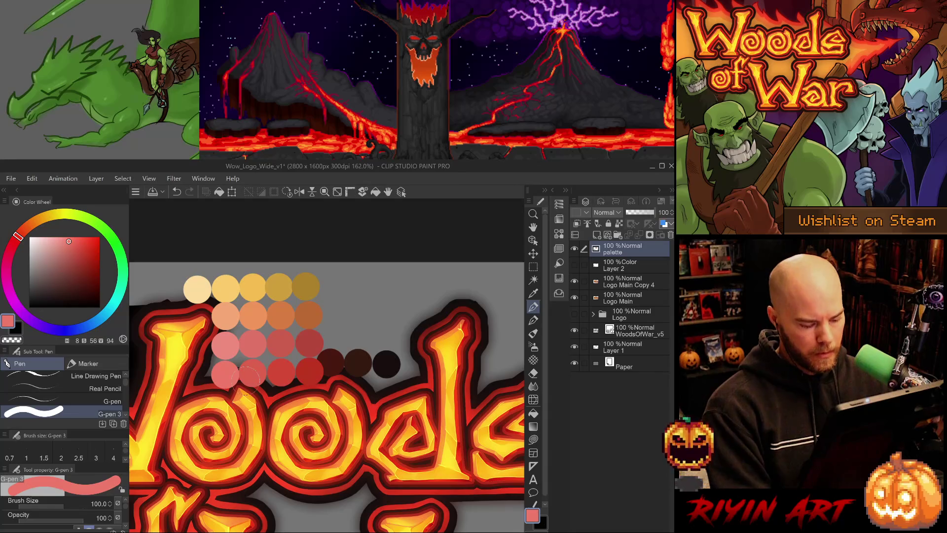
key("i")
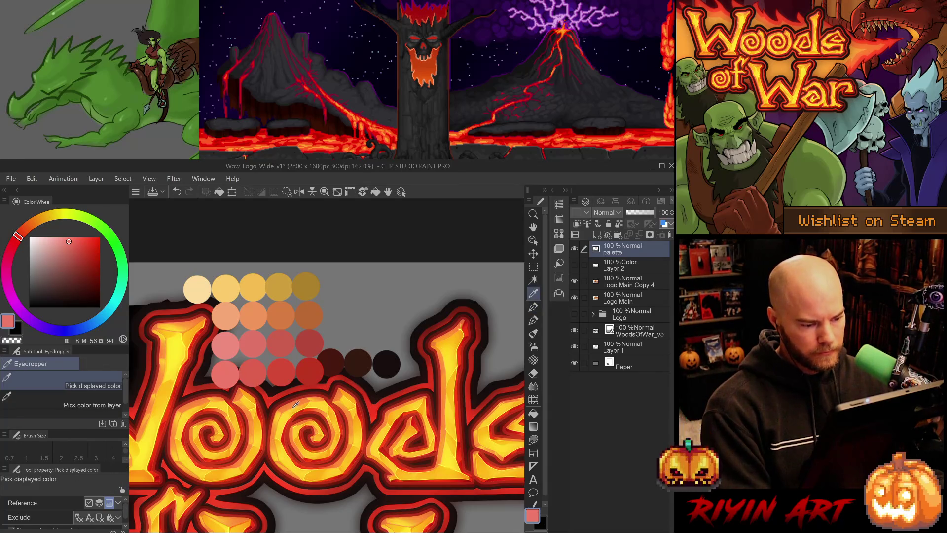
Sample orange from the lettering and repaint the second row's last swatch with it
left_click(319, 447)
left_click_drag(90, 238, 91, 247)
key("j")
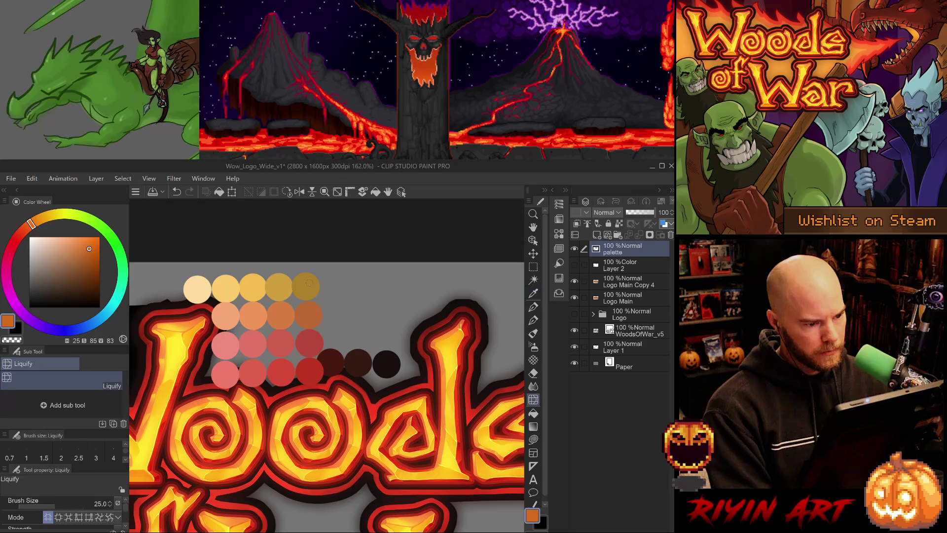
key("p")
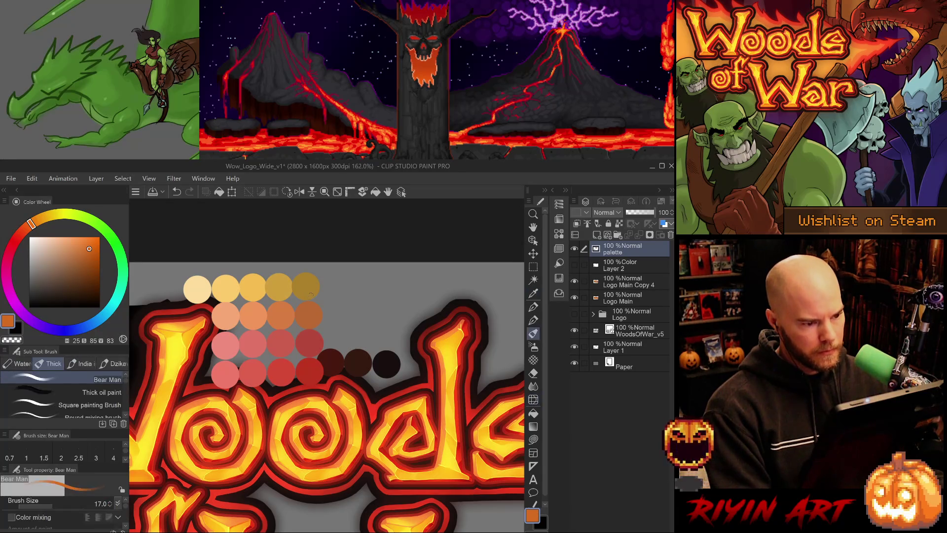
left_click_drag(310, 311, 307, 323)
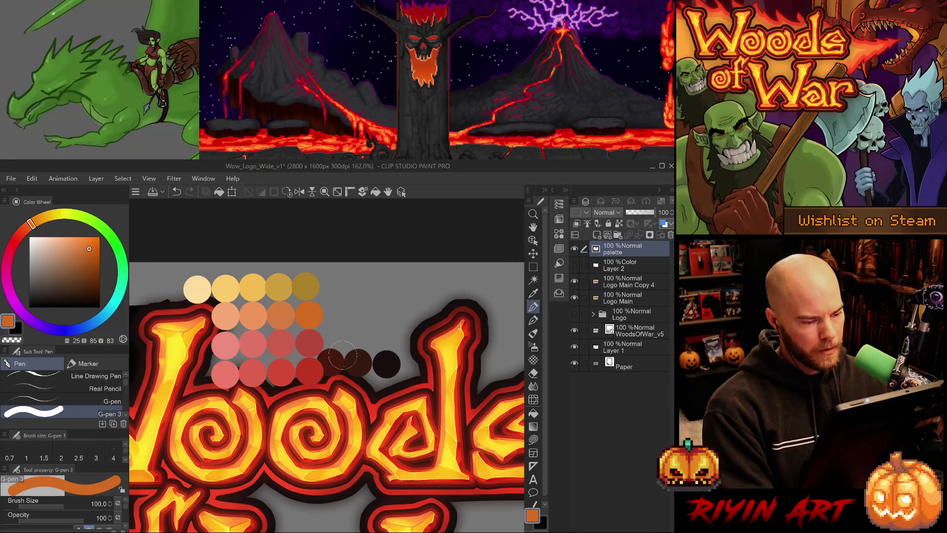
Lighten the drawing colour to a pale peachy orange
left_click(87, 243)
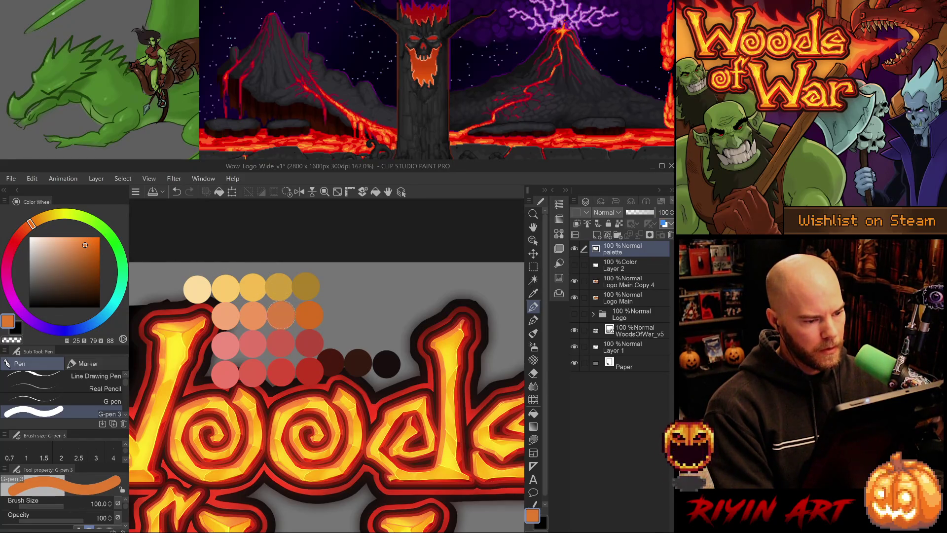
left_click(78, 240)
left_click(79, 239)
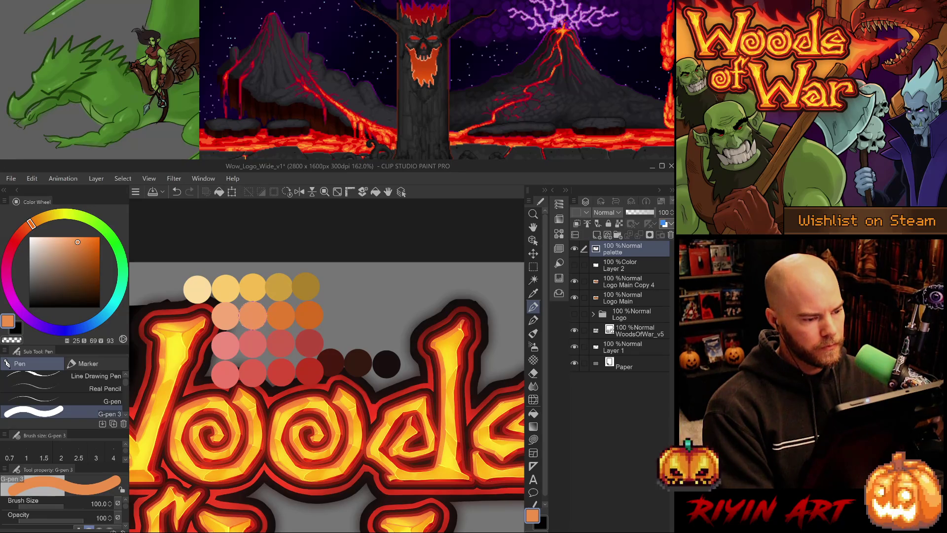
left_click_drag(75, 237, 69, 241)
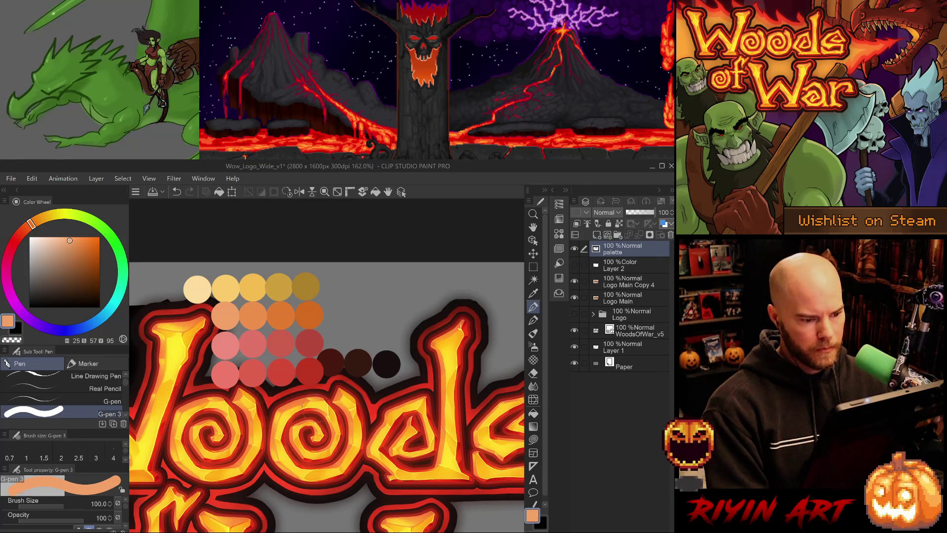
Move the red swatches up onto the pink row, then add the pink swatch to a colour selection
key("m")
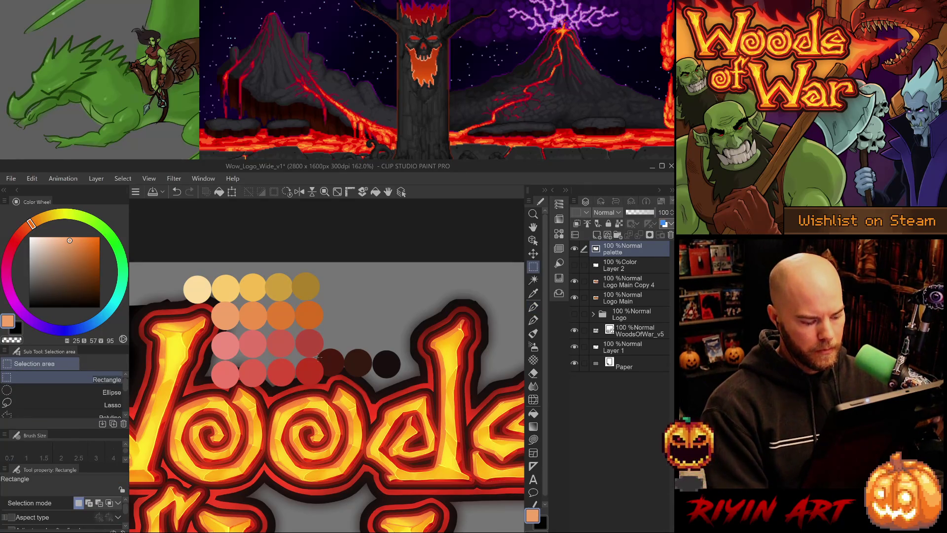
key("w")
left_click(303, 374)
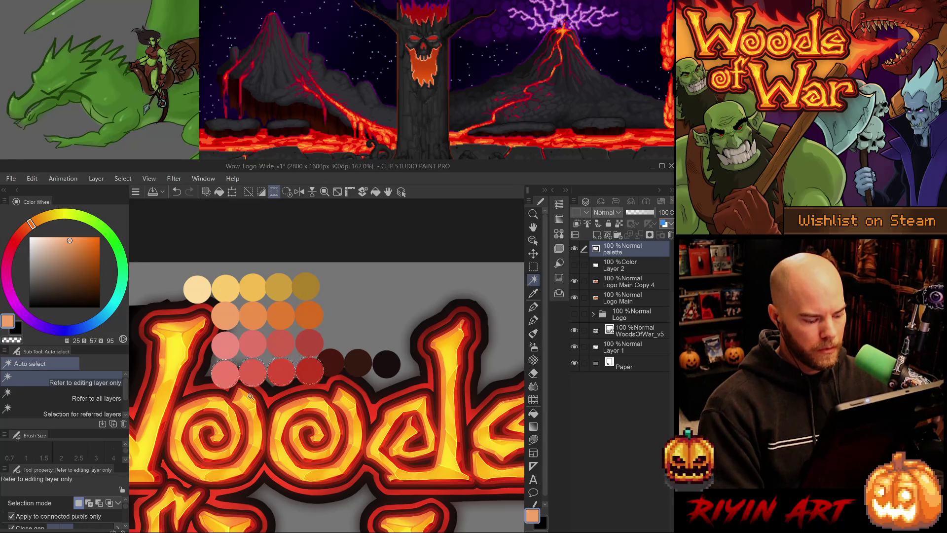
key("ctrl+z")
key("j")
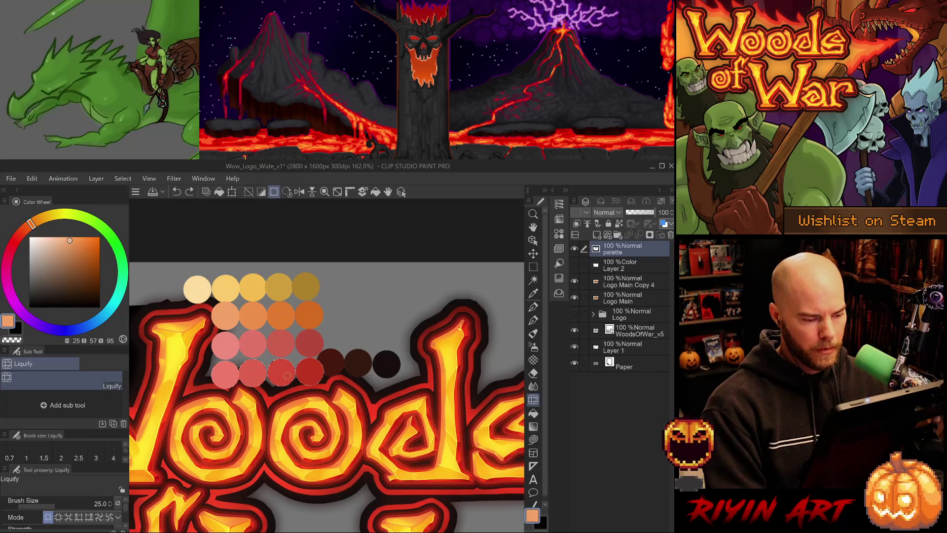
key("k")
left_click_drag(288, 379, 288, 350)
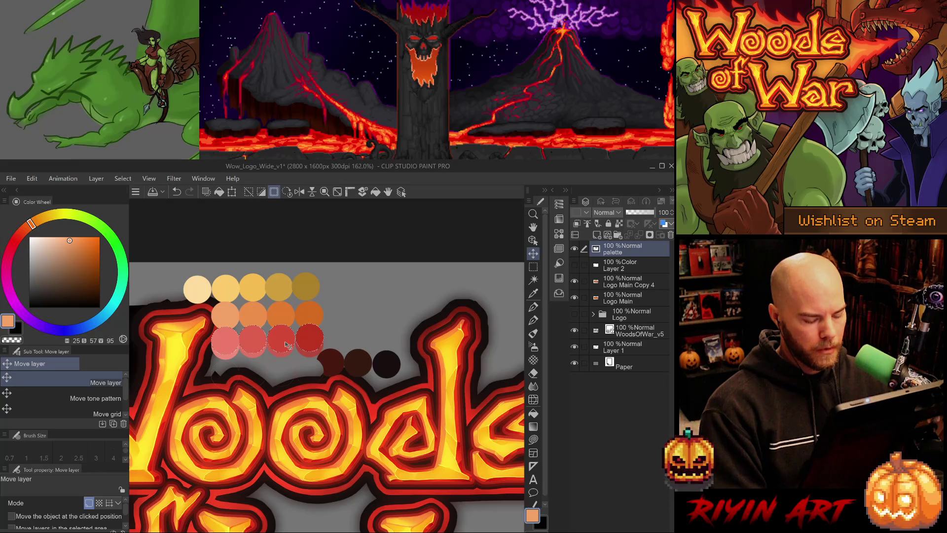
key("w")
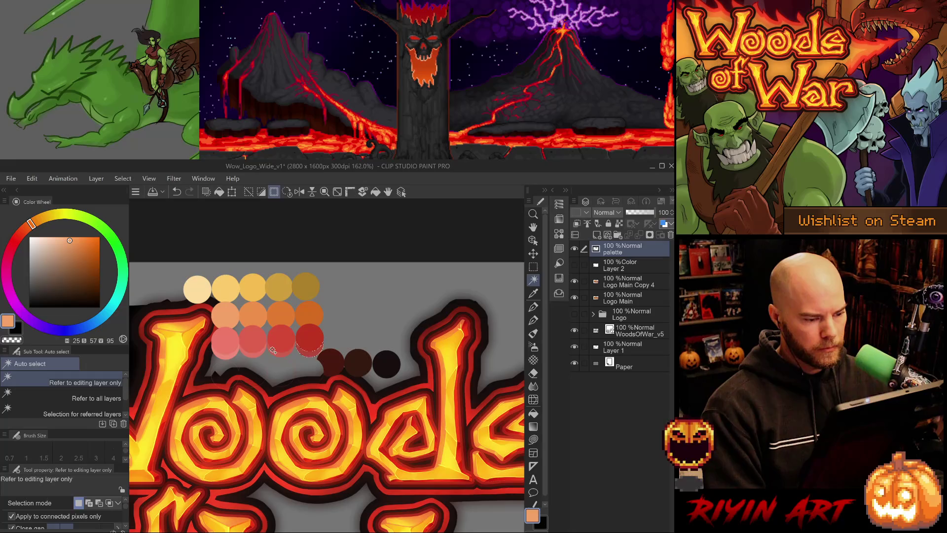
left_click(226, 355, "shift")
Rectangle-select the three dark shadow circles, move them up beside the red row, and deselect
key("m")
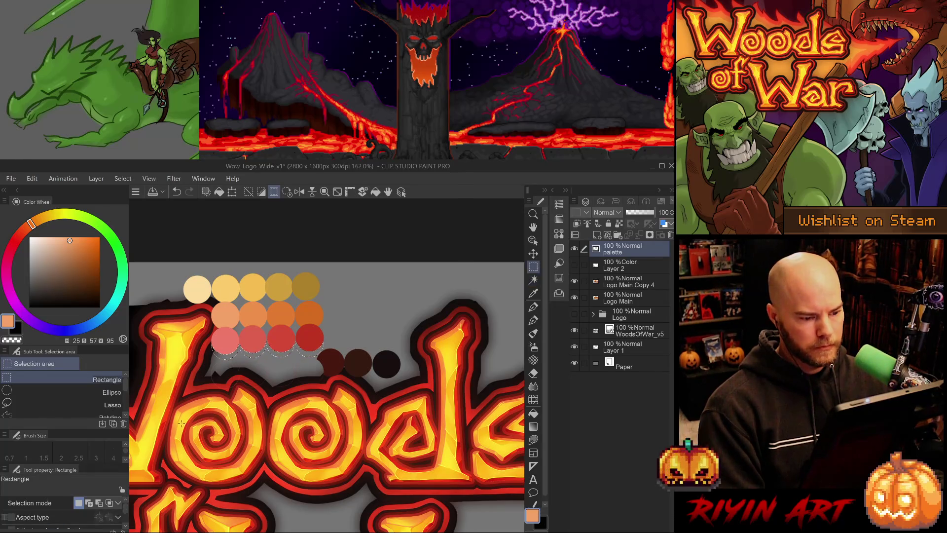
mouse_move(197, 358)
left_mouse_down()
mouse_move(261, 404)
mouse_move(301, 409)
mouse_move(323, 400)
left_mouse_up()
left_click(361, 398)
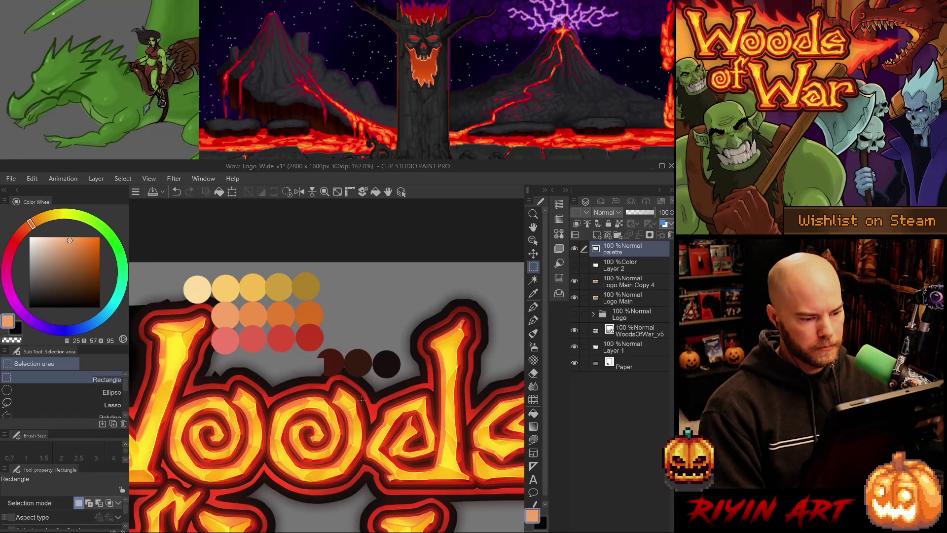
left_click_drag(197, 374, 318, 355)
left_click_drag(423, 356, 327, 384)
mouse_move(424, 328)
left_mouse_down()
mouse_move(319, 395)
mouse_move(325, 403)
mouse_move(314, 400)
left_mouse_up()
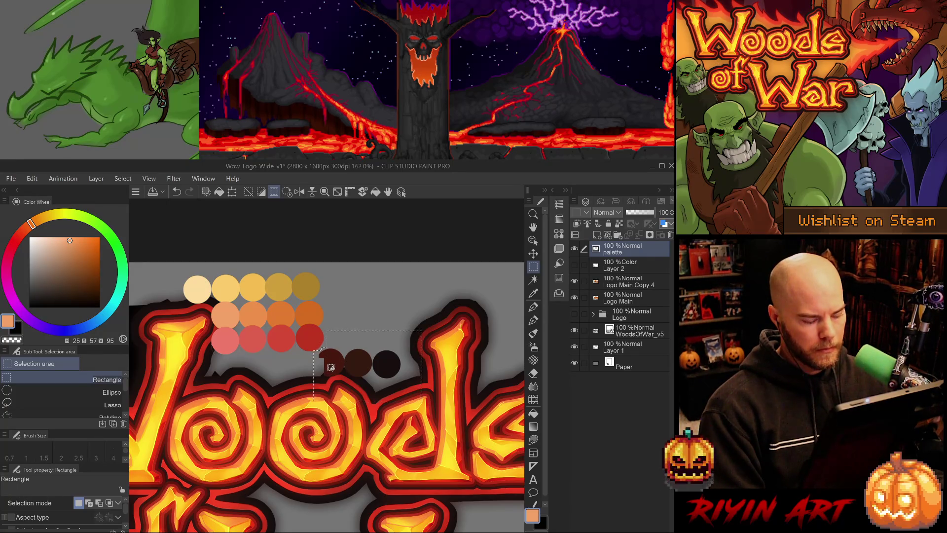
key("k")
left_click_drag(331, 368, 343, 342)
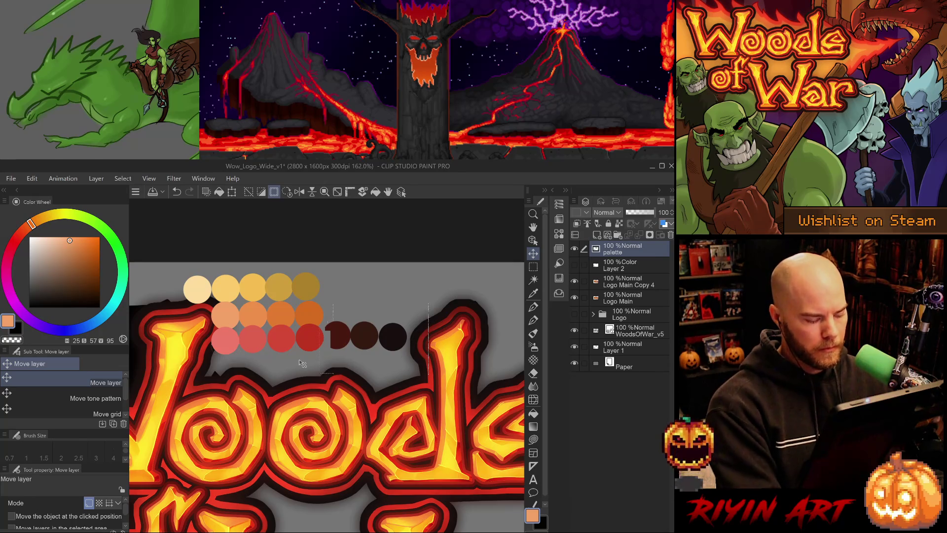
key("ctrl+d")
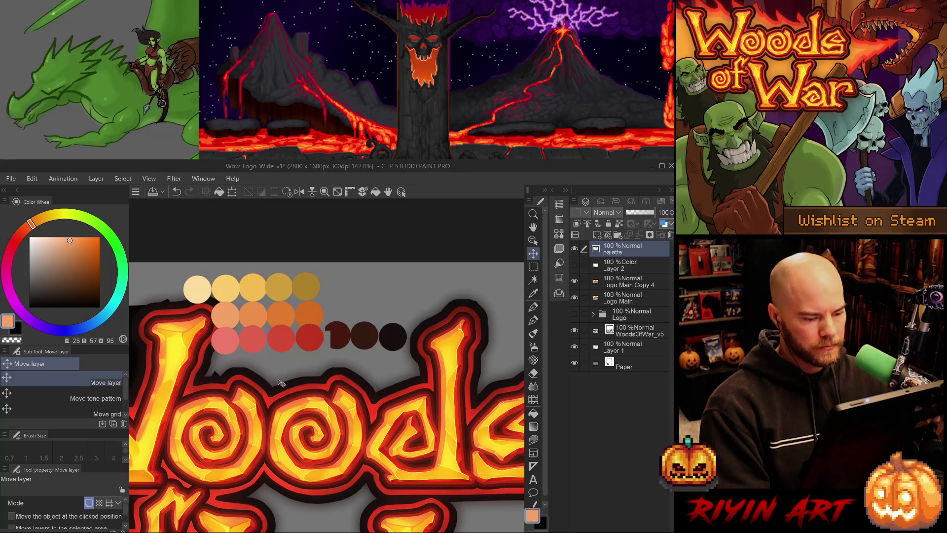
key("i")
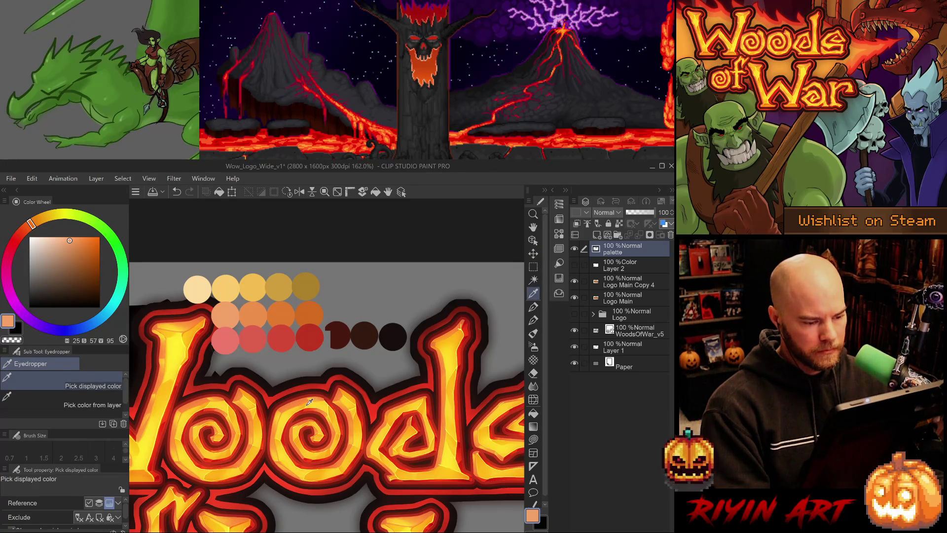
Sample orange-yellow from the logo and repaint the top-right palette dot a brighter gold
left_click(309, 402)
left_click_drag(94, 236, 92, 245)
key("b")
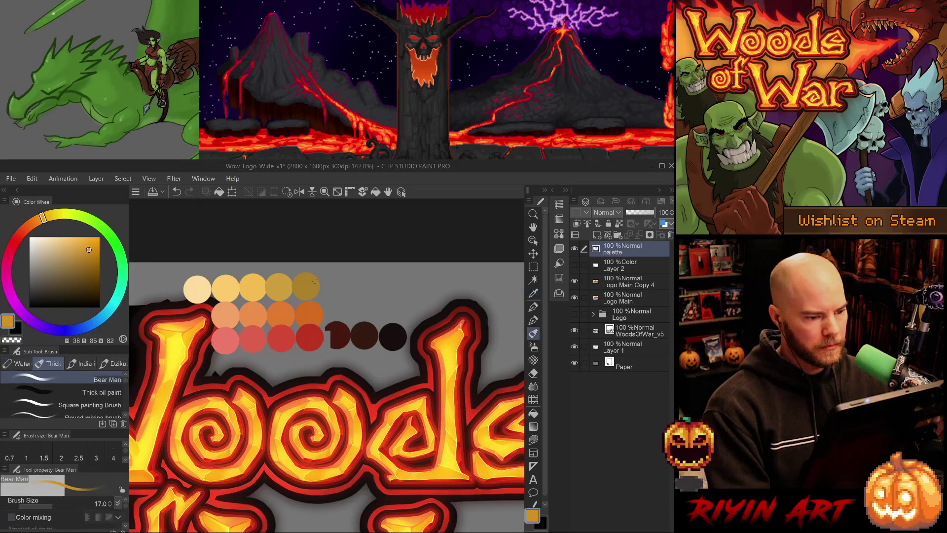
key("p")
left_click(306, 287)
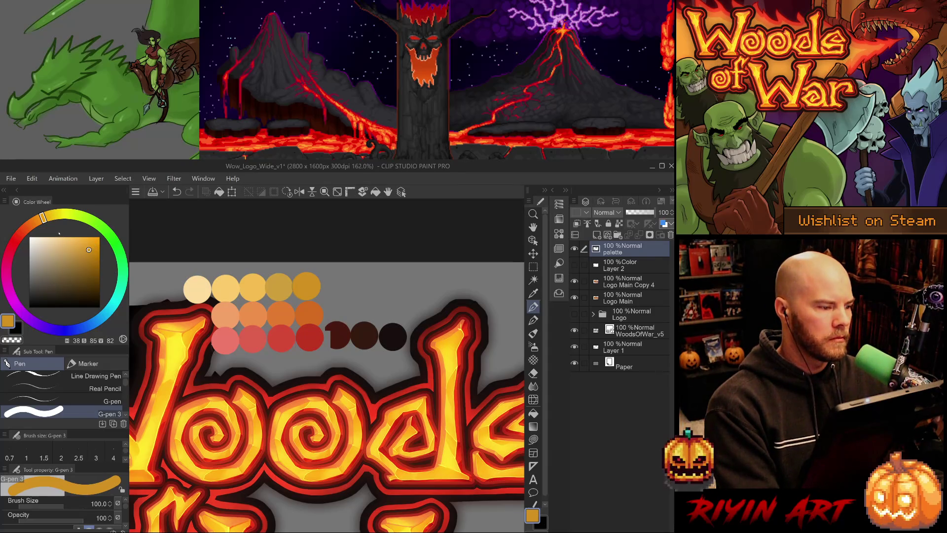
left_click_drag(43, 217, 41, 218)
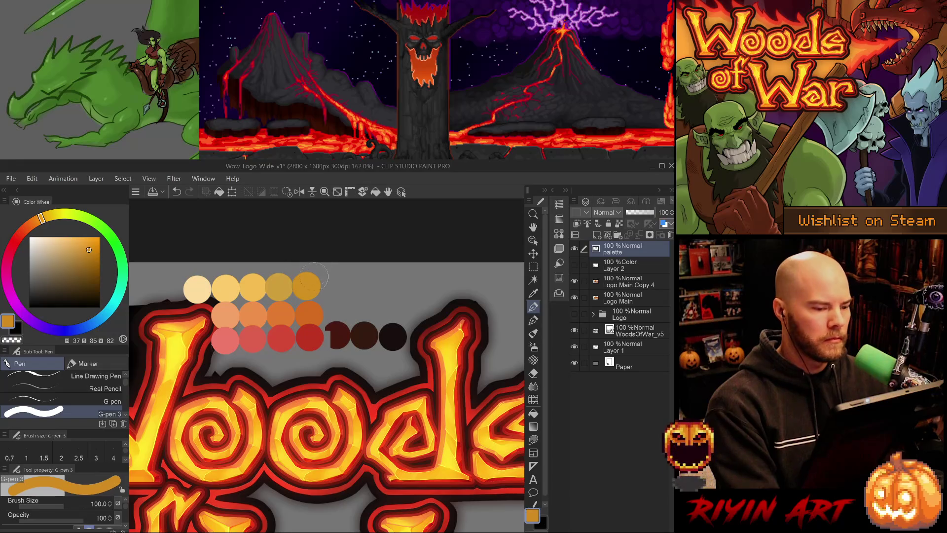
key("ctrl+z")
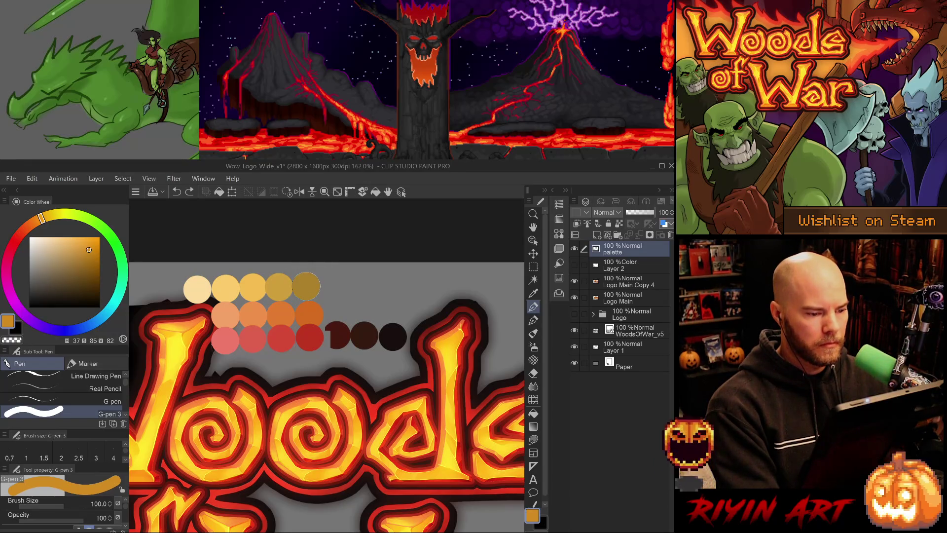
left_click(306, 286)
left_click_drag(89, 249, 76, 240)
Repaint the olive and gold top-row dots bright gold, then lighten the drawing colour
left_click(279, 286)
left_click(226, 288, "alt")
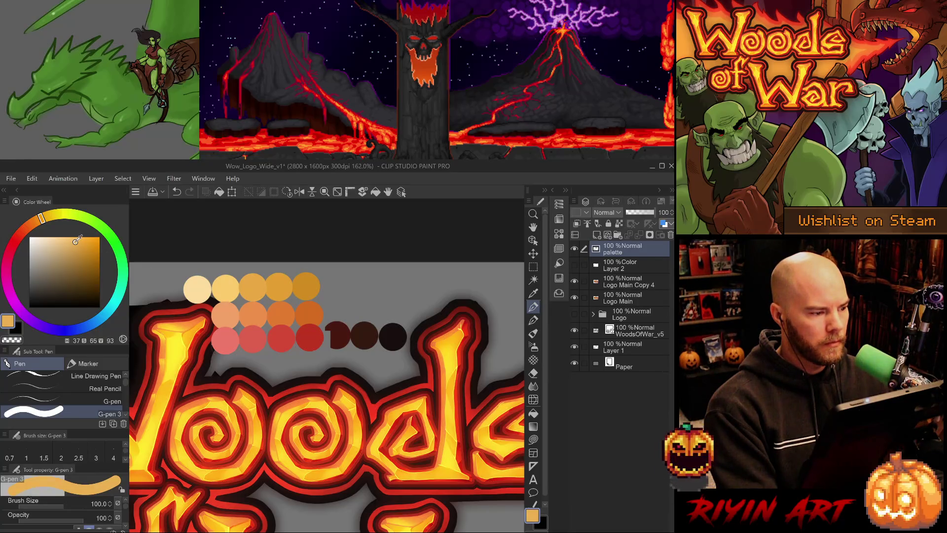
left_click(254, 286)
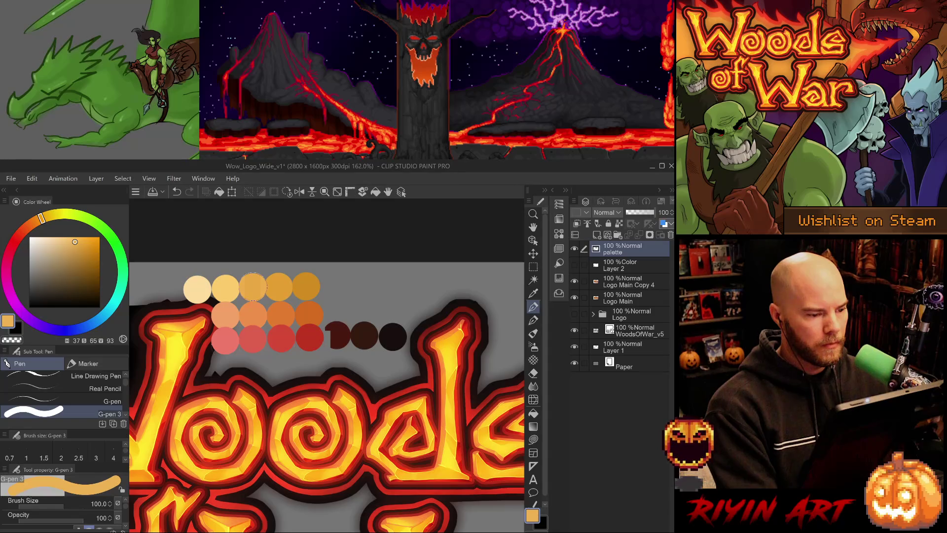
key("ctrl+z")
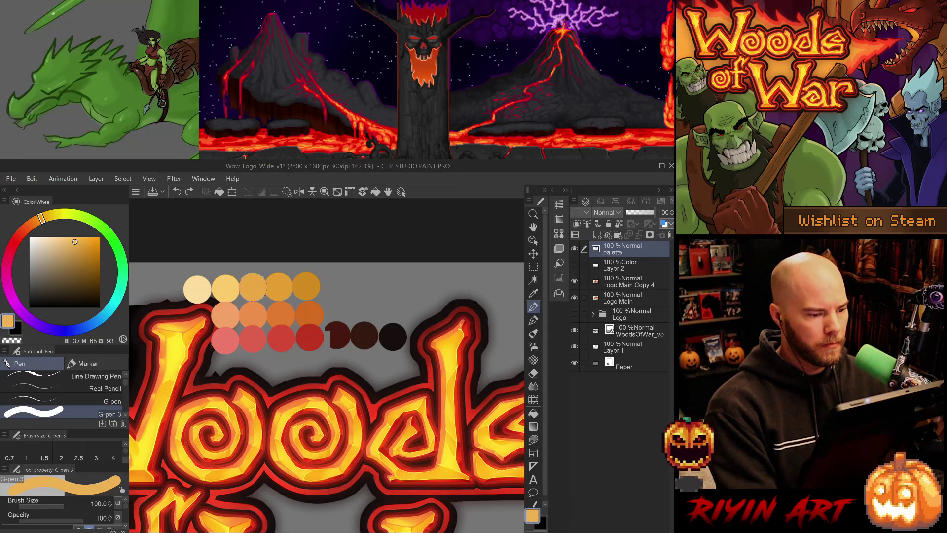
left_click(252, 286)
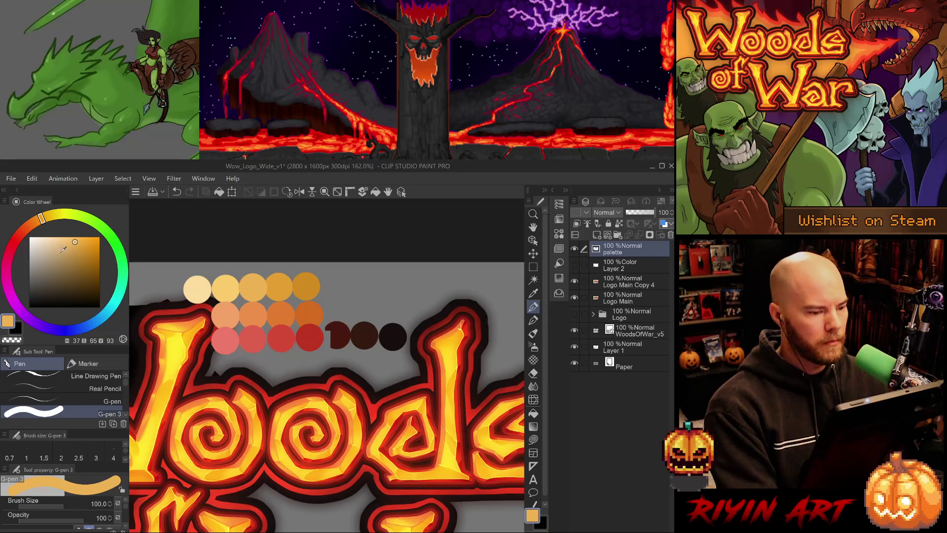
left_click(72, 241)
left_click_drag(73, 240, 68, 238)
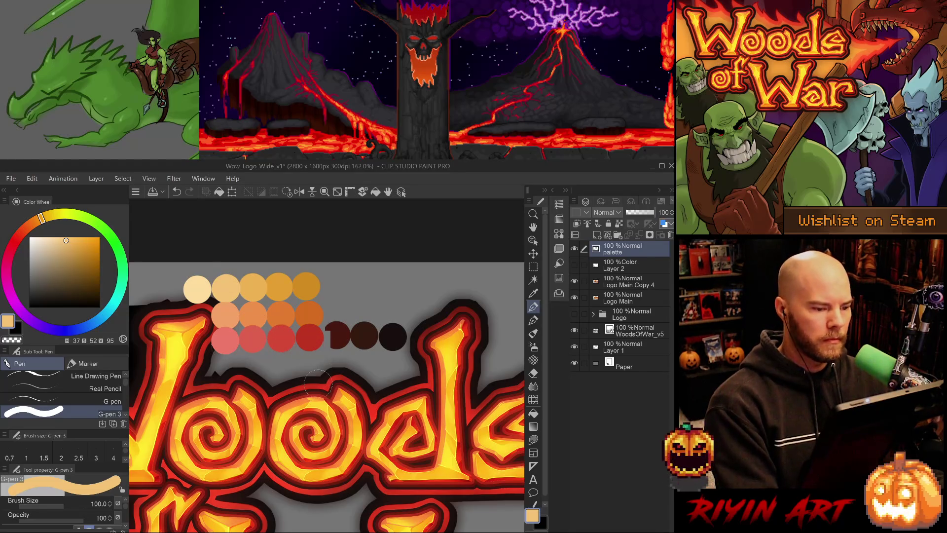
left_click(58, 240)
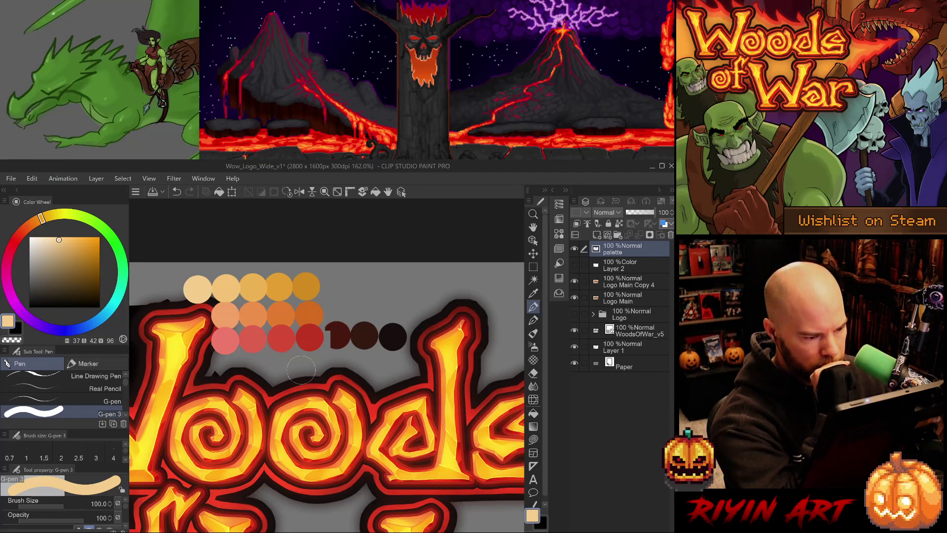
Sample the red, dark red, brown and near-black palette swatches in turn
key("i")
left_click(309, 338)
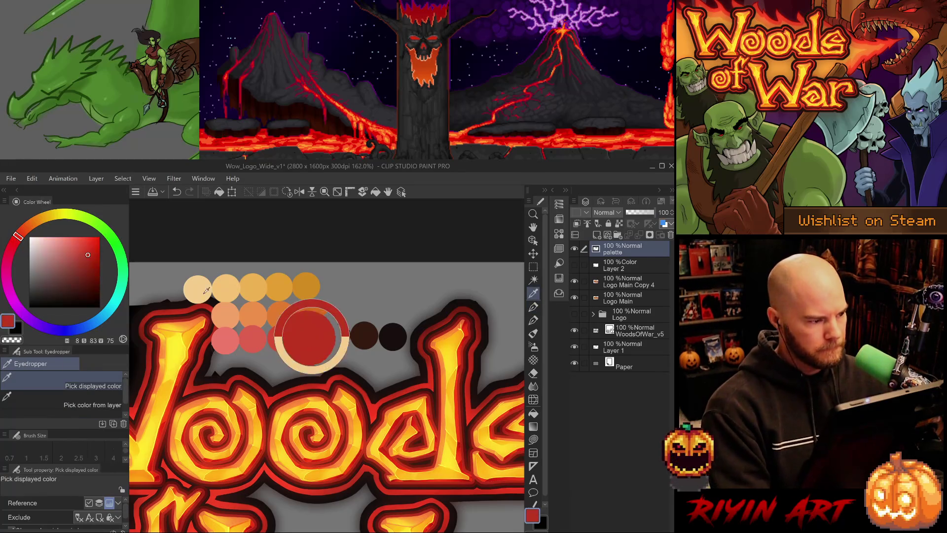
left_click(283, 339)
left_click(309, 336)
left_click(86, 255)
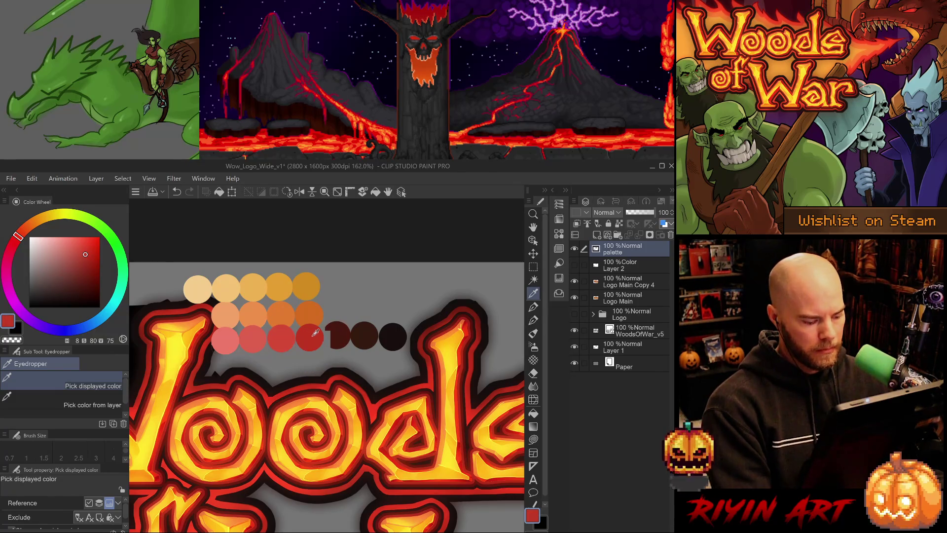
key("p")
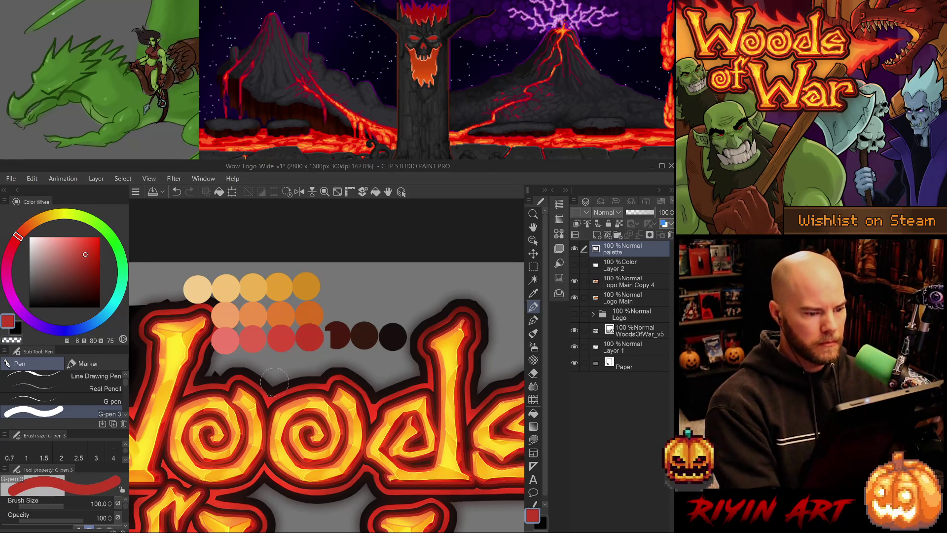
key("i")
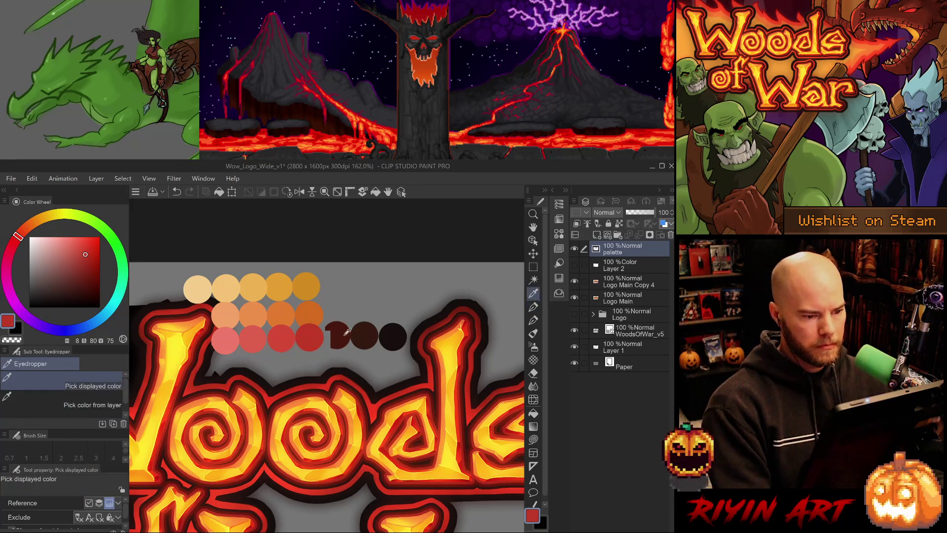
left_click(344, 331)
left_click(360, 336)
left_click(389, 338)
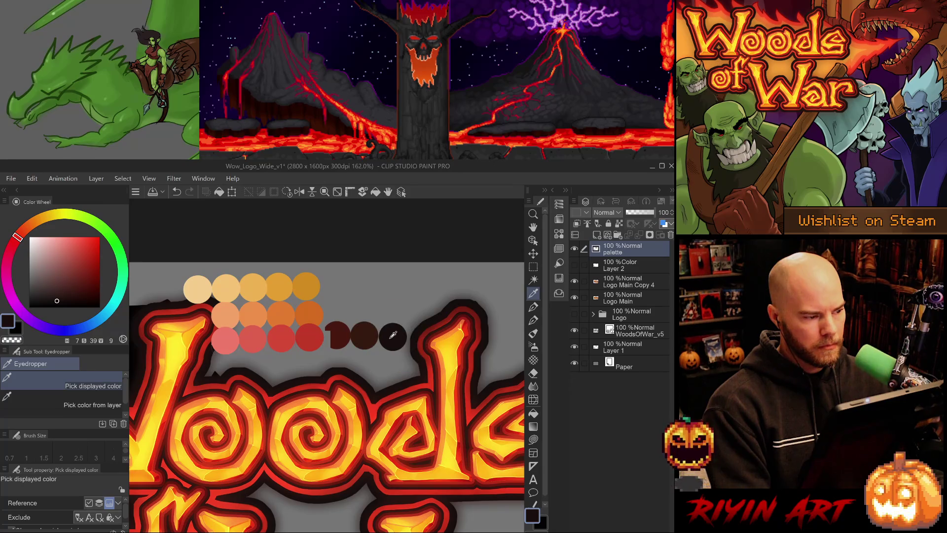
left_click(365, 336)
left_click(342, 336)
Sample yellow-orange and bright yellow tones along the logo's W
scroll(292, 365, "down", 1)
scroll(292, 365, "down", 2)
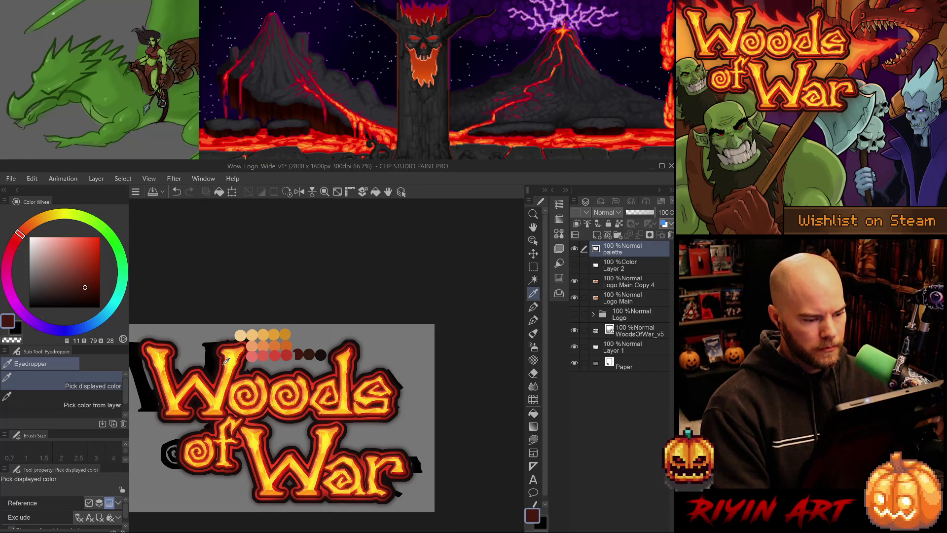
scroll(227, 361, "up", 4)
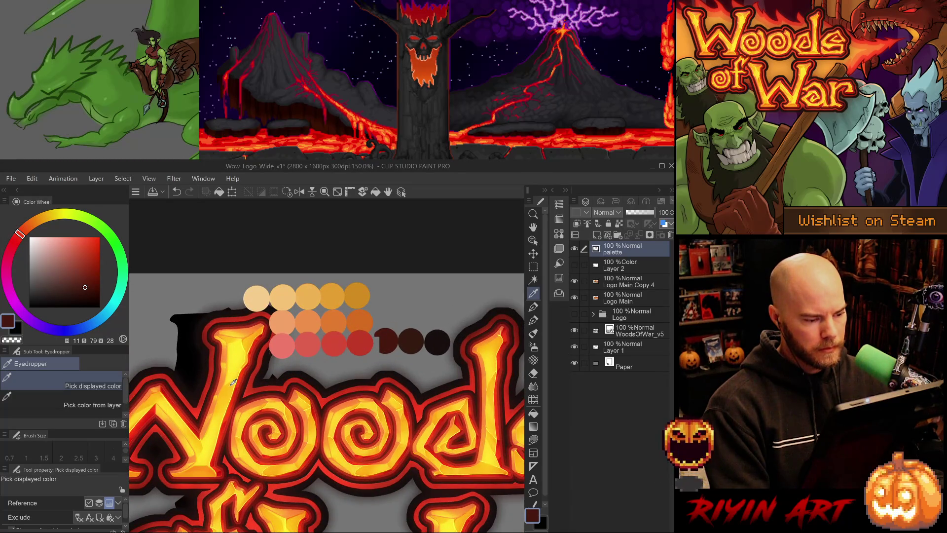
left_click(234, 383)
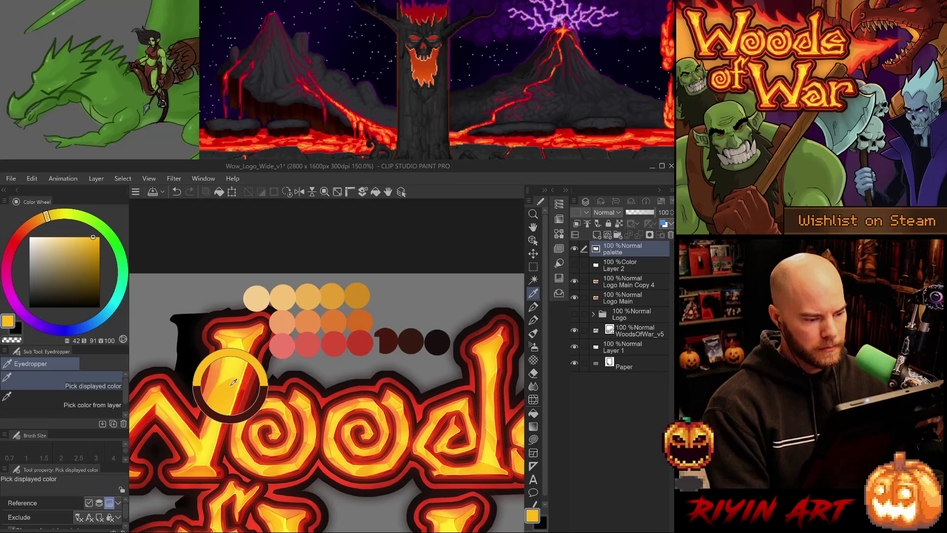
left_click(217, 425)
left_click_drag(217, 425, 228, 391)
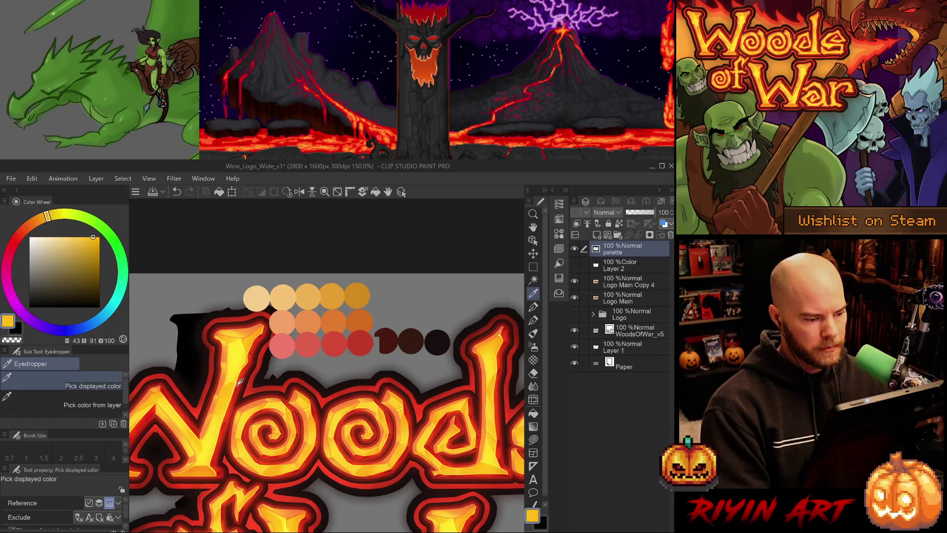
left_click(238, 384)
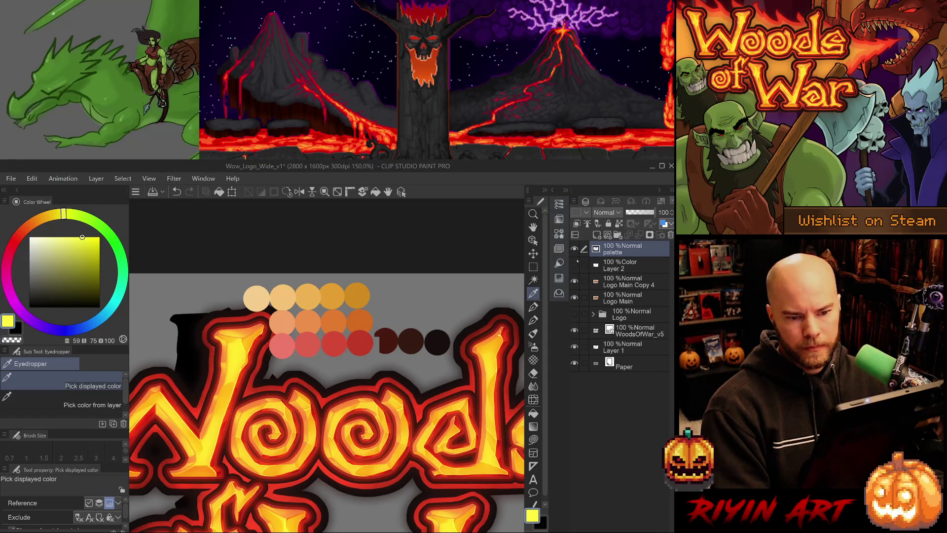
Hide the Logo Main and Logo Main Copy 4 layers and sample the orange palette dot
left_click_drag(575, 281, 575, 297)
scroll(379, 339, "down", 1)
scroll(379, 340, "down", 3)
left_click(353, 314)
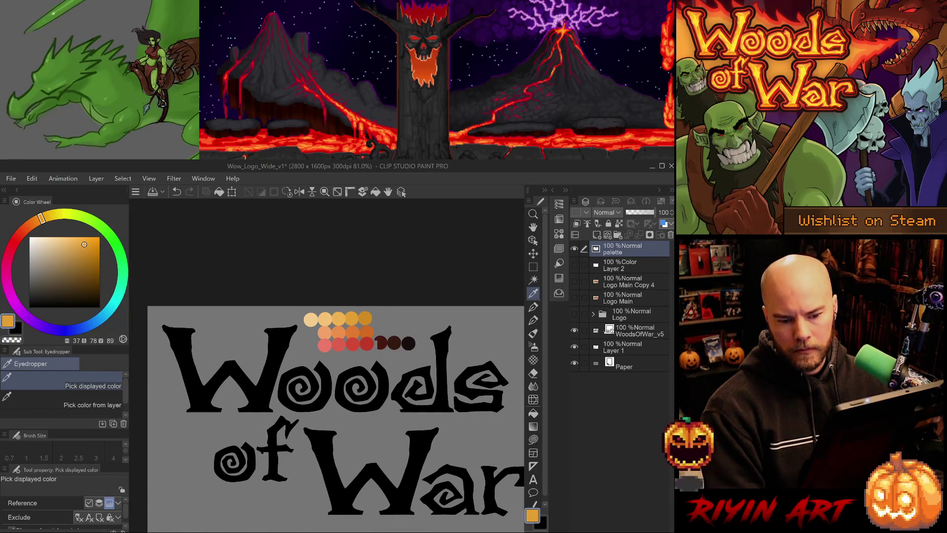
Select the black lettering's outline from the WoodsOfWar_v5 thumbnail and hide that layer
left_click(610, 331, "ctrl")
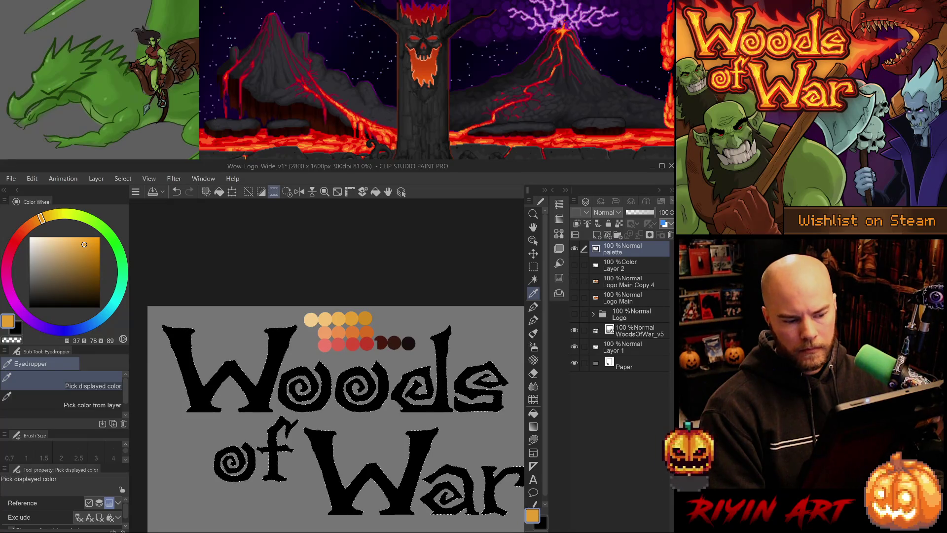
left_click(574, 331)
left_click(637, 331)
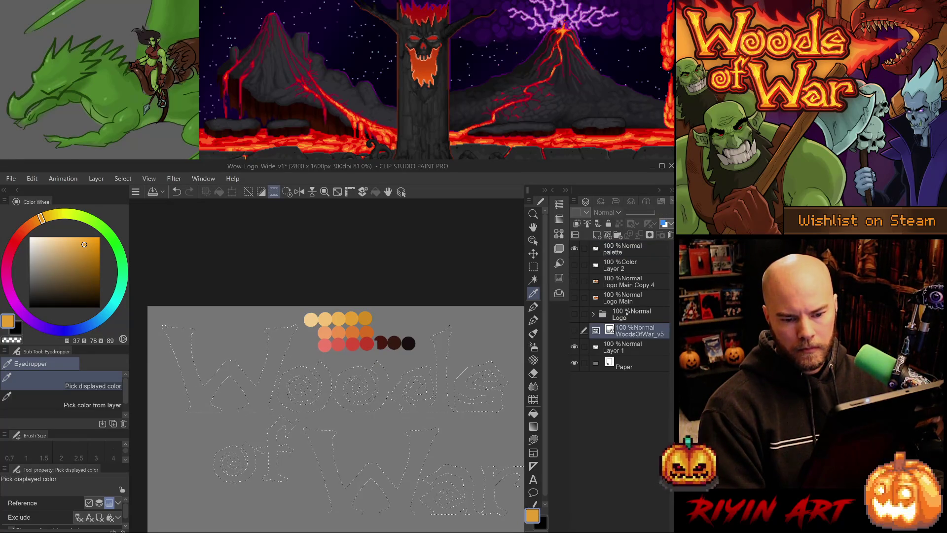
left_click(632, 314)
left_click(629, 328)
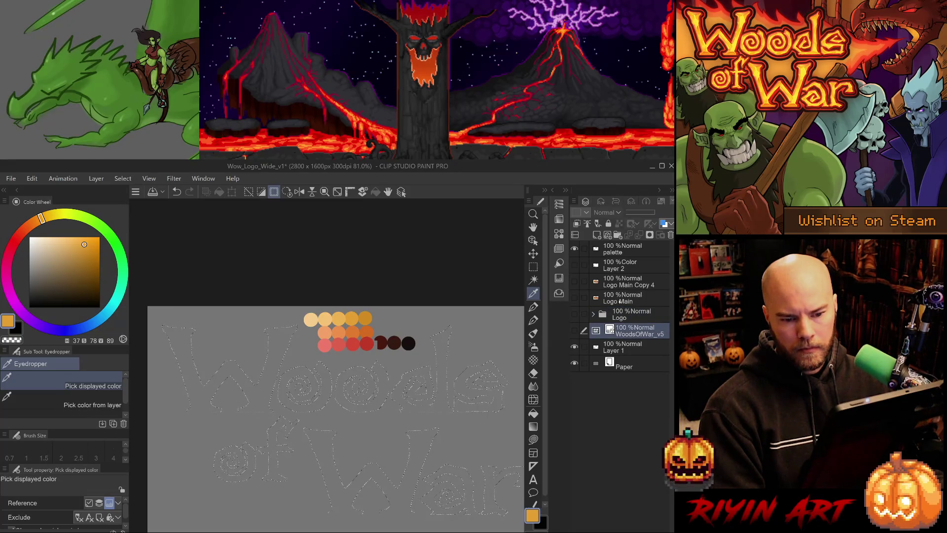
Multi-select WoodsOfWar_v5, Logo Main Copy 4 and the other old logo layers
left_click(616, 279)
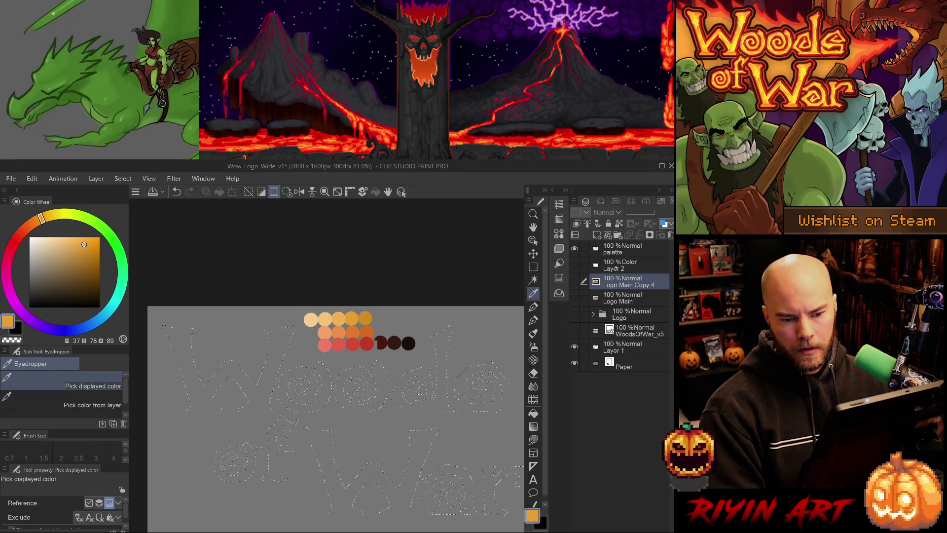
left_click(615, 267)
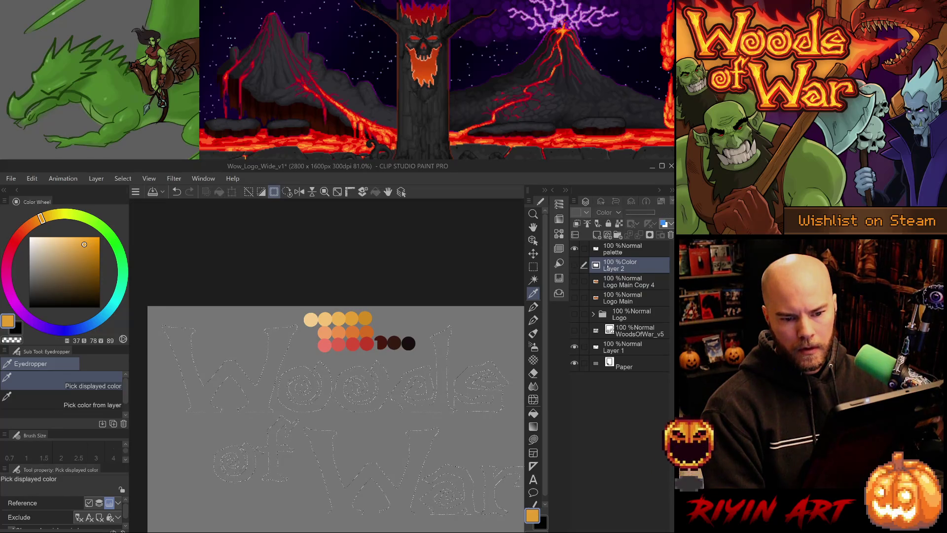
left_click(622, 286)
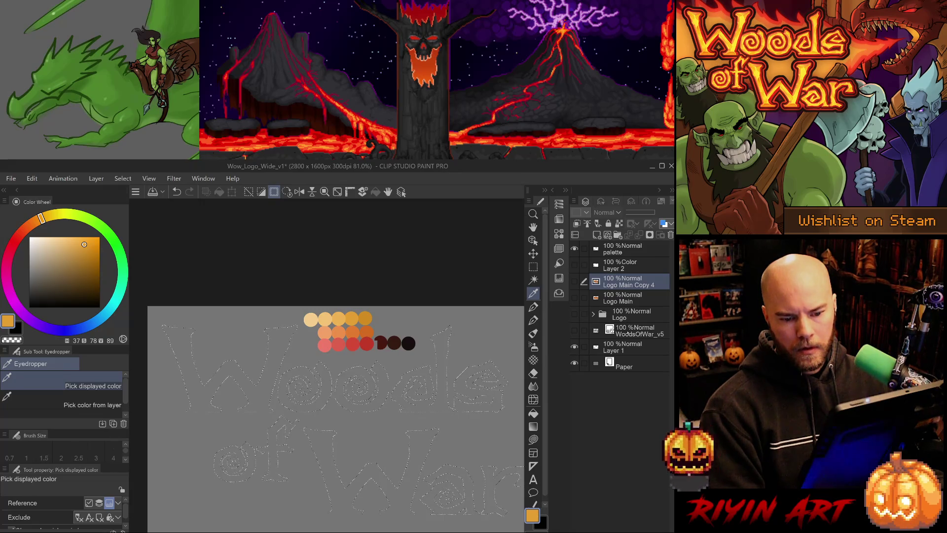
left_click(630, 329)
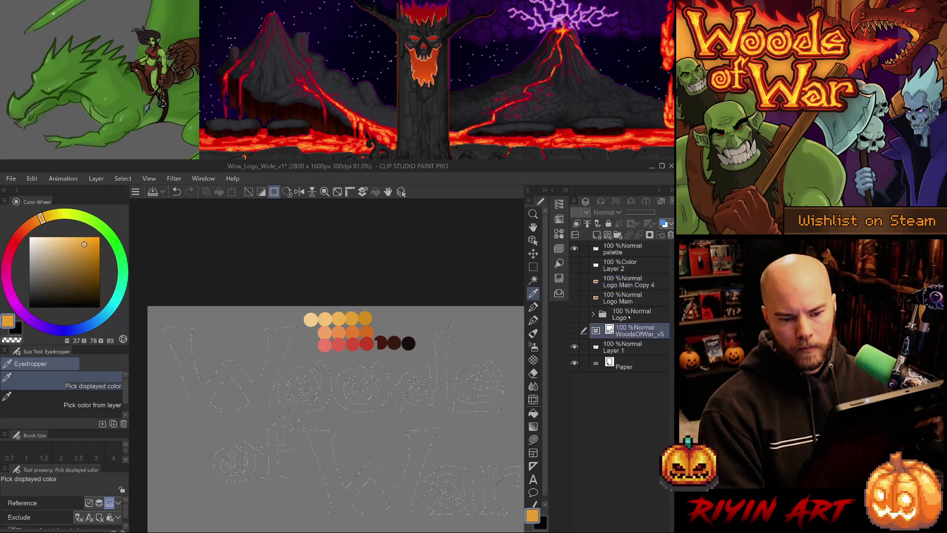
left_click(625, 285, "shift")
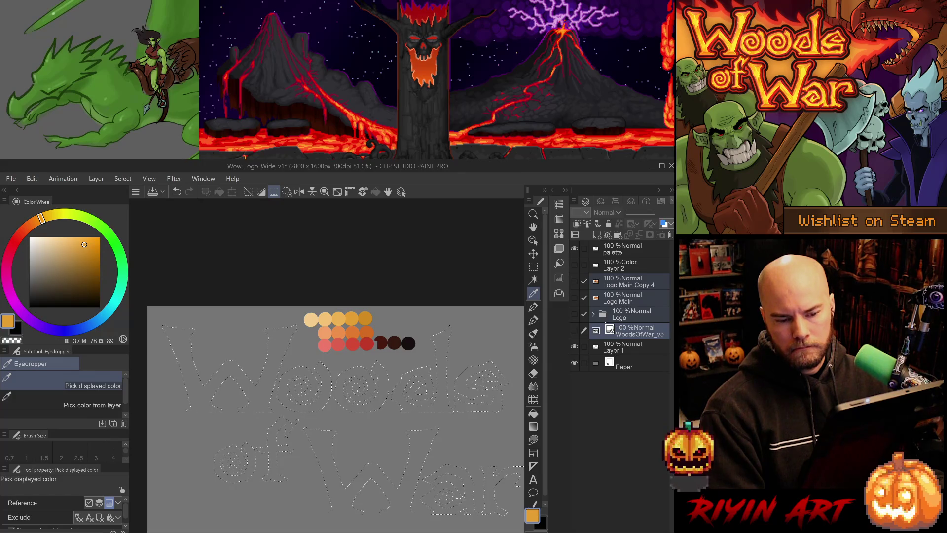
Group the old logo layers into a new folder and name it 'Ref'
key("ctrl+g")
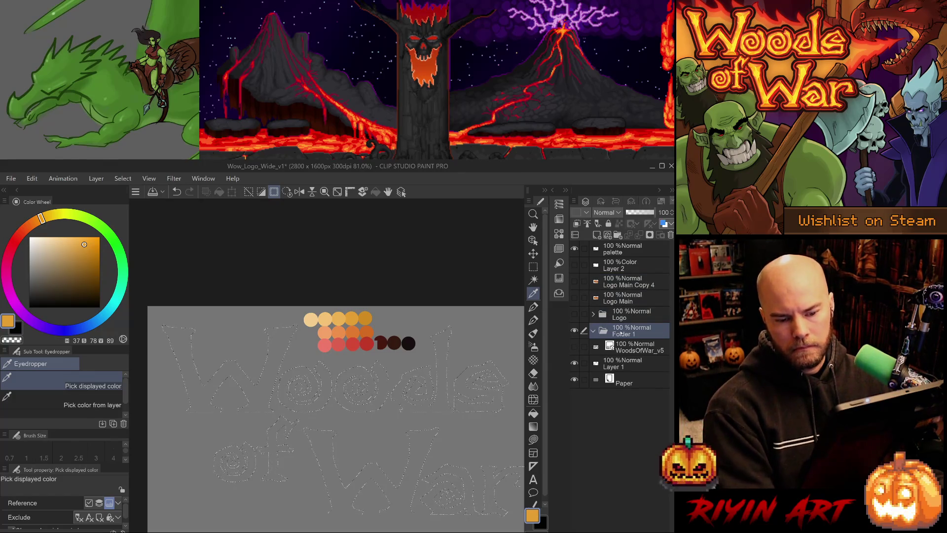
mouse_move(622, 335)
left_mouse_down()
mouse_move(622, 274)
mouse_move(630, 353)
mouse_move(627, 286)
left_mouse_up()
left_click(623, 316)
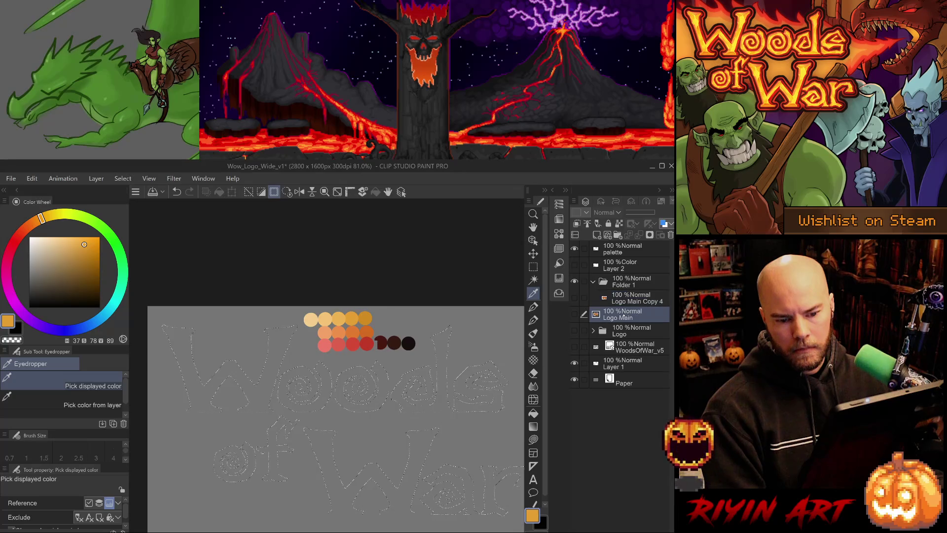
left_click(628, 345, "shift")
left_click_drag(628, 345, 631, 308)
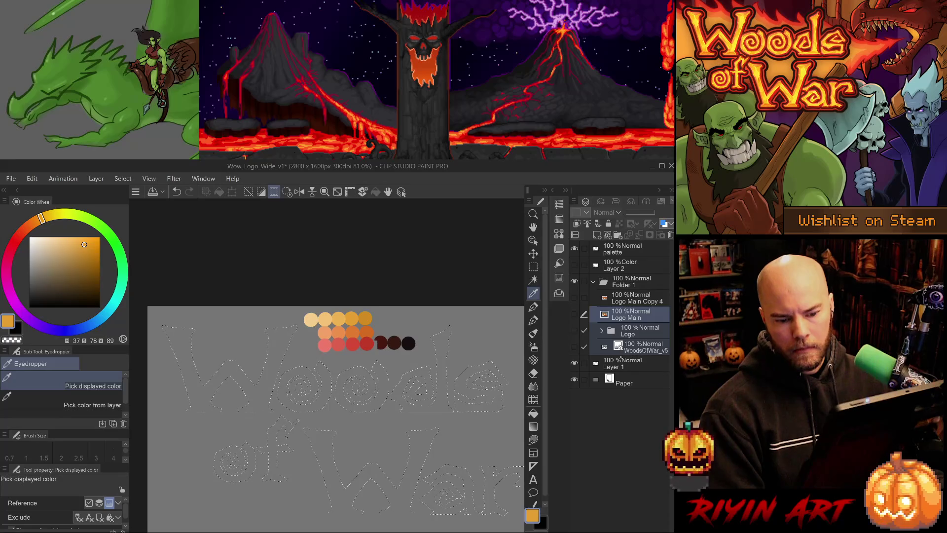
left_click(593, 282)
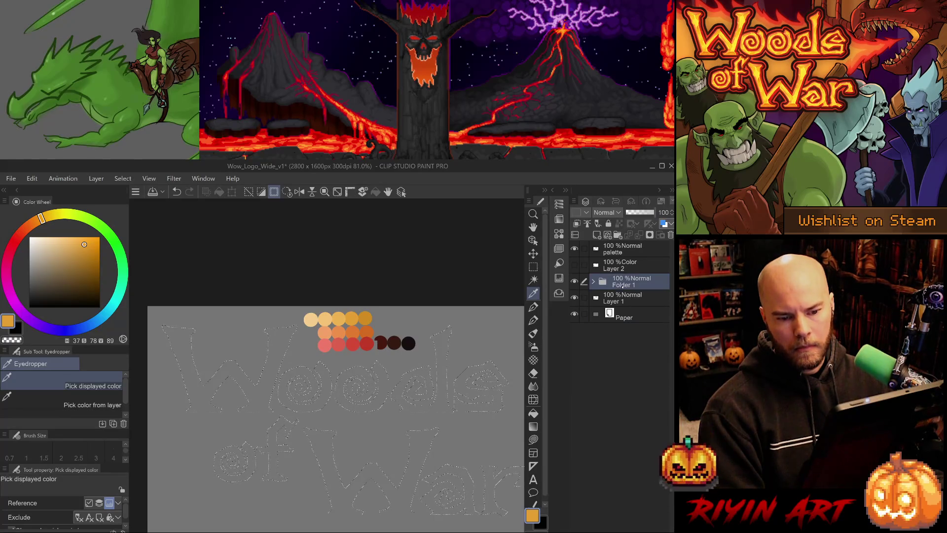
double_click(621, 285)
type("Ref")
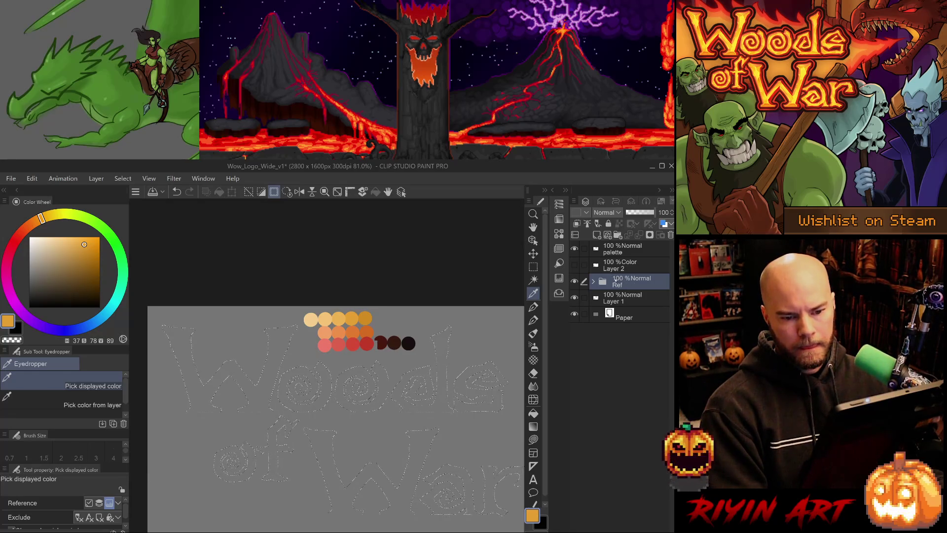
Delete Layer 2, move Layer 1 above Ref renamed 'Logo', and pick light orange
left_click(615, 267)
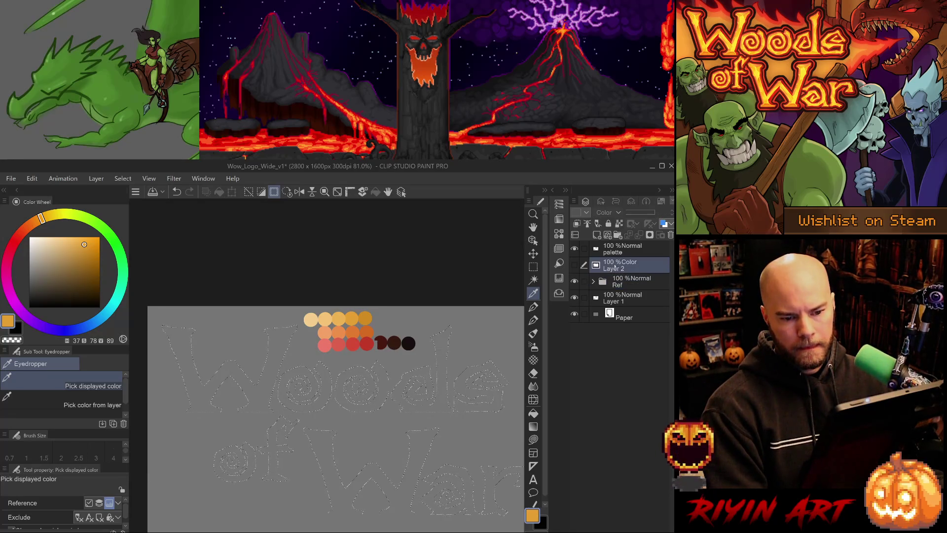
left_click(574, 265)
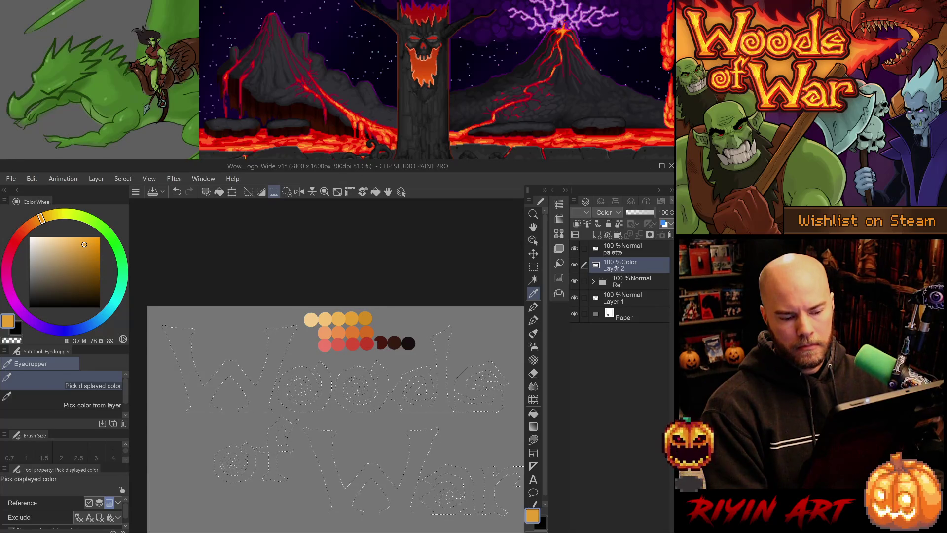
left_click(575, 265)
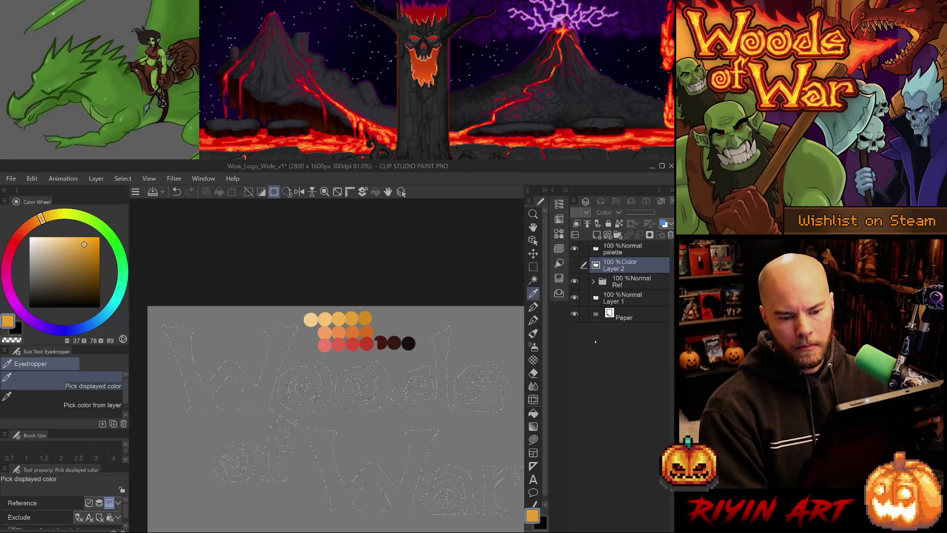
key("Delete")
left_click_drag(623, 280, 622, 261)
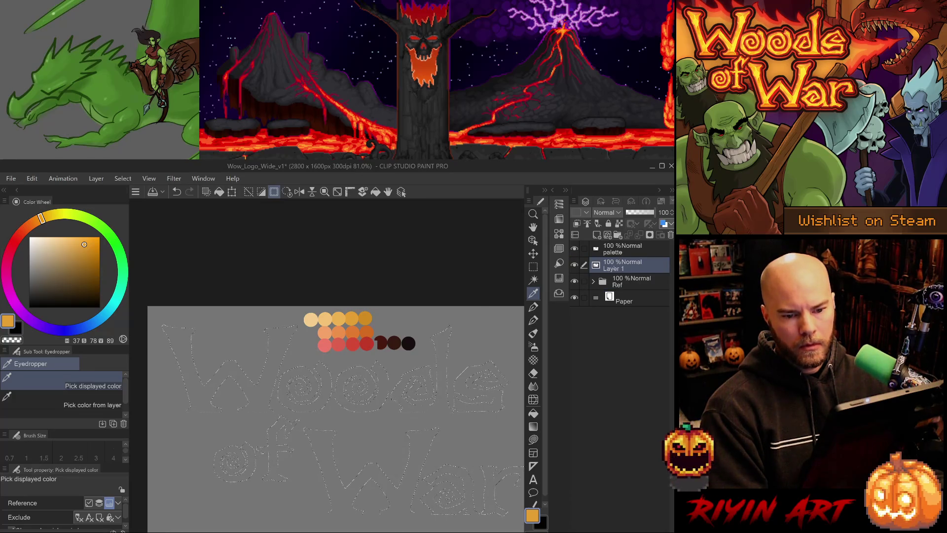
key("Return")
left_click(343, 317)
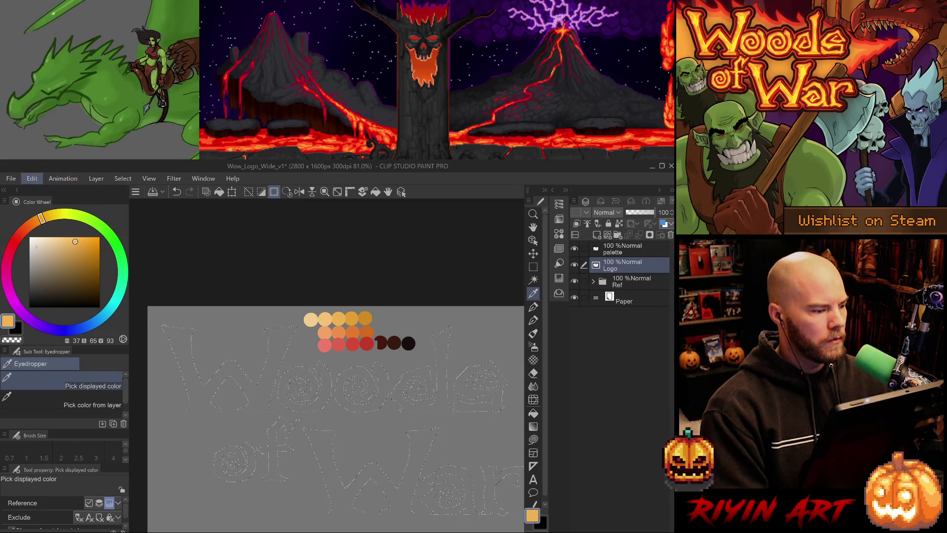
Fill the letter selection with the light orange, zoom out to the whole logo, and deselect
key("alt+BackSpace")
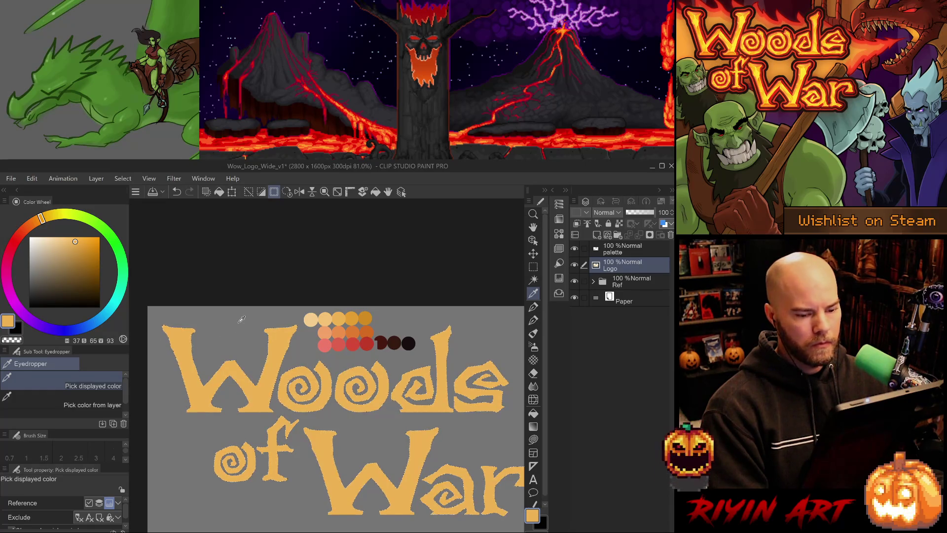
mouse_move(335, 363)
left_mouse_down()
mouse_move(350, 370)
mouse_move(316, 331)
mouse_move(336, 343)
left_mouse_up()
scroll(341, 344, "down", 1)
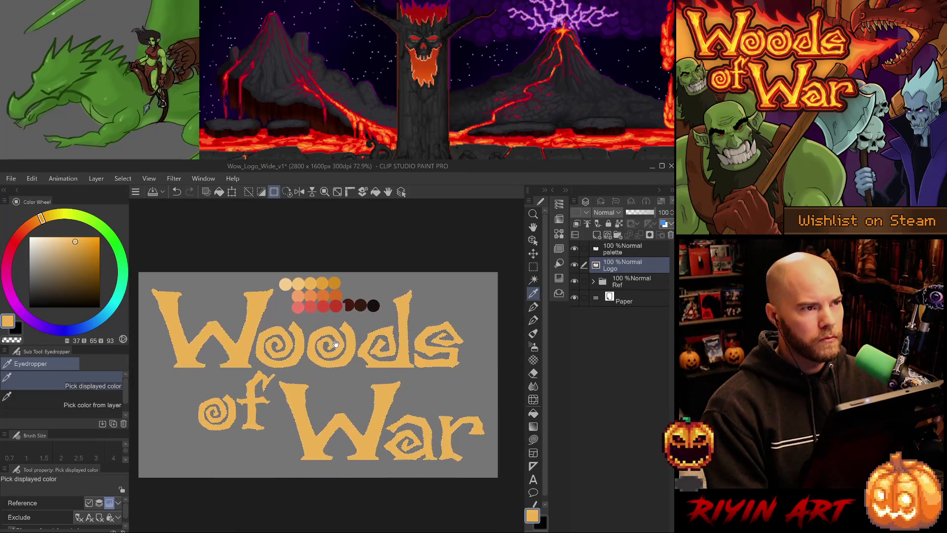
key("ctrl+d")
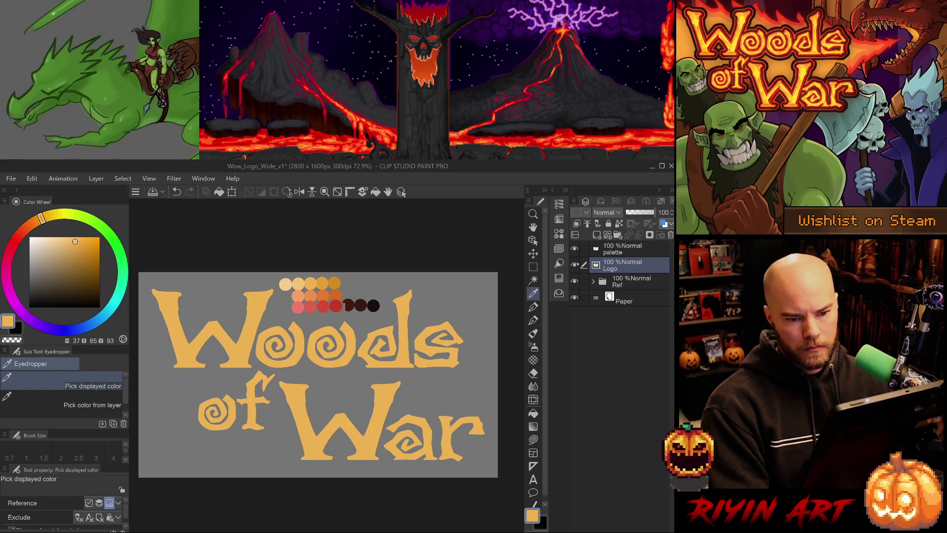
Expand Ref, show Logo Main Copy 4, and toggle the flat Logo layer to compare them
left_click(594, 281)
left_click(575, 298)
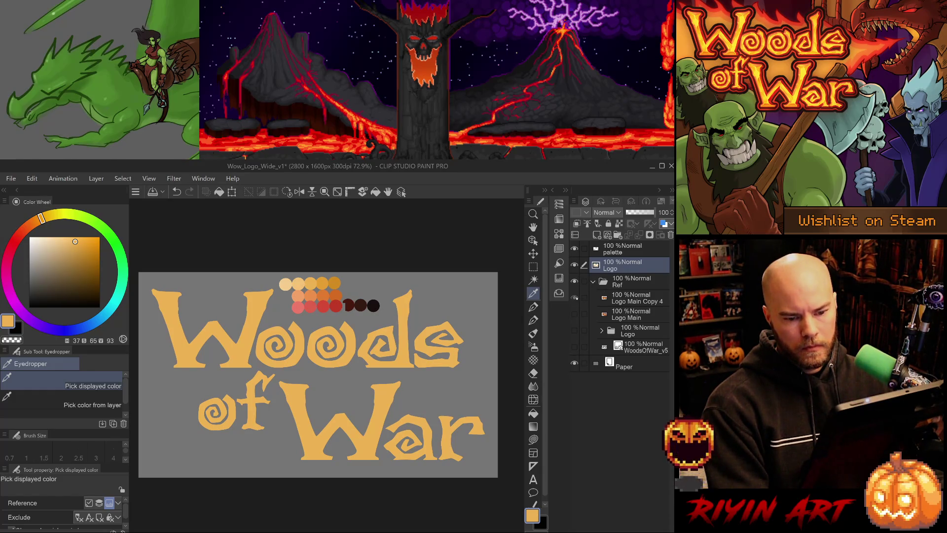
left_click(575, 265)
left_click(575, 265)
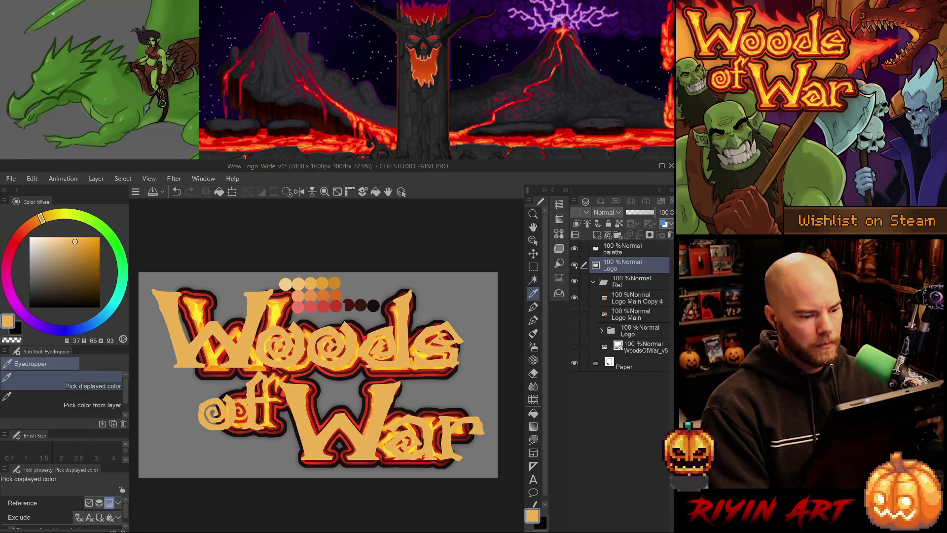
left_click(574, 265)
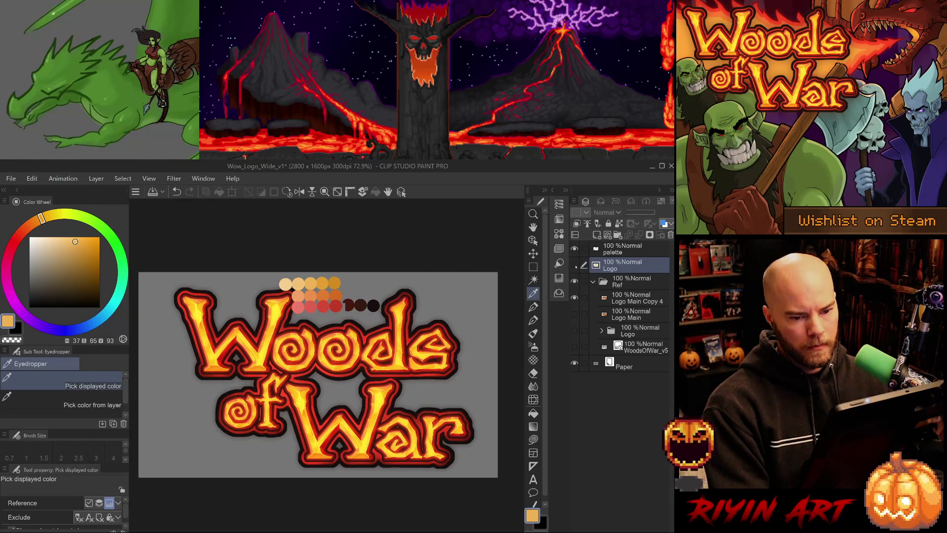
left_click(575, 266)
left_click(575, 266)
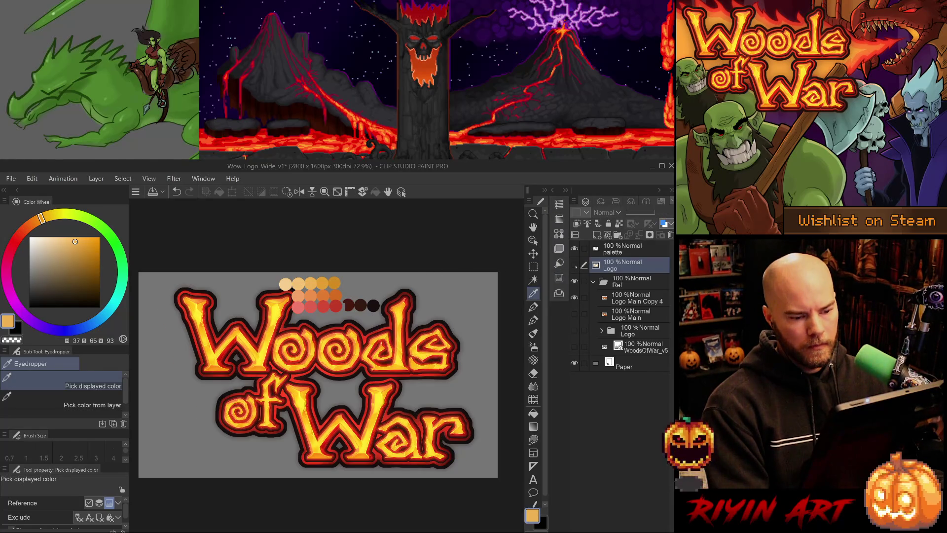
Hide the fiery reference, show the flat Logo, pick the dark red-brown swatch, reselect the letters
left_click(575, 280)
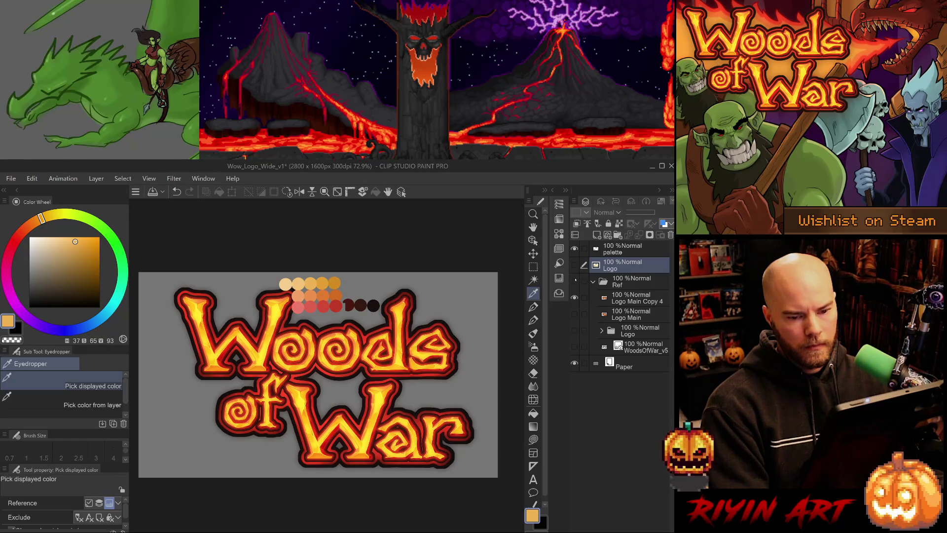
left_click(575, 280)
left_click(574, 297)
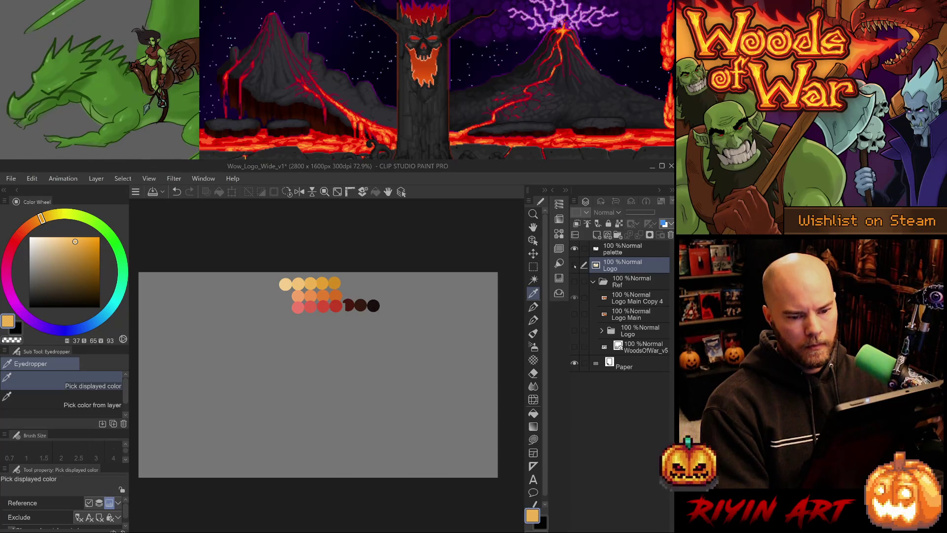
left_click(575, 265)
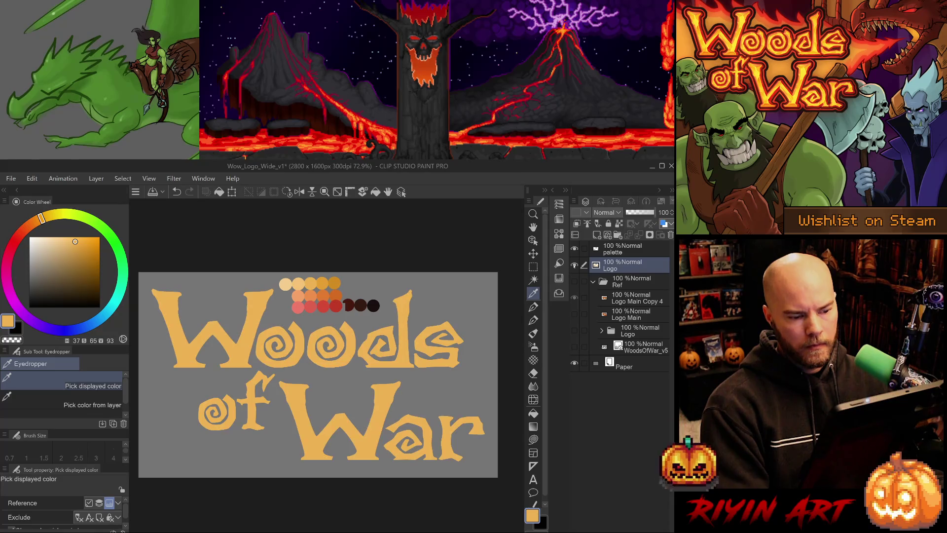
left_click(353, 300)
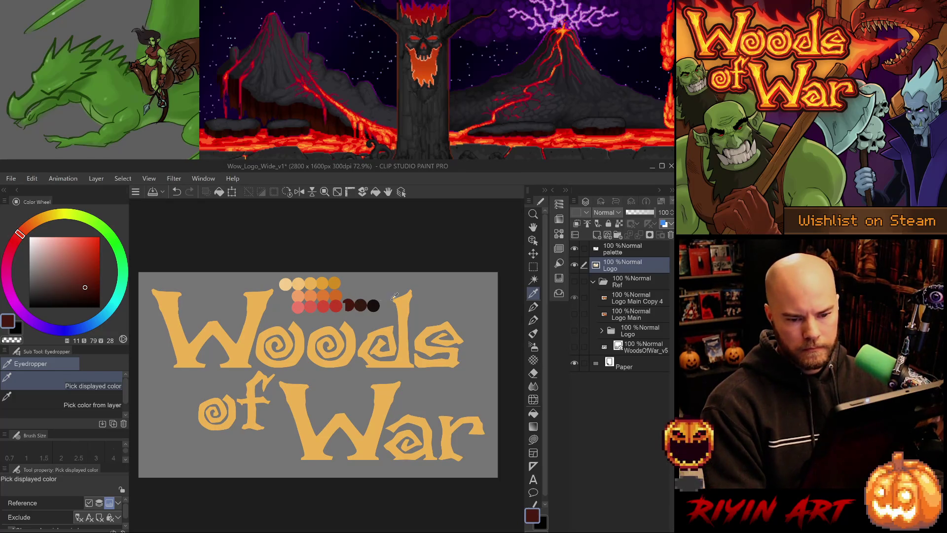
key("ctrl+shift+a")
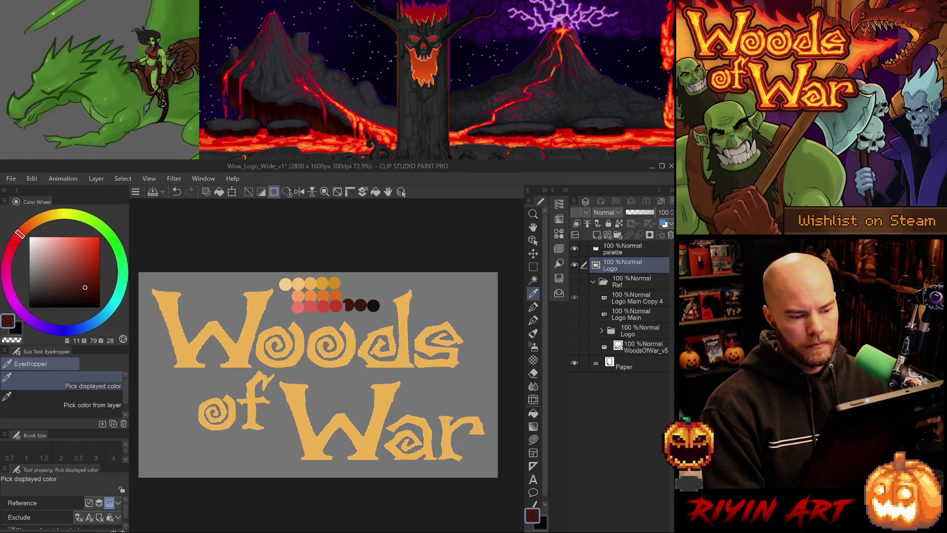
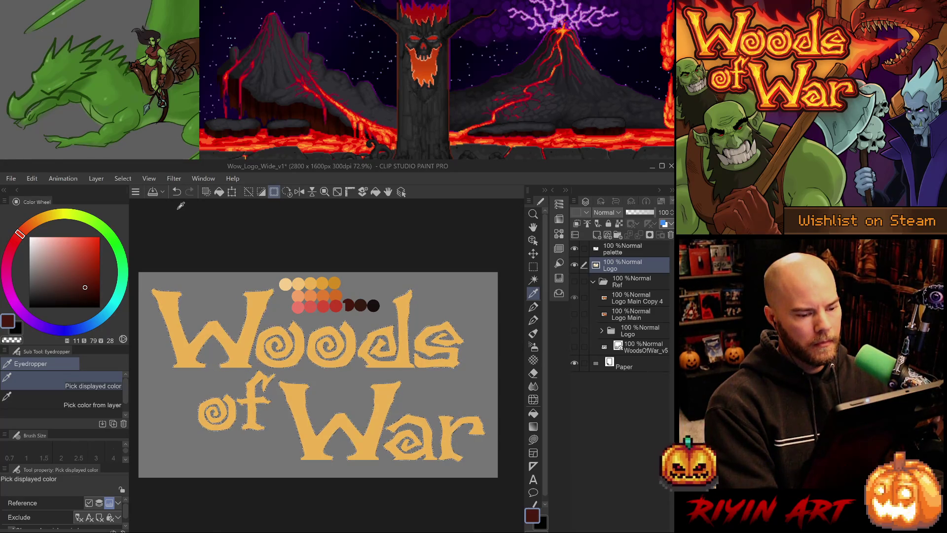
Restore the selection around the Woods of War letters
key("ctrl+z")
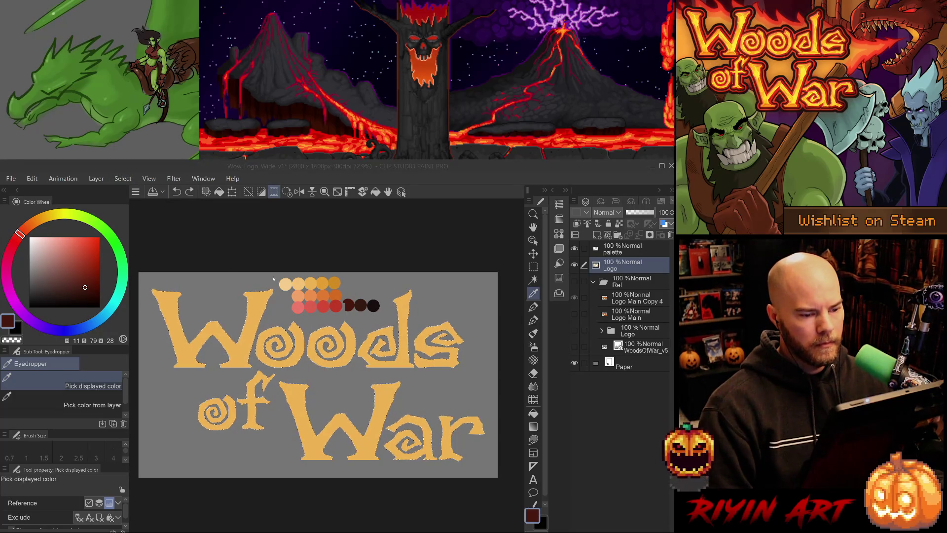
left_click(449, 283)
key("ctrl+y")
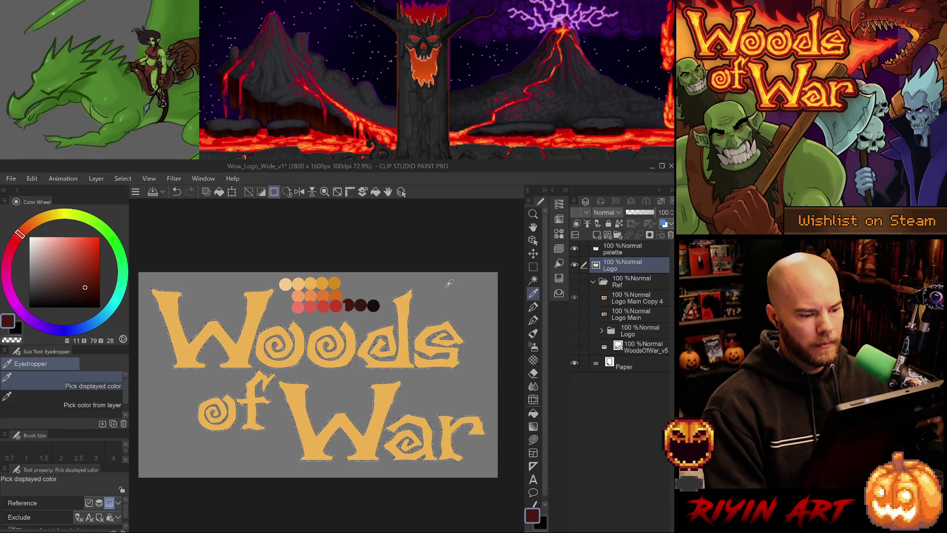
key("ctrl+z")
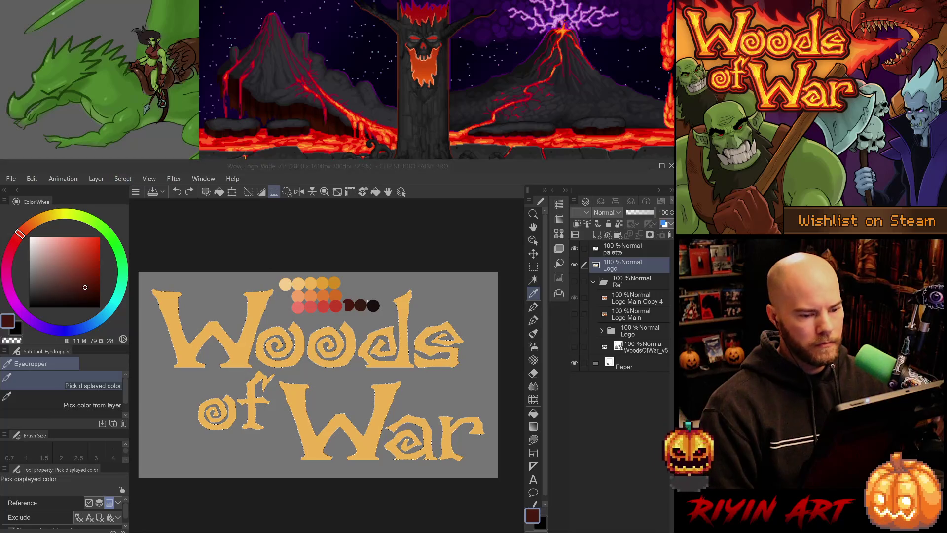
key("ctrl+y")
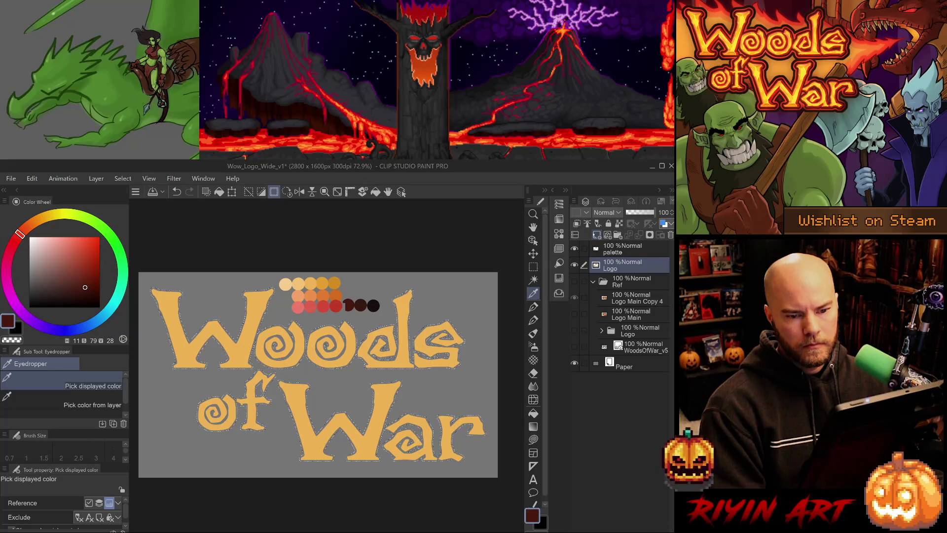
Add a new layer beneath the Logo layer and sample the dark-brown palette colour
key("ctrl+shift+n")
left_click_drag(619, 269, 619, 285)
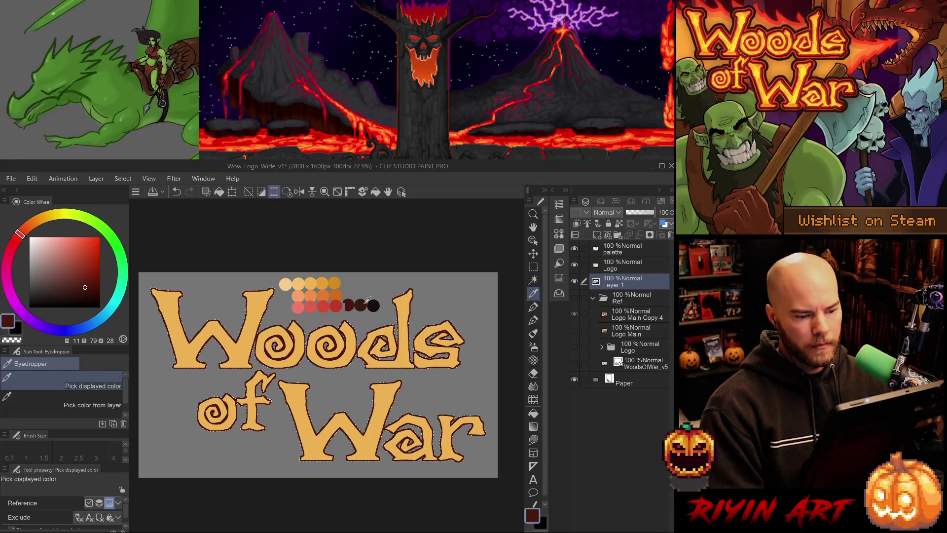
left_click(365, 305)
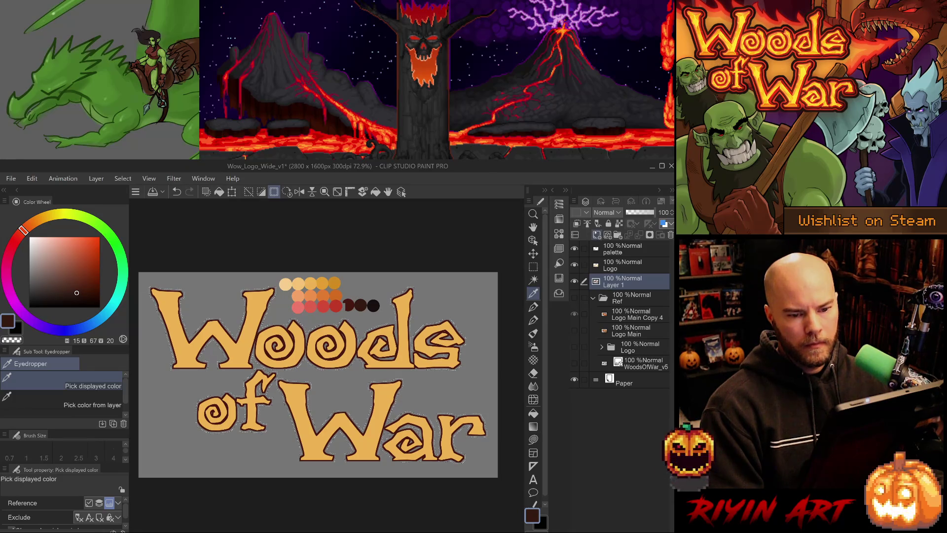
Add another layer above Layer 1 and sample the darkest palette colour
left_click(597, 235)
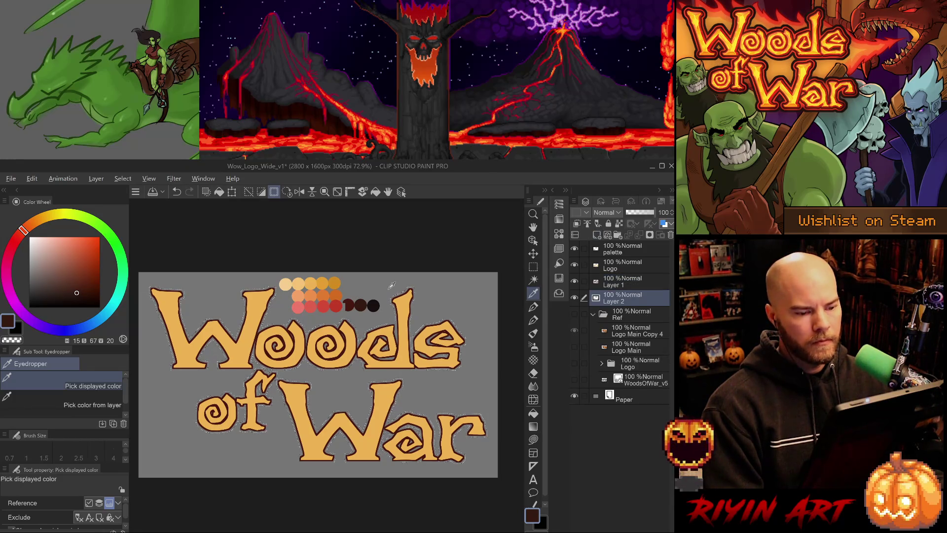
scroll(399, 316, "up", 5)
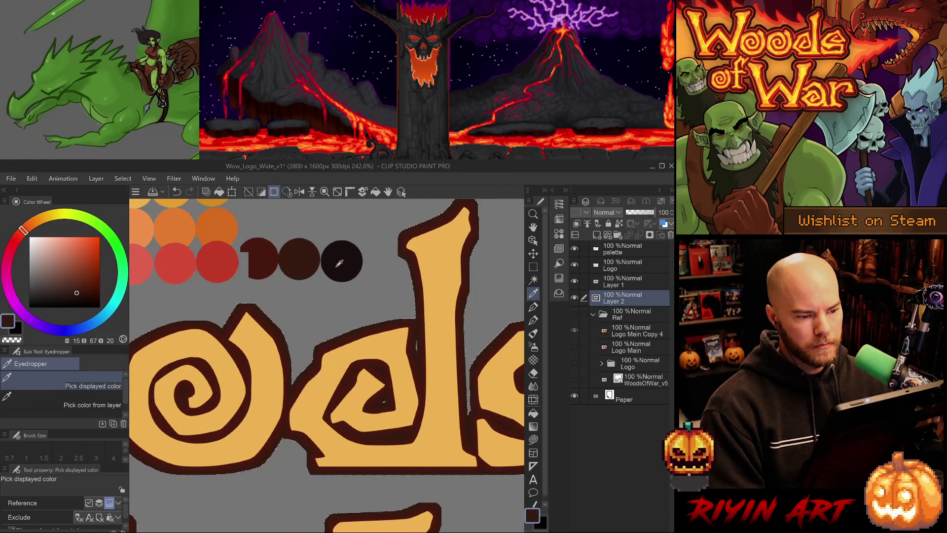
left_click(340, 263)
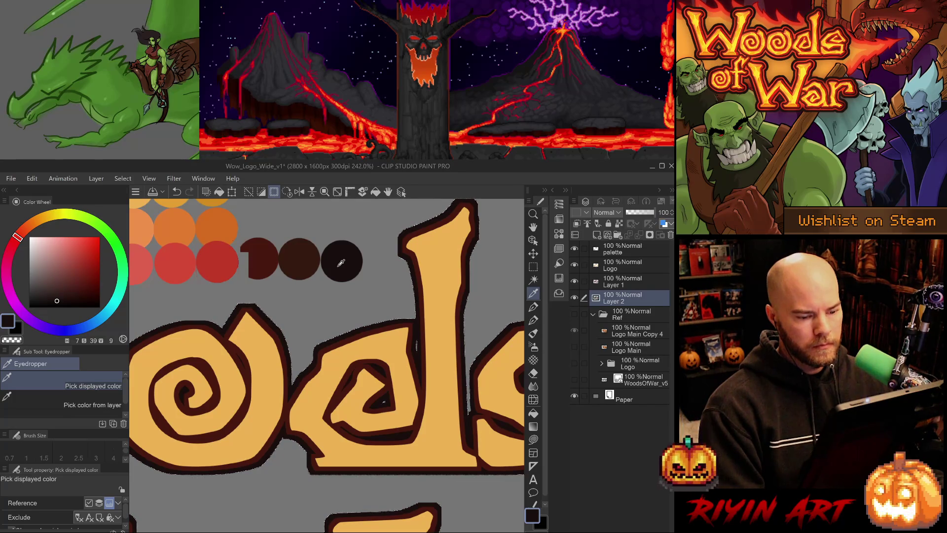
scroll(284, 274, "down", 6)
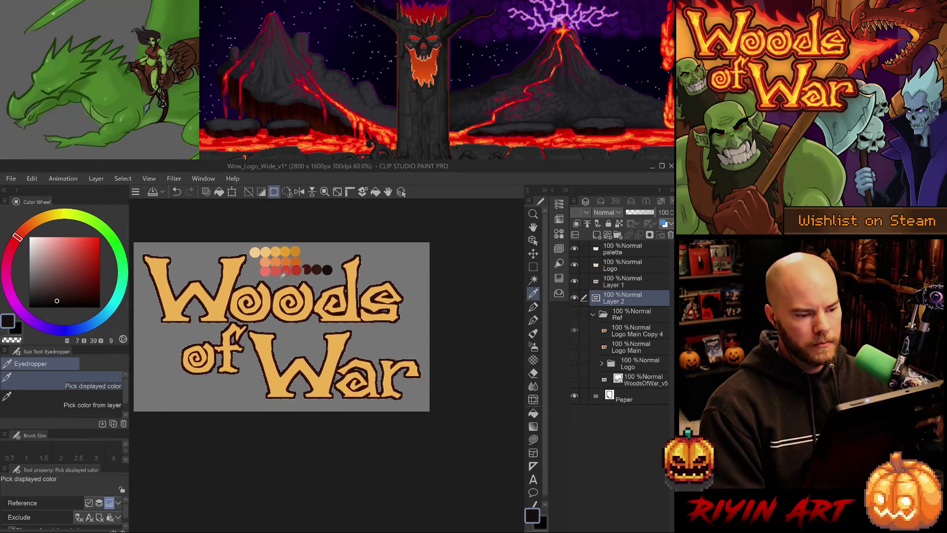
scroll(232, 269, "up", 1)
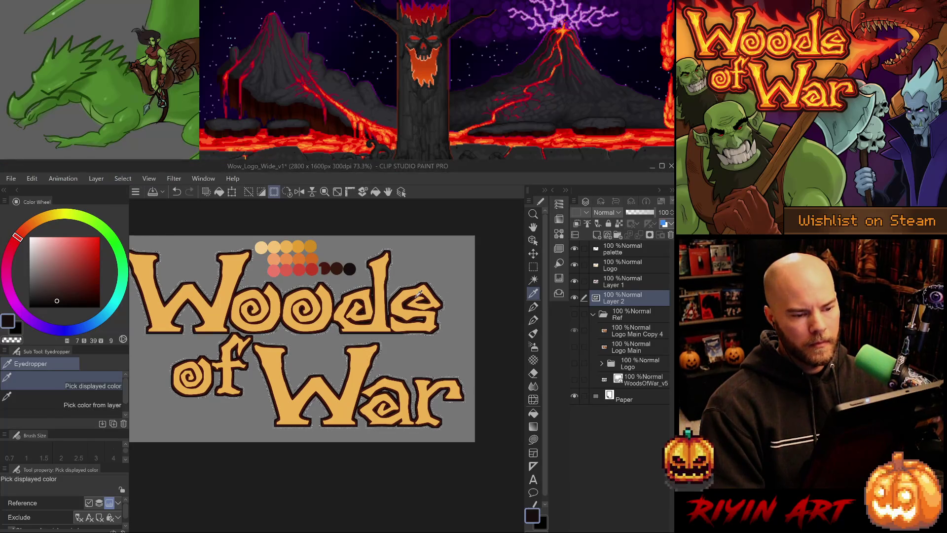
Create a layer beneath Layer 2 and set the drawing colour to pure black
left_click(597, 235)
left_click_drag(617, 297, 609, 318)
left_click(43, 307)
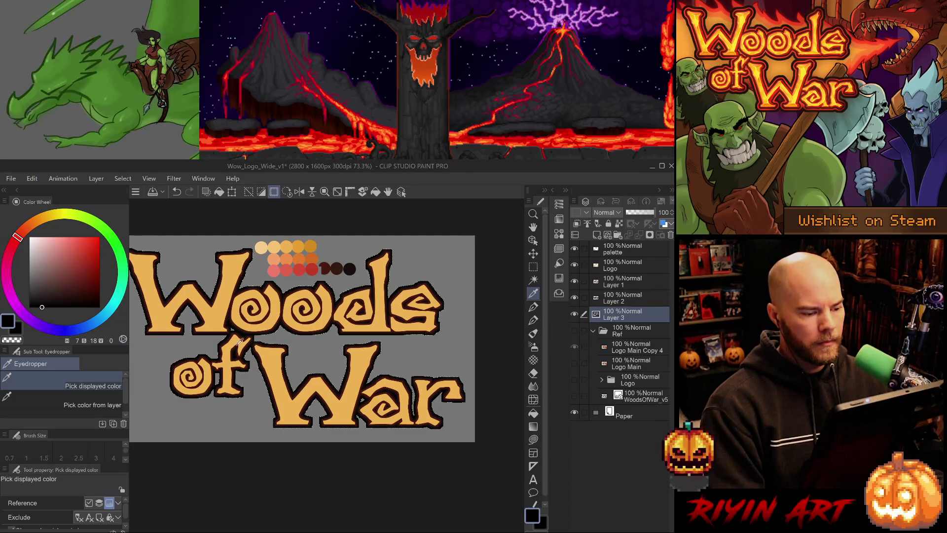
Save the logo file and clear the selection
scroll(243, 342, "down", 2)
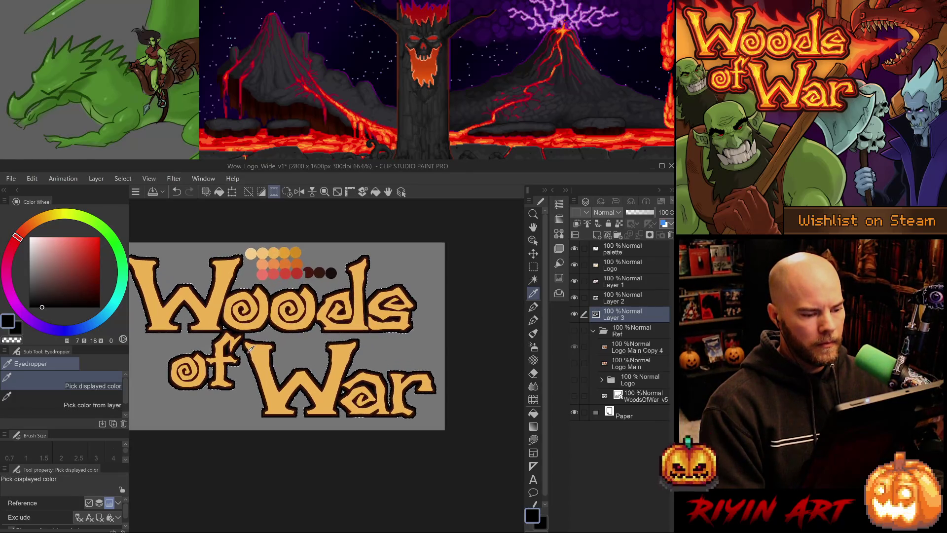
key("ctrl+s")
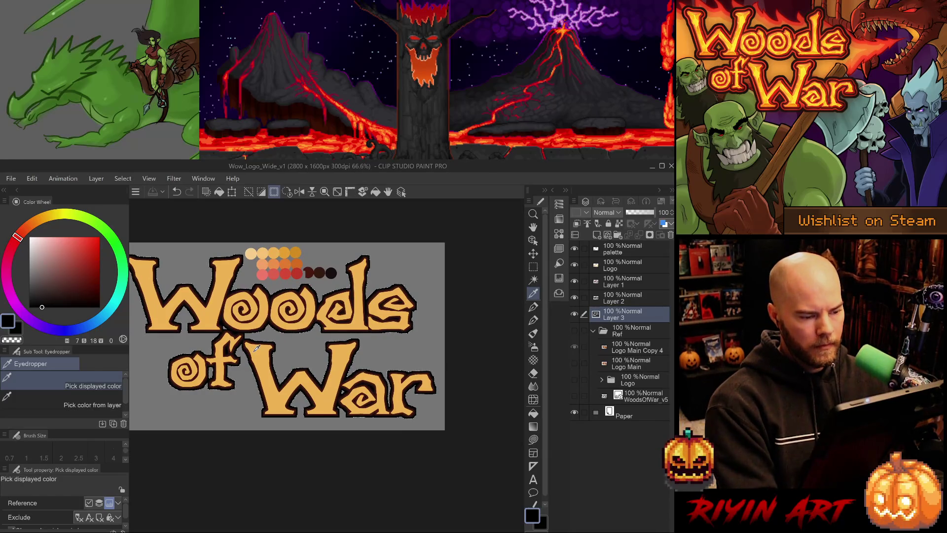
key("ctrl+d")
Pan and zoom around the outlined logo and switch to rectangle selection
scroll(256, 345, "down", 3)
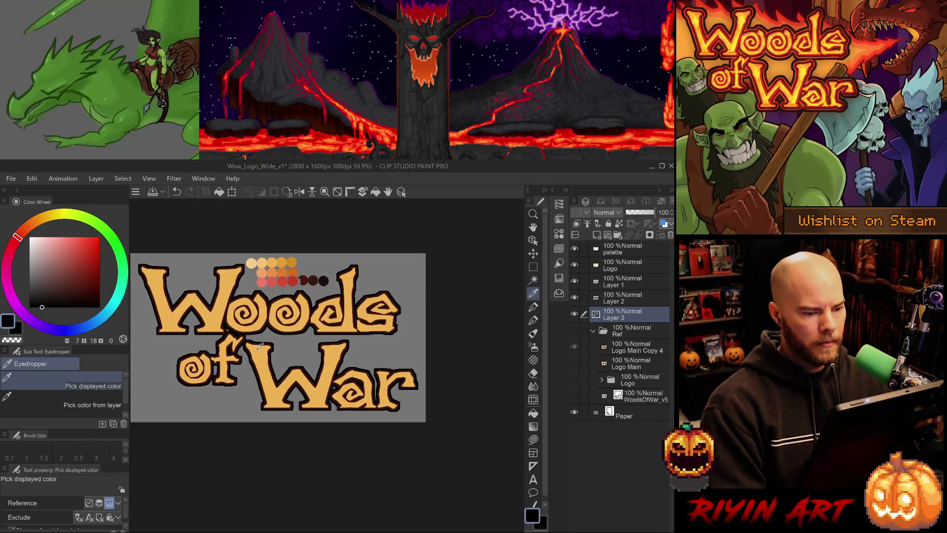
left_click_drag(282, 343, 311, 366)
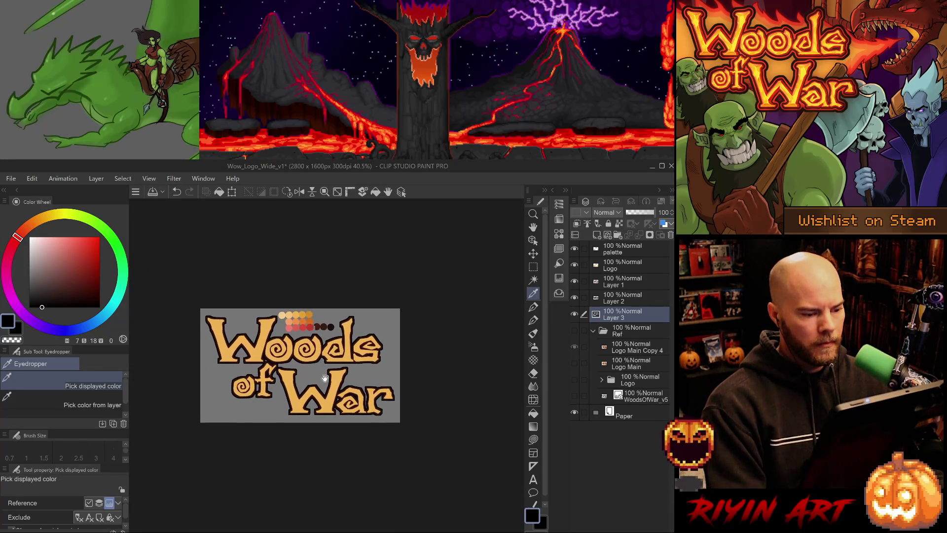
scroll(311, 368, "up", 3)
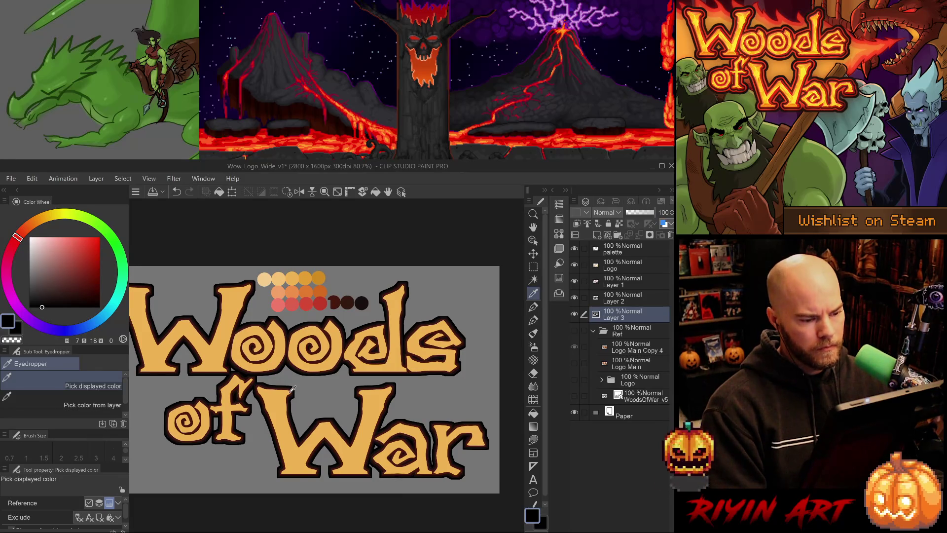
scroll(292, 388, "down", 1)
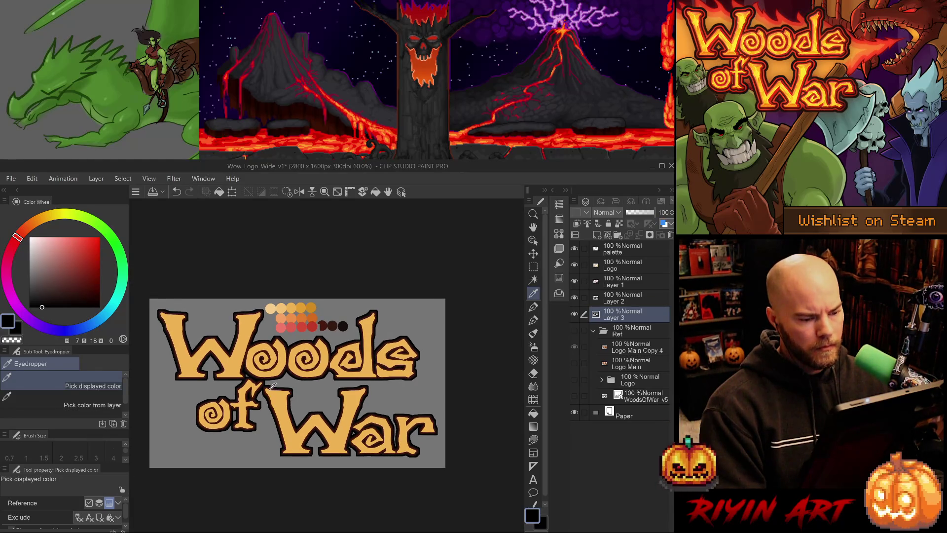
scroll(264, 400, "up", 2)
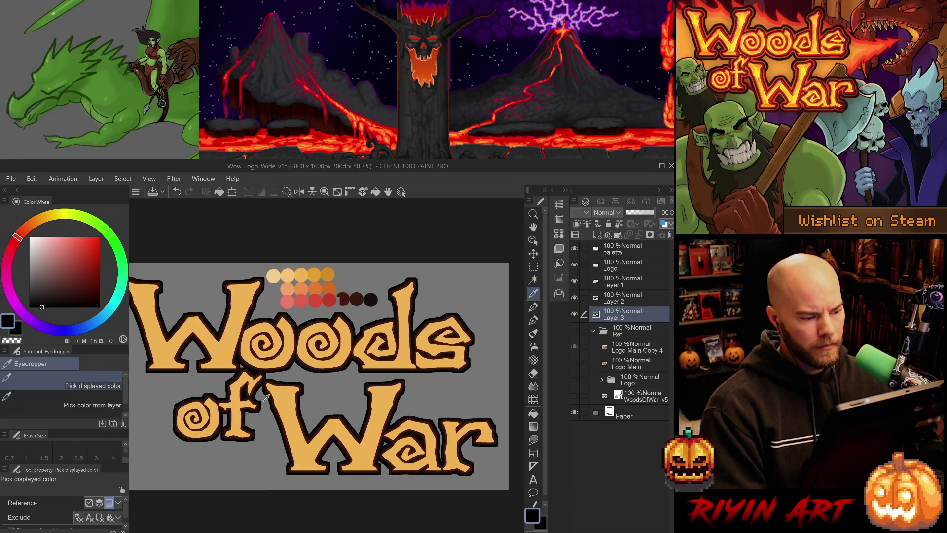
scroll(236, 308, "up", 3)
scroll(239, 316, "up", 2)
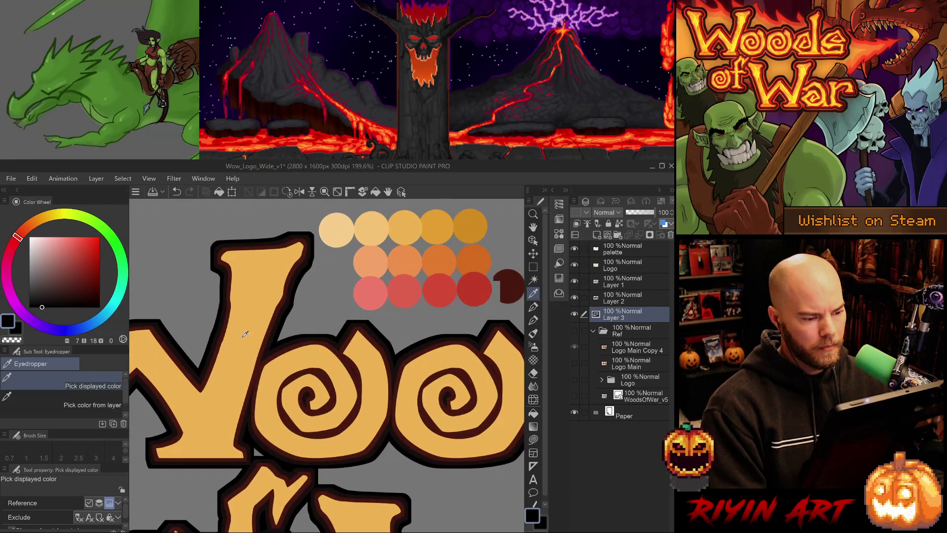
scroll(245, 336, "up", 1)
scroll(247, 339, "down", 8)
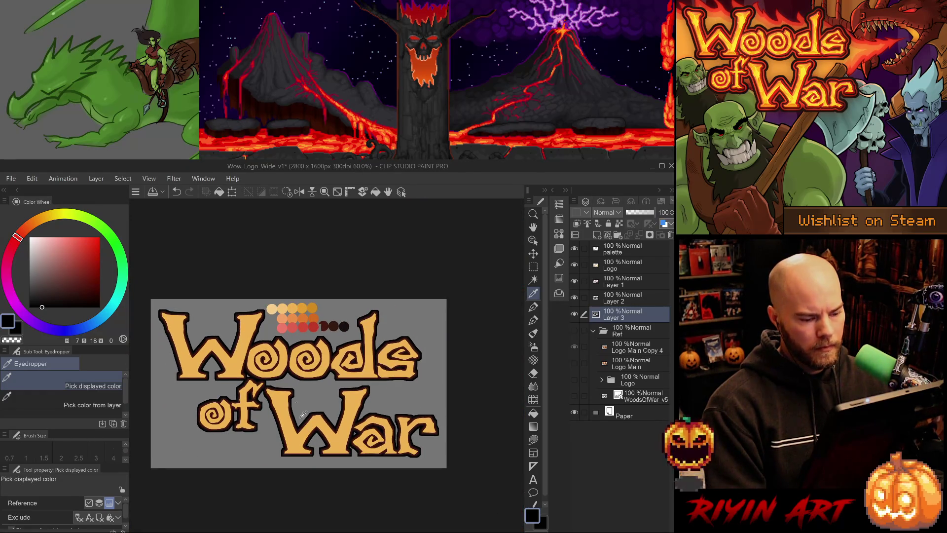
scroll(310, 415, "up", 1)
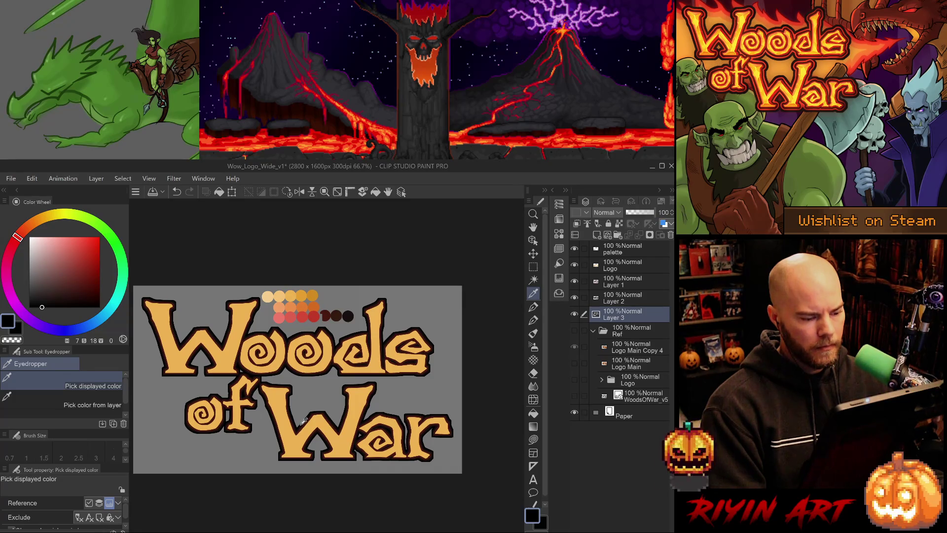
scroll(304, 421, "down", 1)
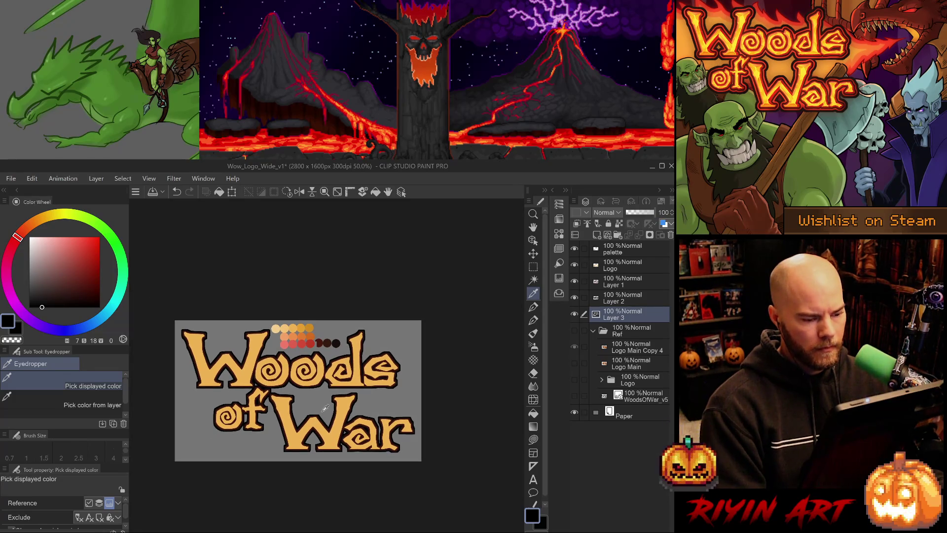
scroll(325, 410, "up", 1)
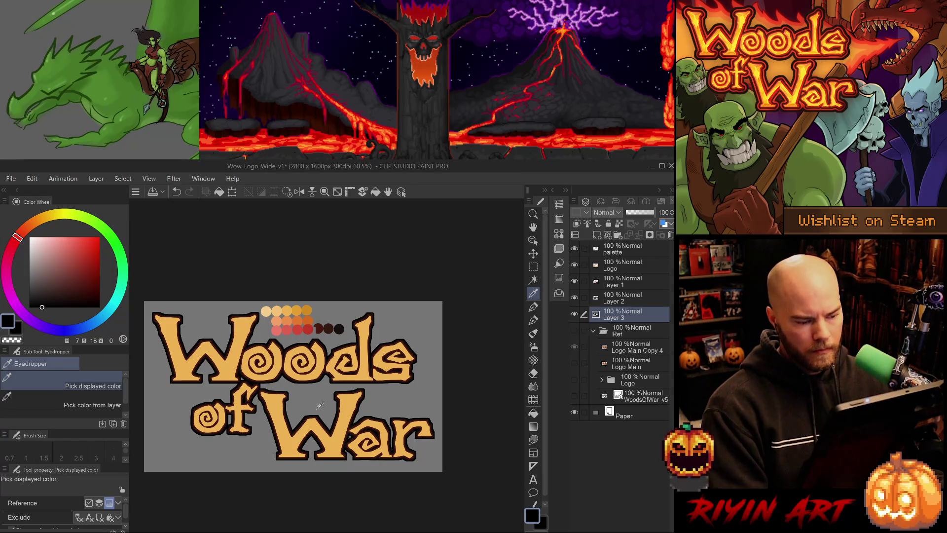
key("m")
scroll(242, 379, "up", 2)
scroll(241, 379, "up", 3)
Try rectangle selections near the letters and around 'of', clearing each
left_click_drag(240, 374, 253, 390)
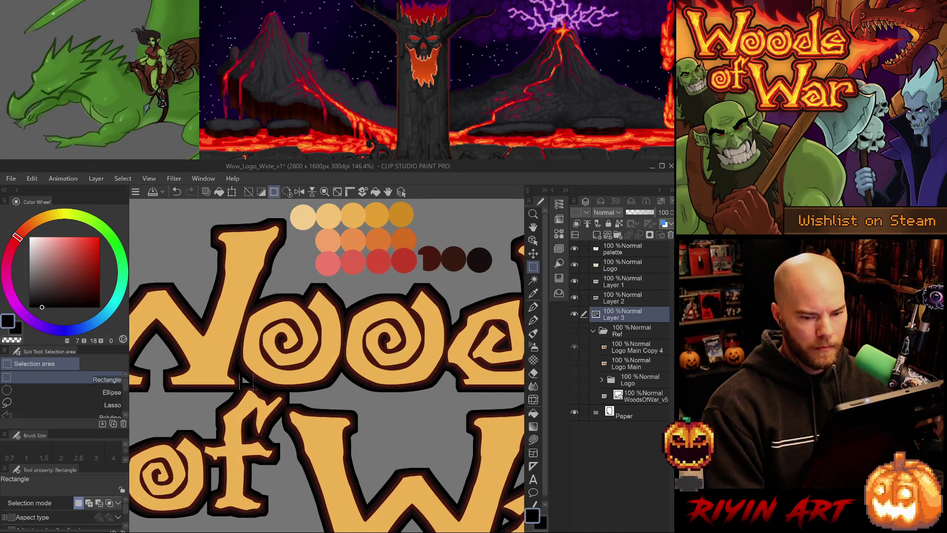
key("ctrl+d")
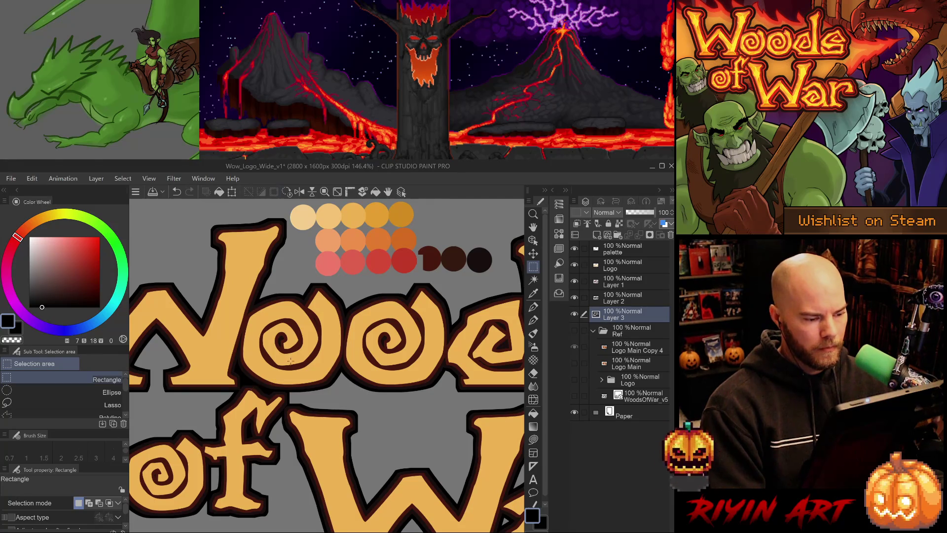
scroll(309, 374, "down", 6)
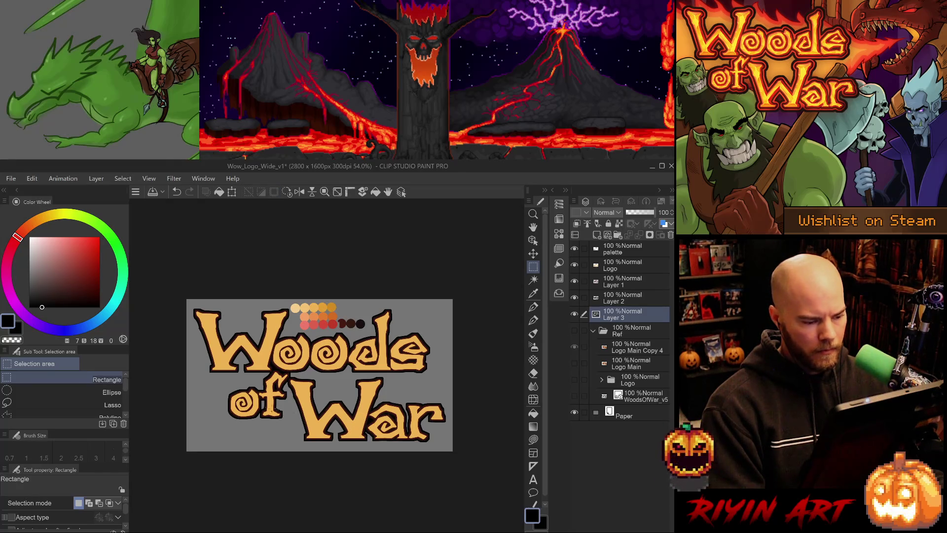
left_click_drag(249, 397, 272, 415)
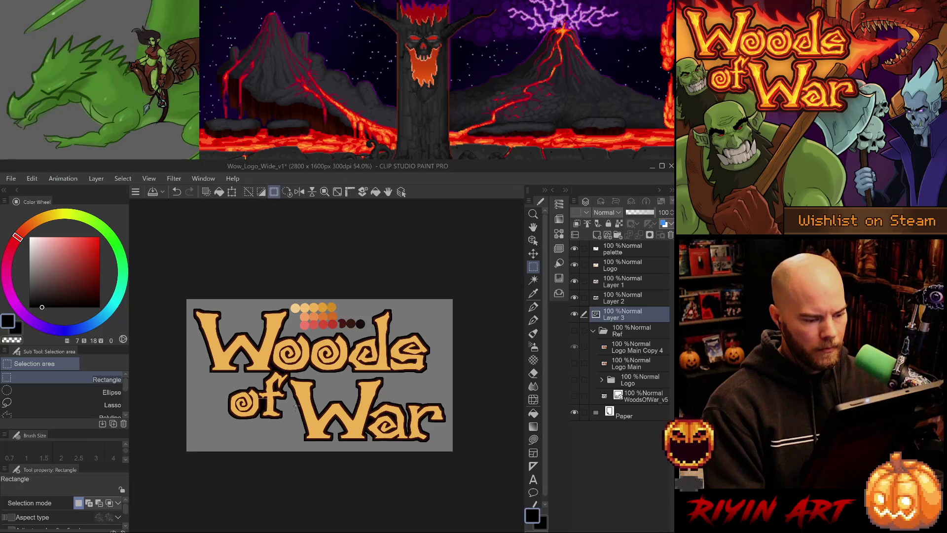
key("ctrl+d")
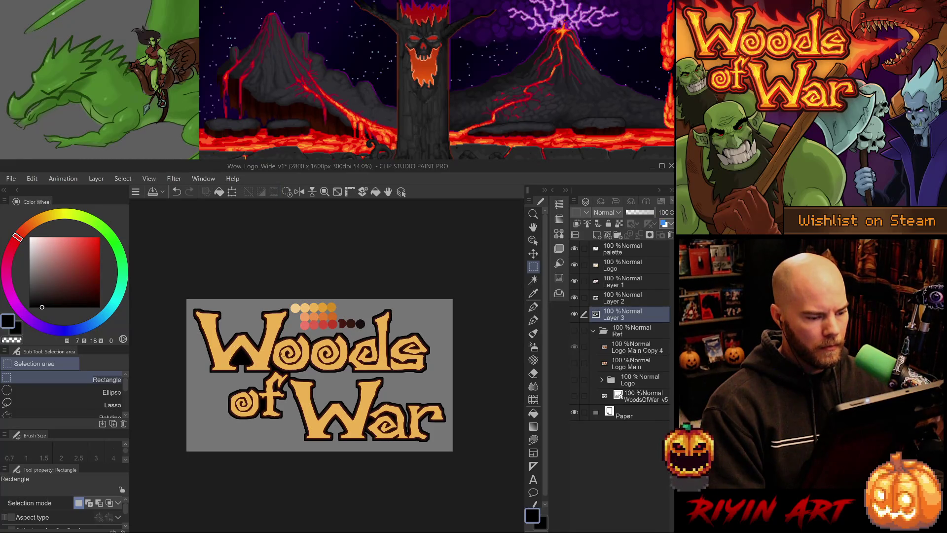
Delete the stray black blobs at the bottom of the W and the a
left_click_drag(221, 356, 260, 371)
left_click(296, 358)
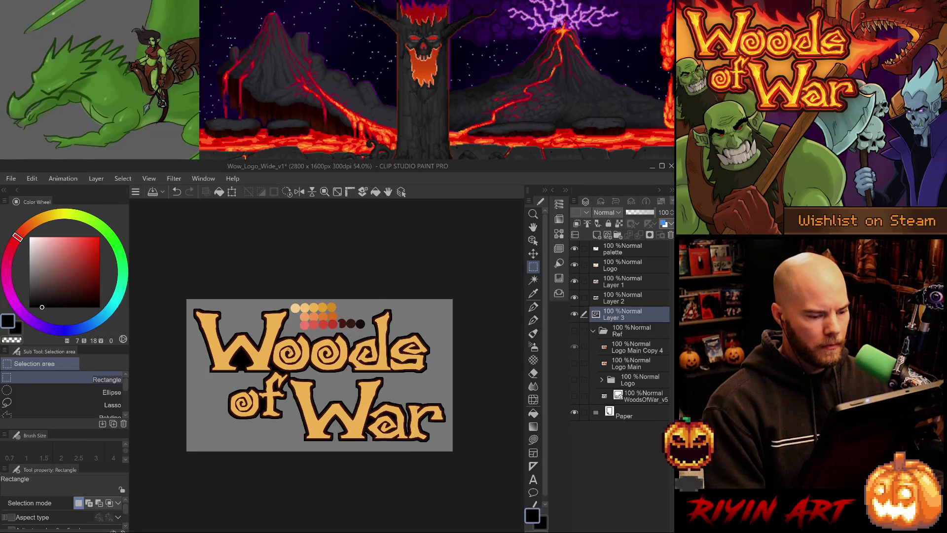
key("ctrl+z")
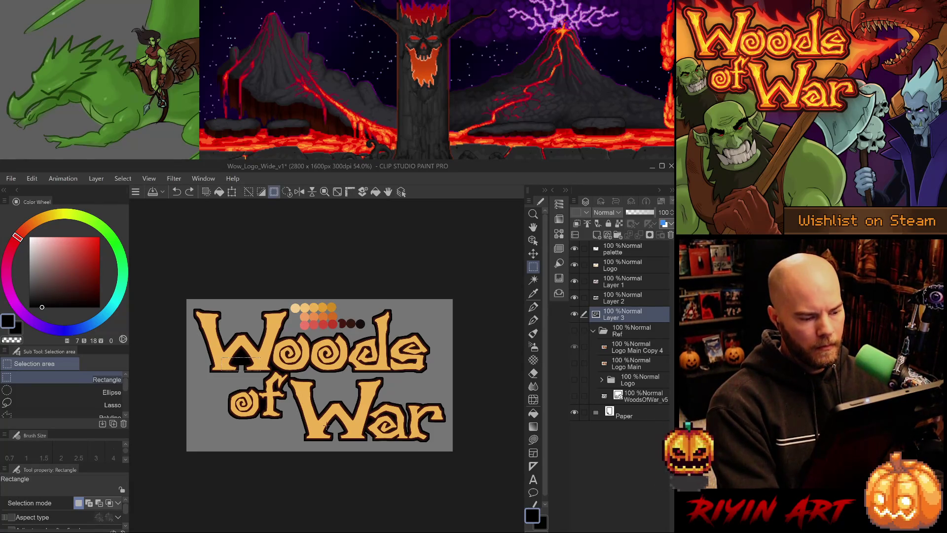
key("Delete")
key("ctrl+d")
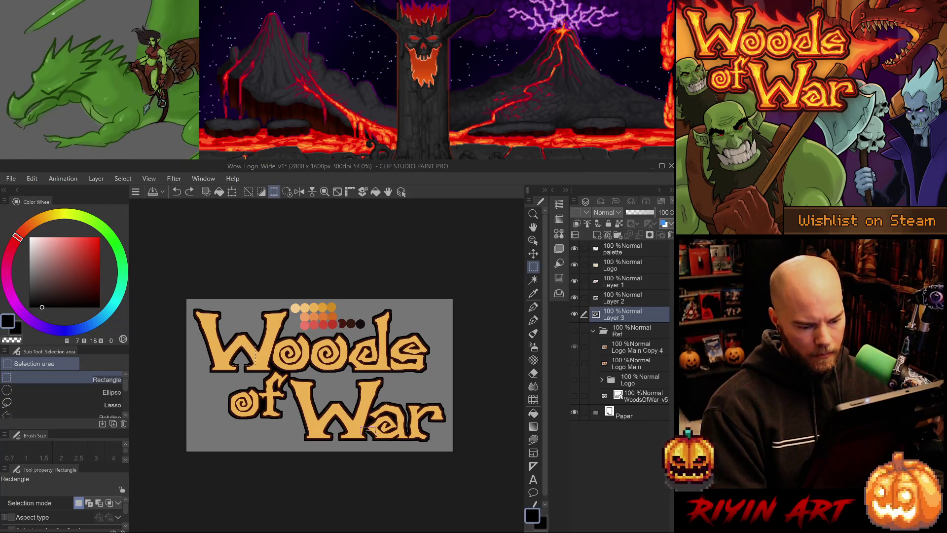
left_click(369, 430)
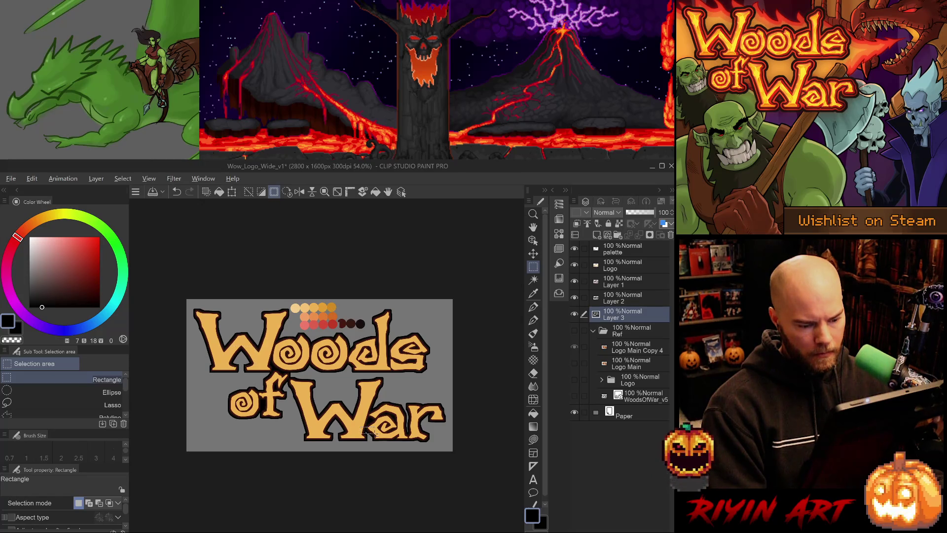
key("ctrl+d")
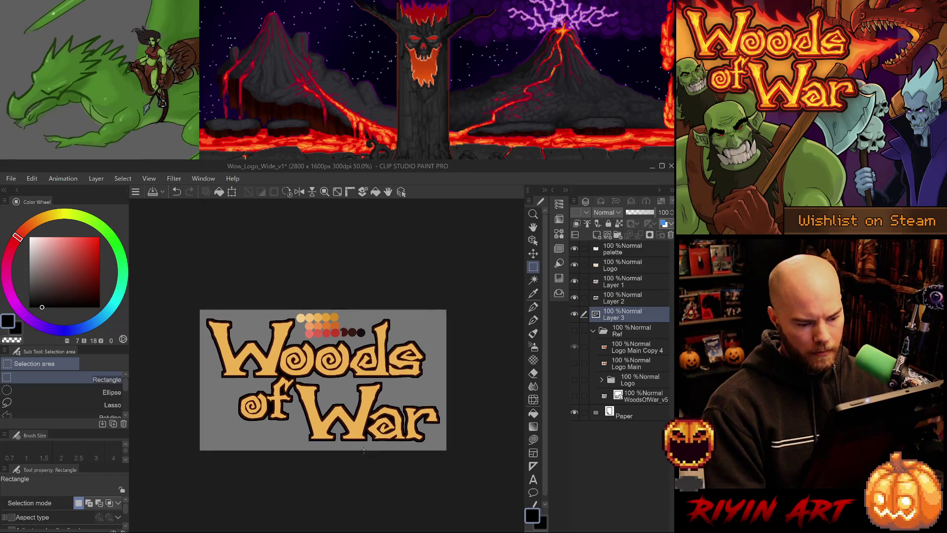
scroll(403, 417, "up", 3)
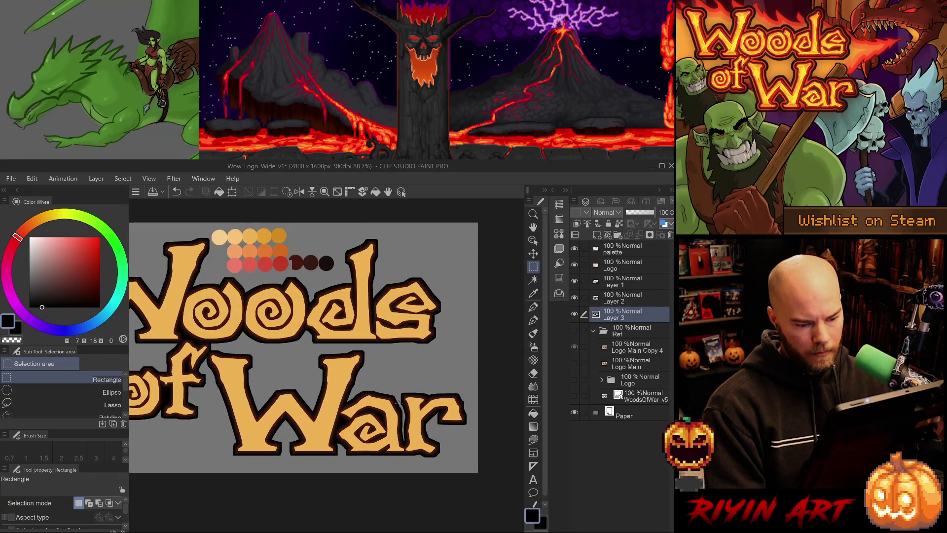
Zoom in on the a–r junction, trying and clearing selections over the r
left_click_drag(397, 403, 417, 442)
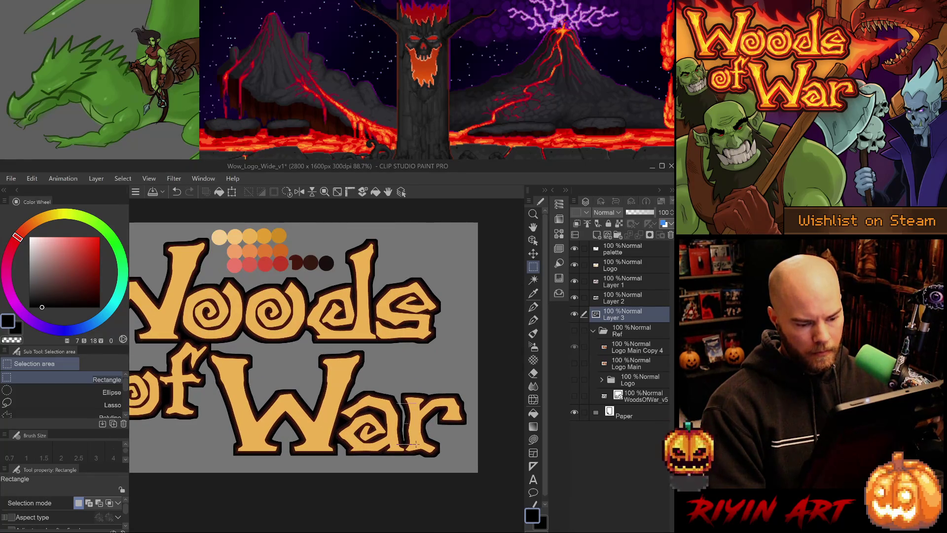
left_click(417, 442)
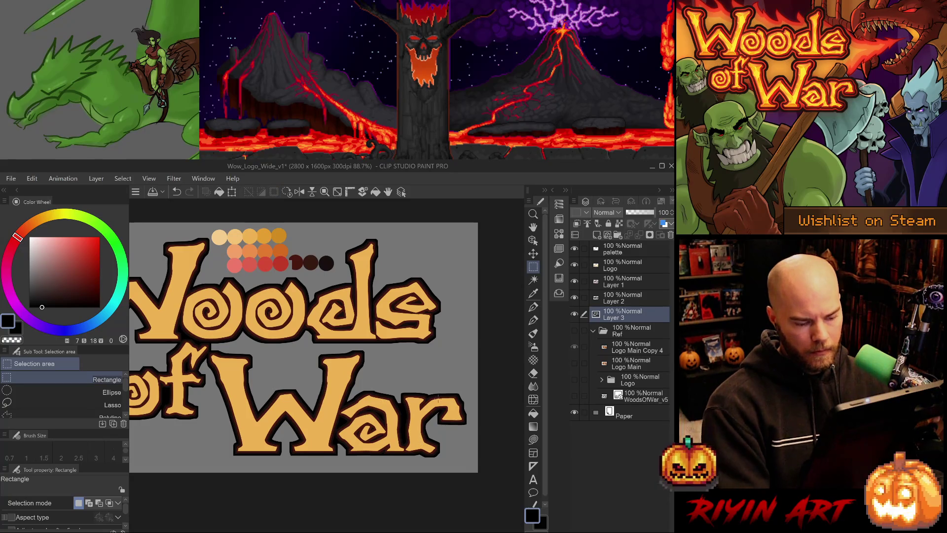
scroll(432, 409, "up", 3)
scroll(432, 409, "up", 1)
left_click_drag(355, 397, 399, 488)
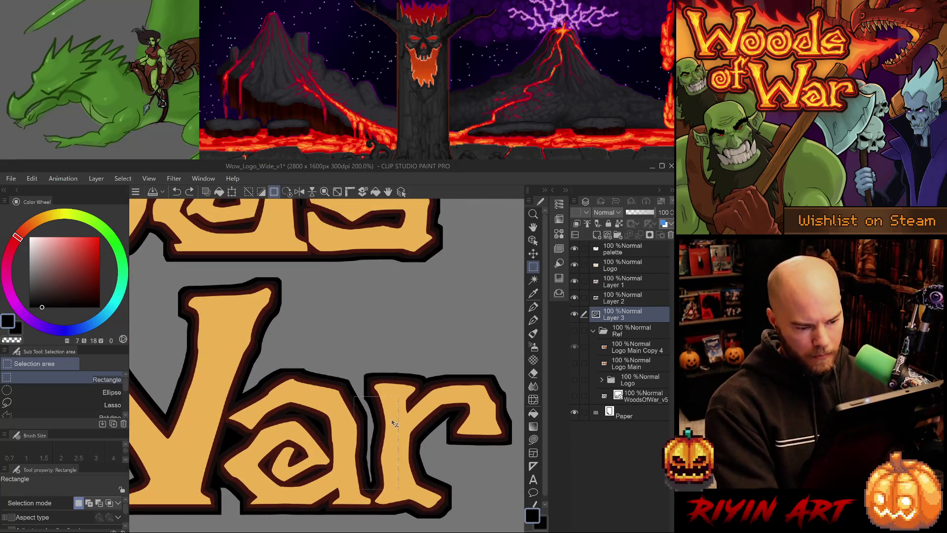
left_click(373, 396)
left_click_drag(366, 399, 342, 447)
mouse_move(321, 493)
left_mouse_down()
mouse_move(385, 411)
mouse_move(414, 406)
mouse_move(417, 395)
left_mouse_up()
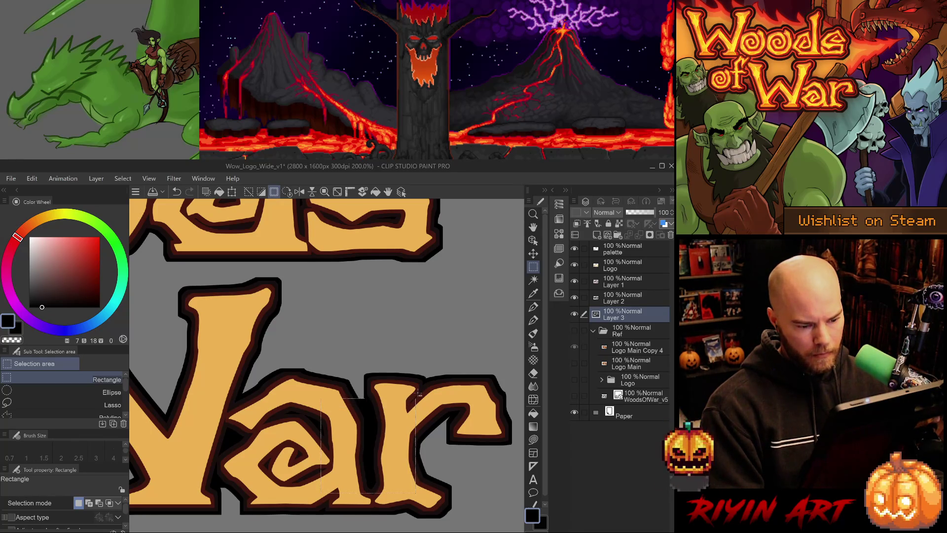
left_click(419, 366)
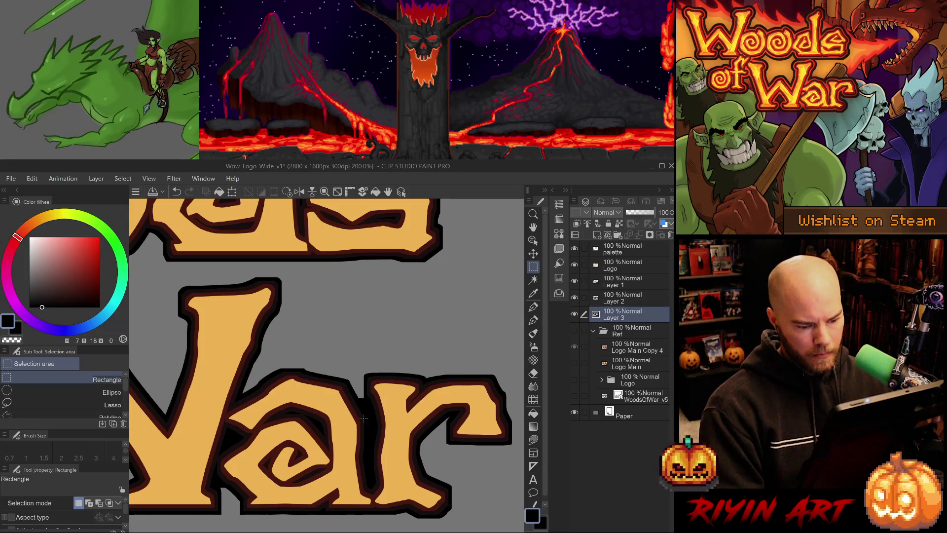
scroll(358, 415, "up", 6)
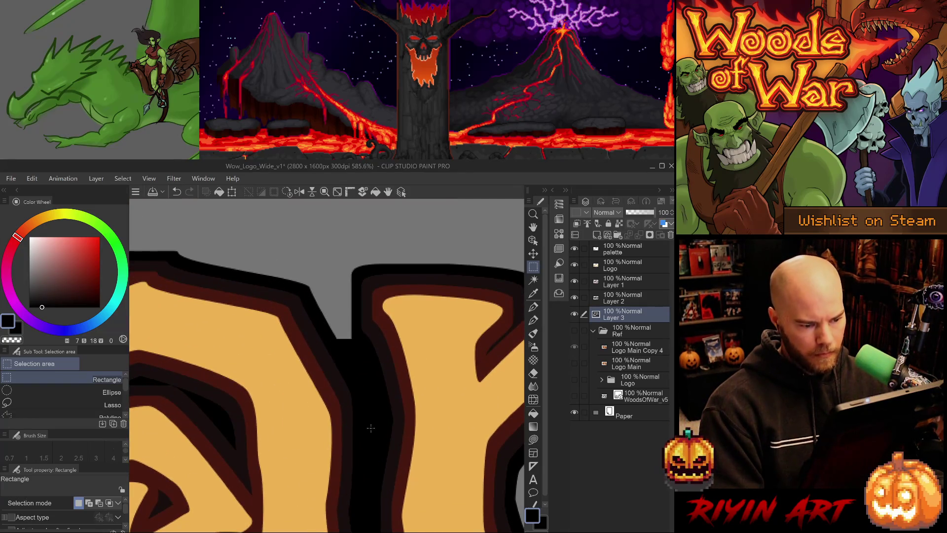
Eyedrop the outline black and fill the notch with a size-8 pen stroke
key("i")
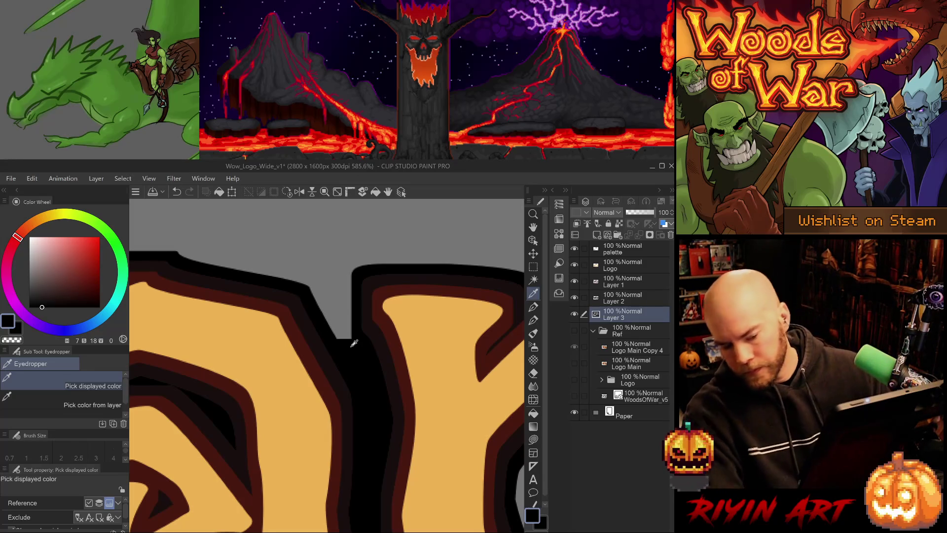
key("p")
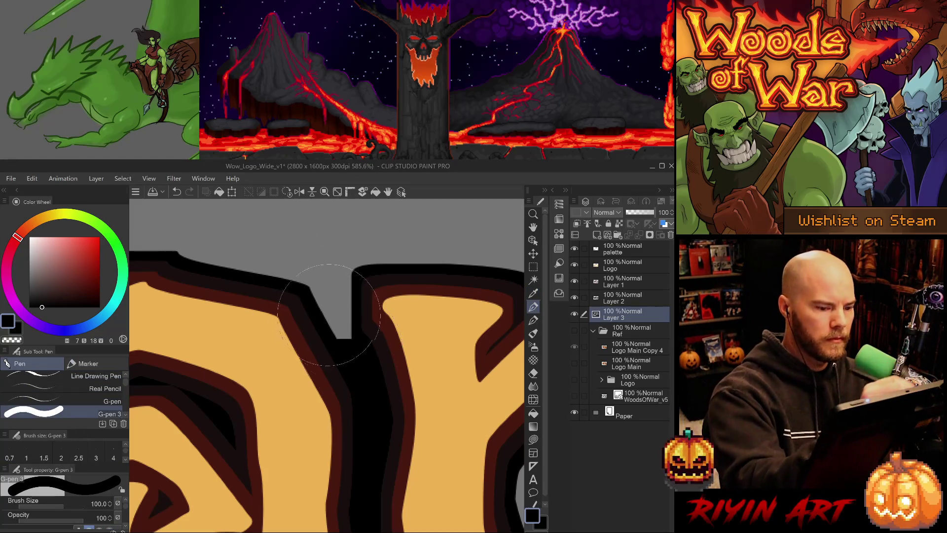
mouse_move(334, 338)
left_mouse_down()
mouse_move(306, 291)
mouse_move(347, 337)
left_mouse_up()
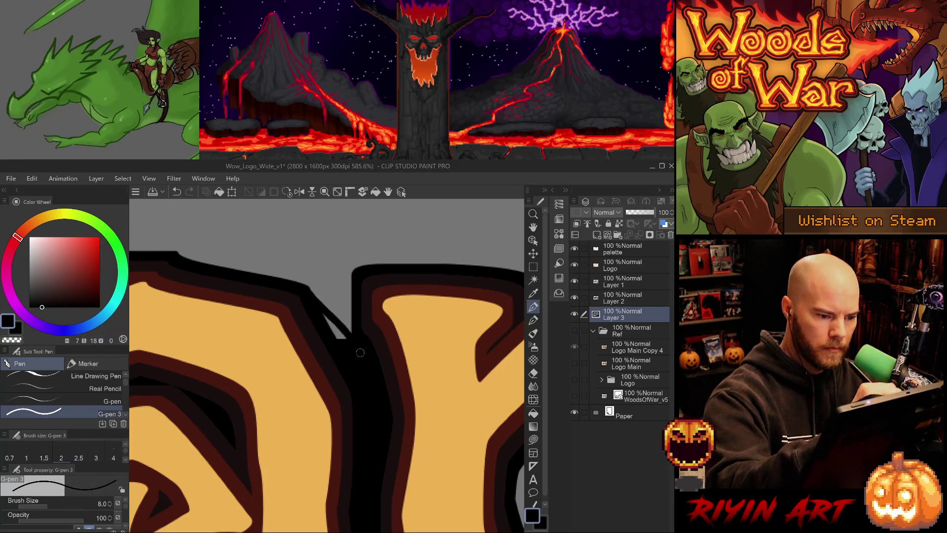
key("ctrl+z")
left_click_drag(307, 290, 348, 338)
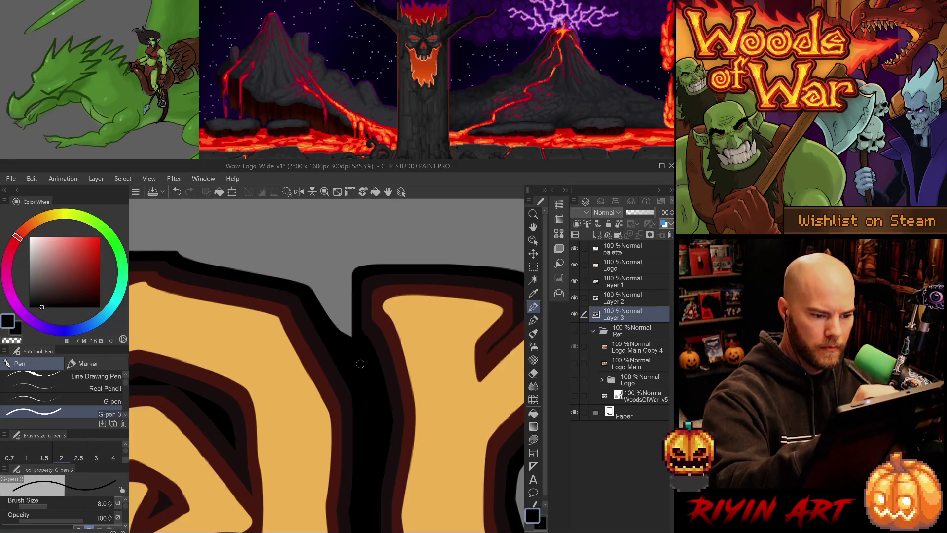
left_click_drag(353, 284, 348, 337)
key("ctrl+z")
mouse_move(356, 276)
left_mouse_down()
mouse_move(348, 337)
mouse_move(357, 332)
left_mouse_up()
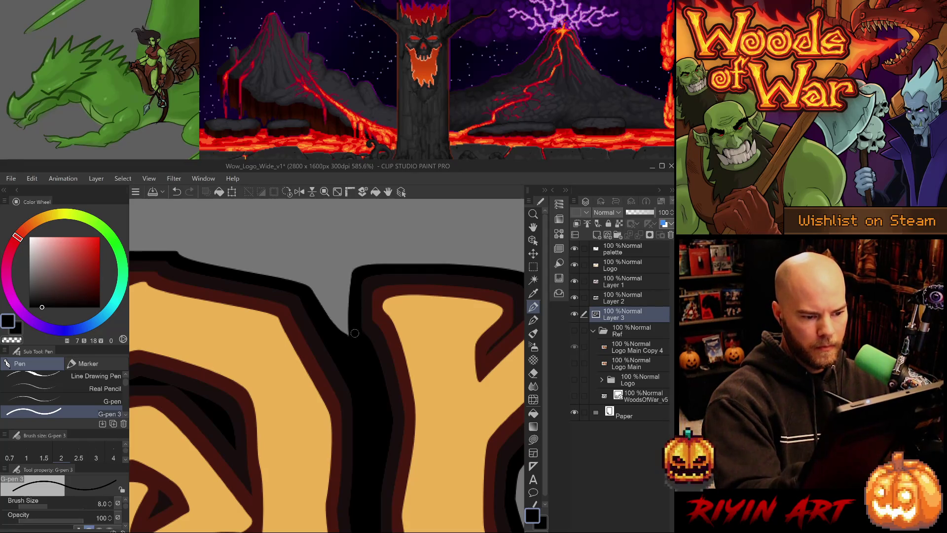
scroll(399, 427, "down", 10)
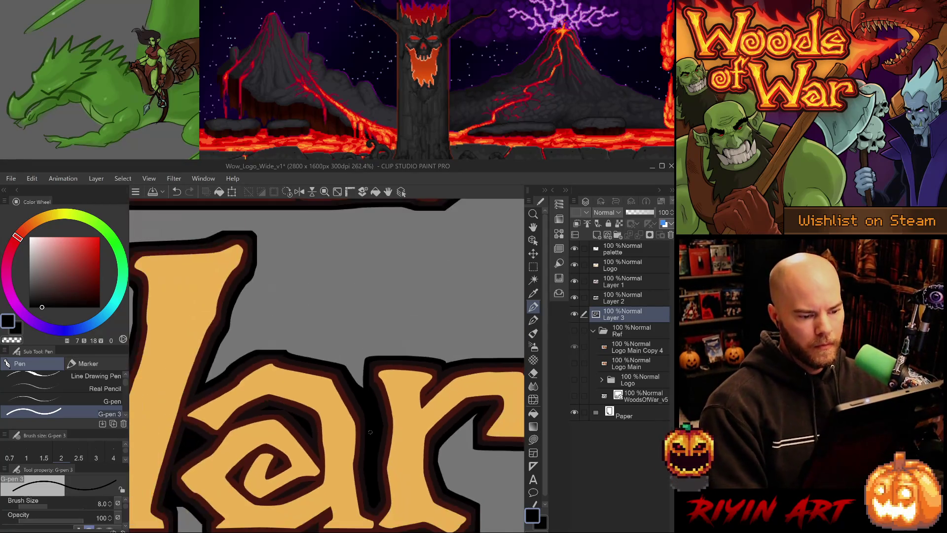
scroll(315, 437, "down", 3)
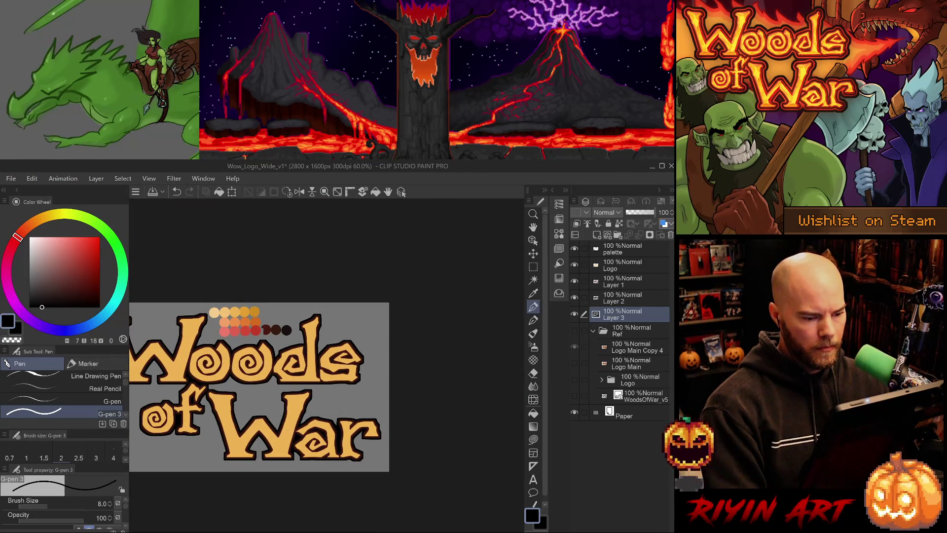
left_click_drag(269, 428, 320, 441)
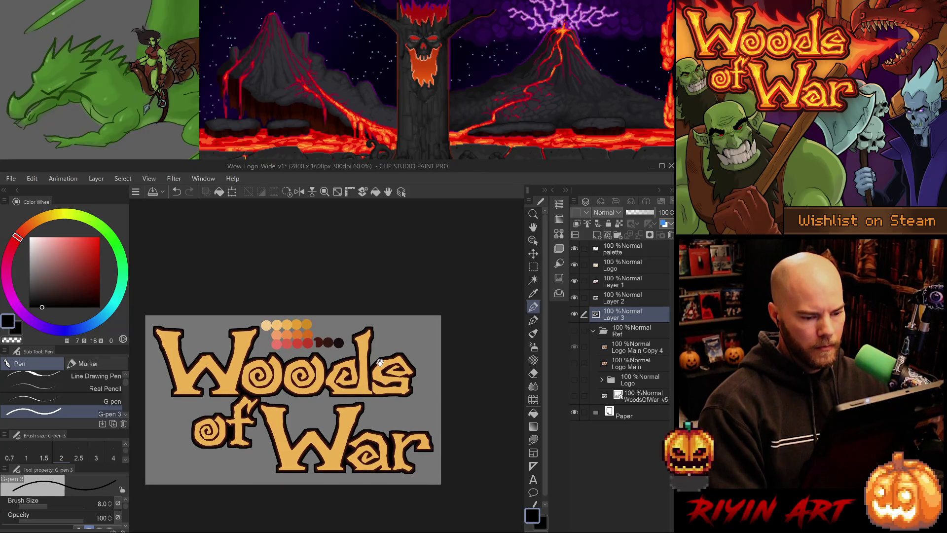
scroll(377, 364, "up", 8)
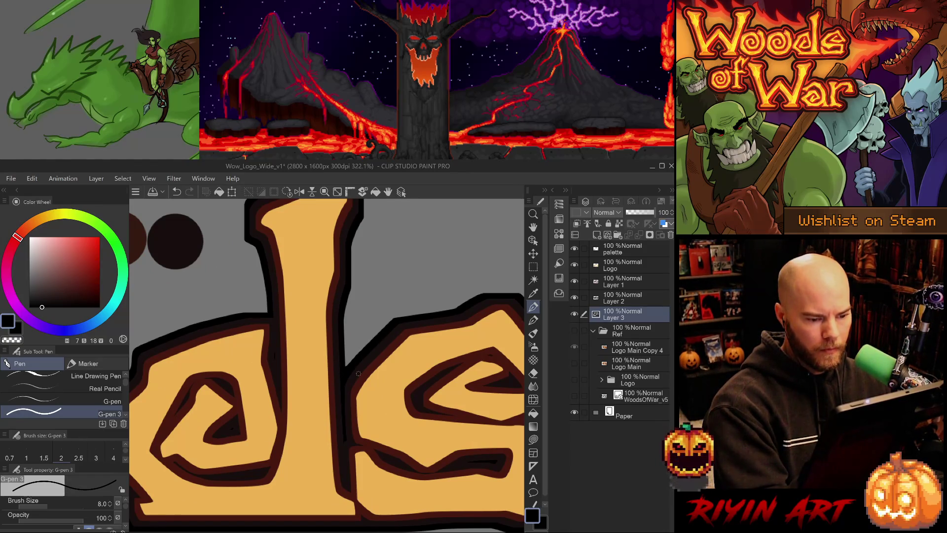
scroll(345, 375, "down", 5)
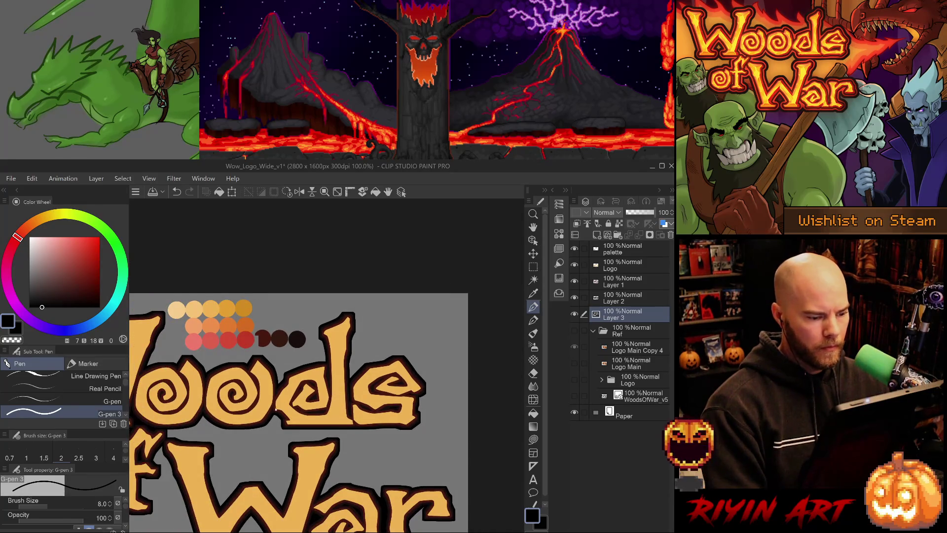
scroll(269, 409, "down", 2)
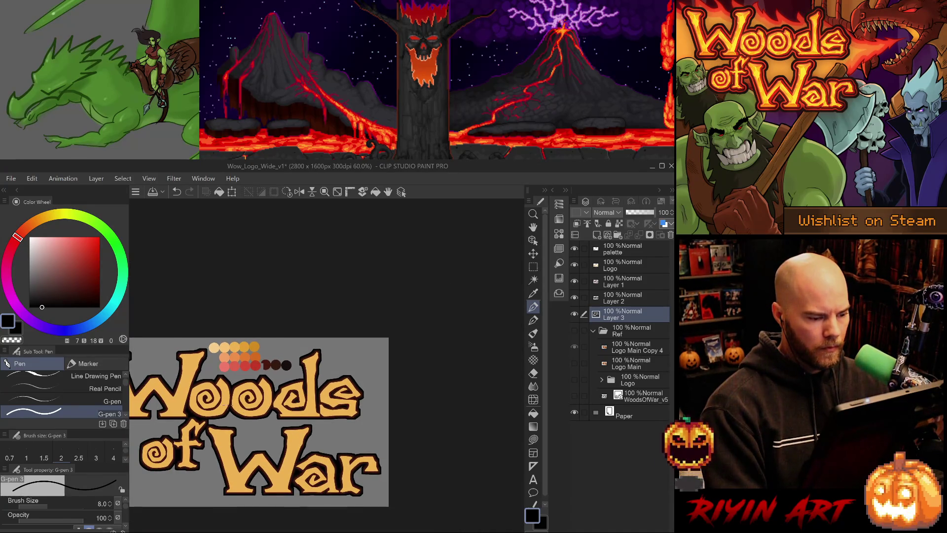
left_click_drag(215, 426, 275, 408)
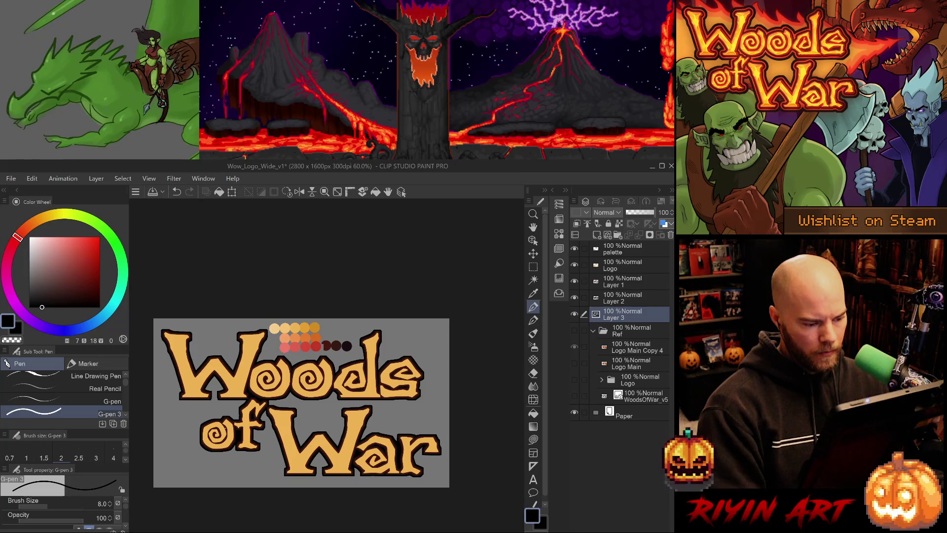
scroll(306, 416, "down", 2)
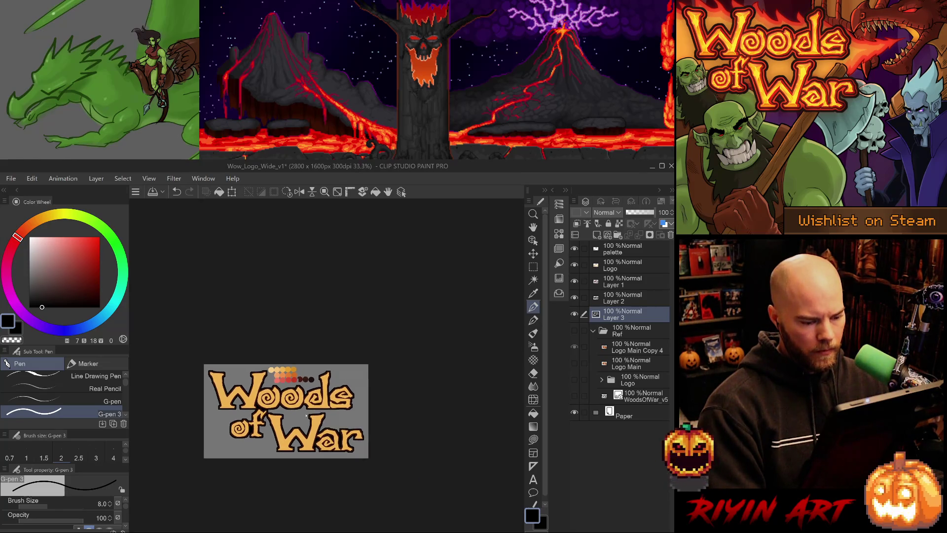
scroll(307, 416, "up", 2)
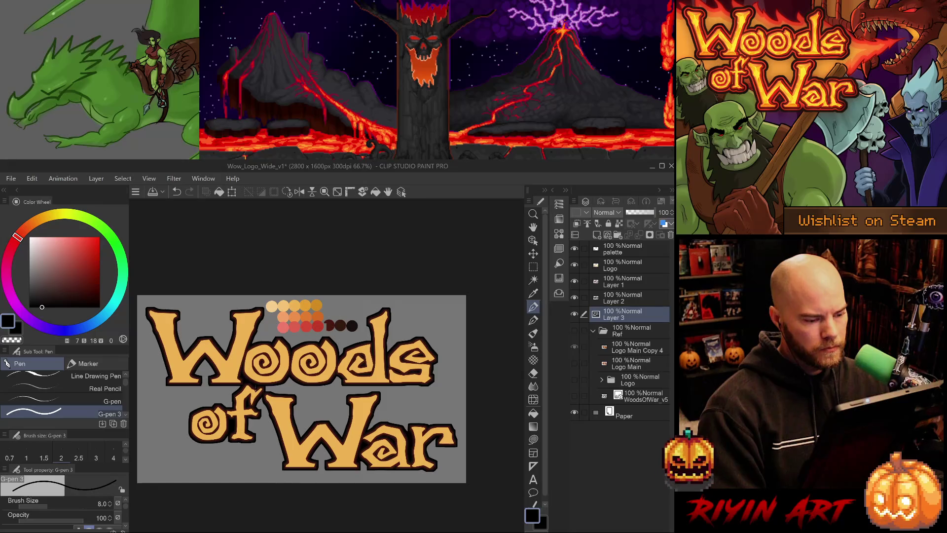
scroll(253, 384, "up", 5)
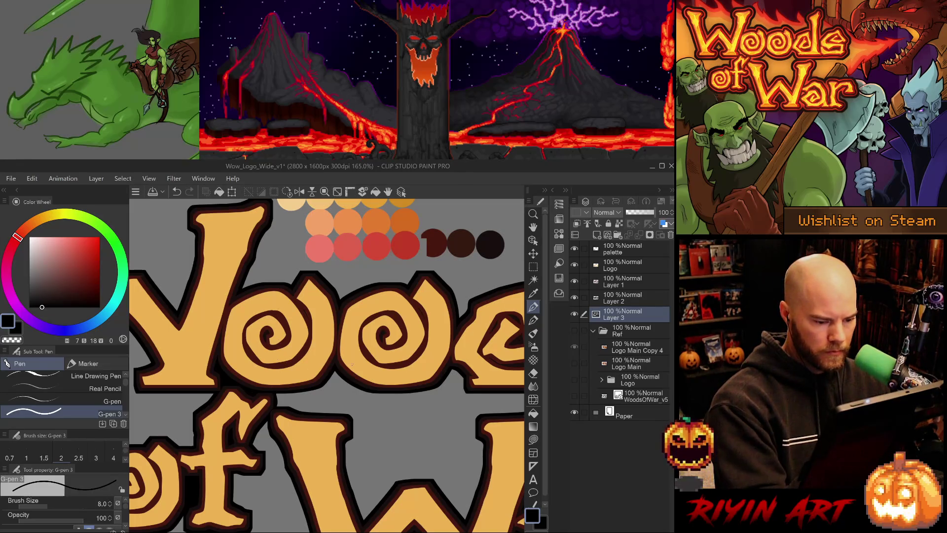
Thicken the outline along the f's right edge and patch the W's upper-left outline
mouse_move(351, 421)
left_mouse_down()
mouse_move(353, 440)
mouse_move(353, 428)
mouse_move(353, 438)
mouse_move(306, 450)
left_mouse_up()
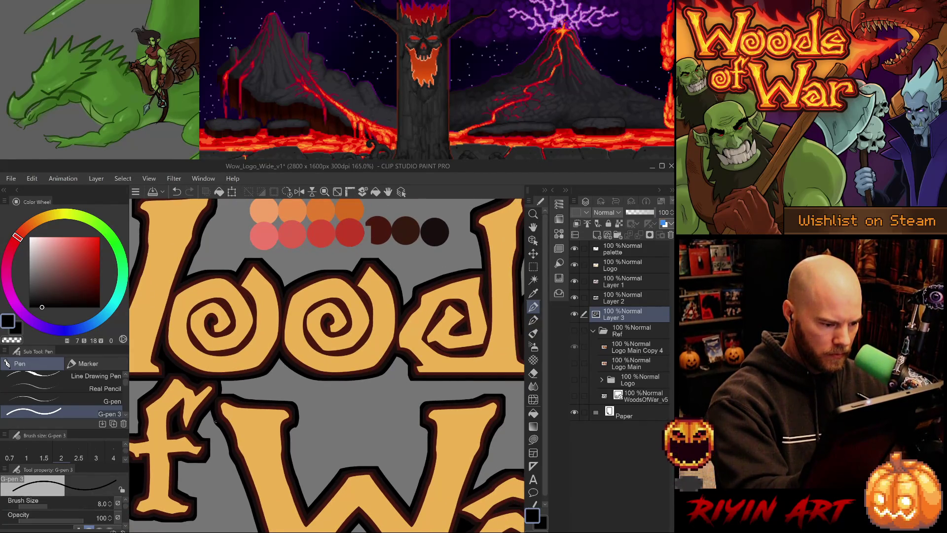
left_click_drag(427, 405, 318, 383)
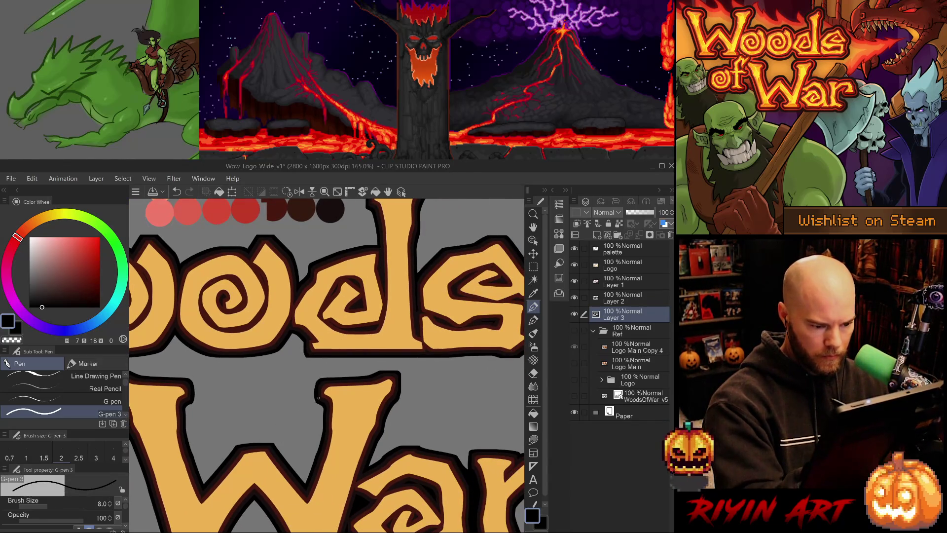
key("ctrl+z")
left_click_drag(316, 402, 315, 384)
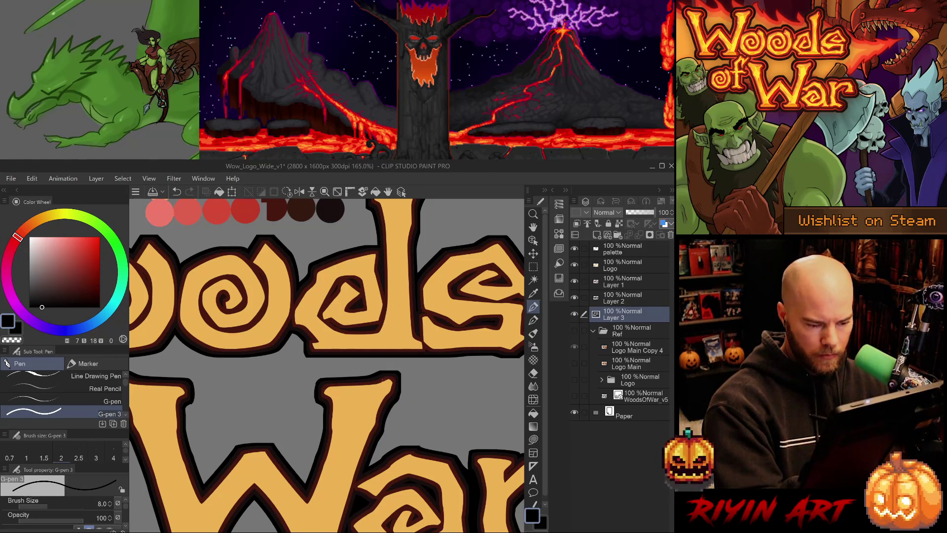
Redraw the W's top-right outline edge after undoing rough attempts
left_click_drag(386, 370, 399, 370)
key("ctrl+z")
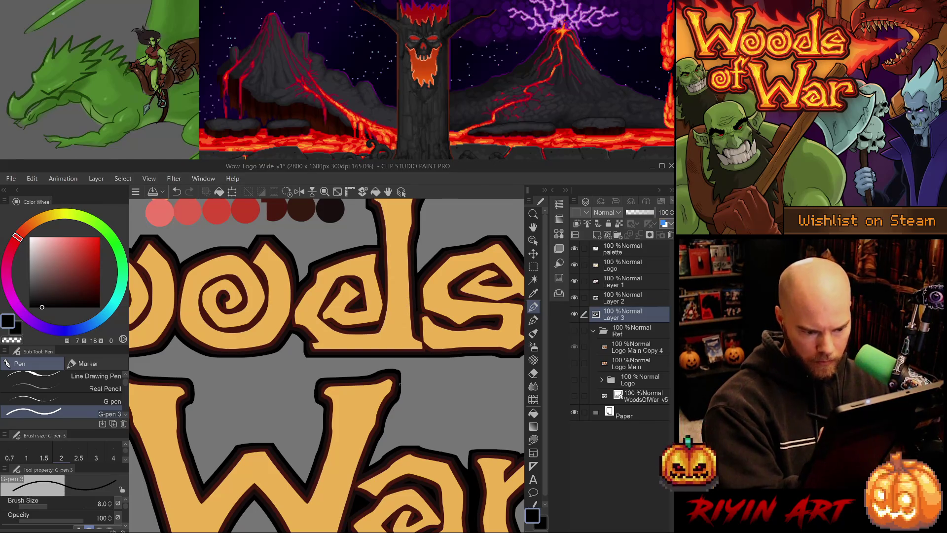
key("ctrl+z")
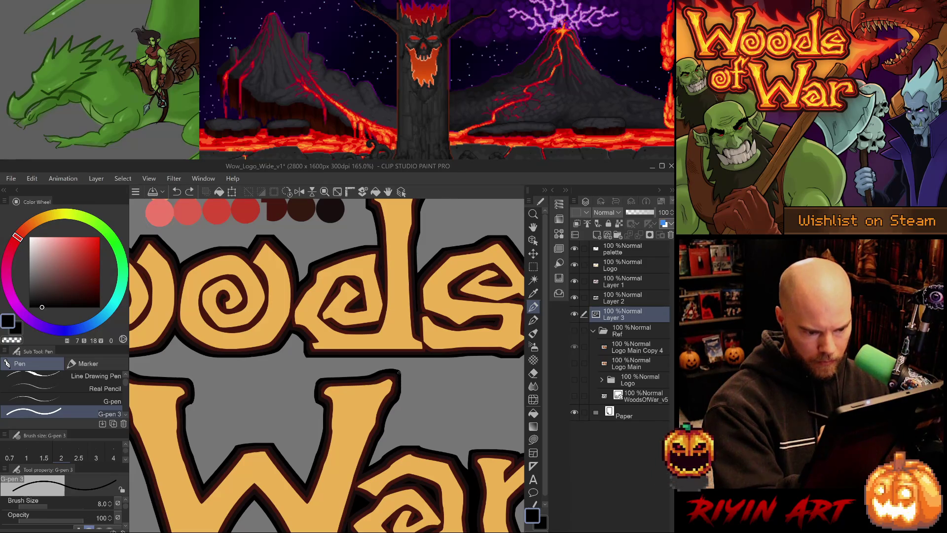
left_click_drag(400, 376, 402, 389)
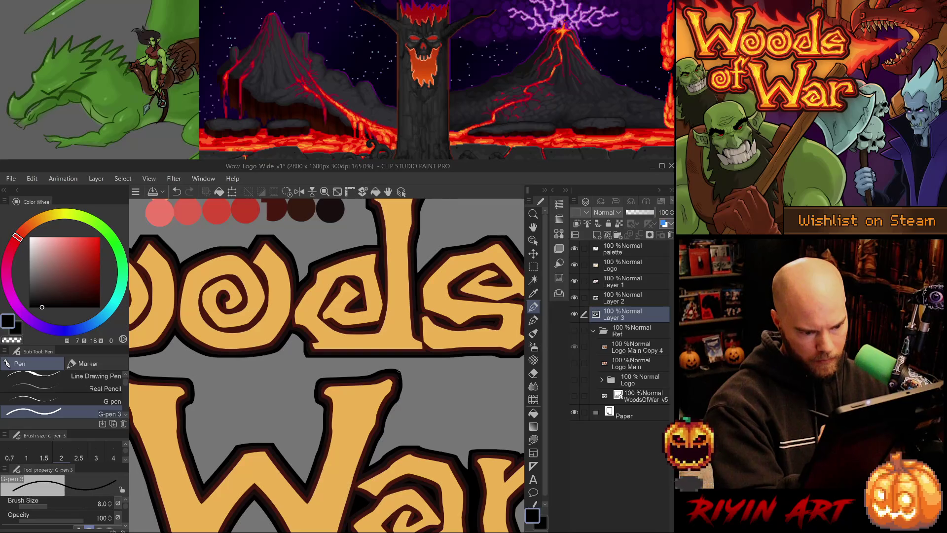
left_click_drag(438, 378, 325, 457)
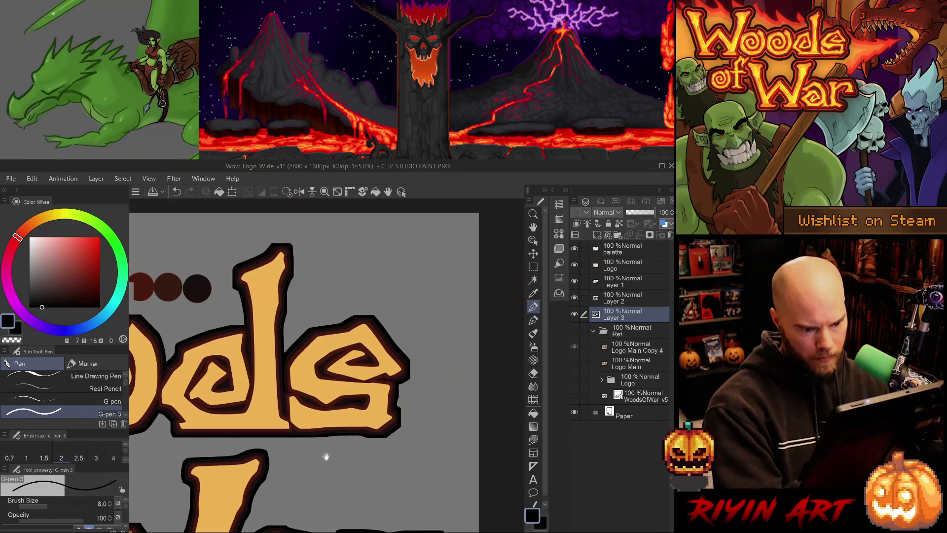
Redraw the lower-right outline of the s after several undone attempts
left_click_drag(410, 362, 400, 395)
key("ctrl+z")
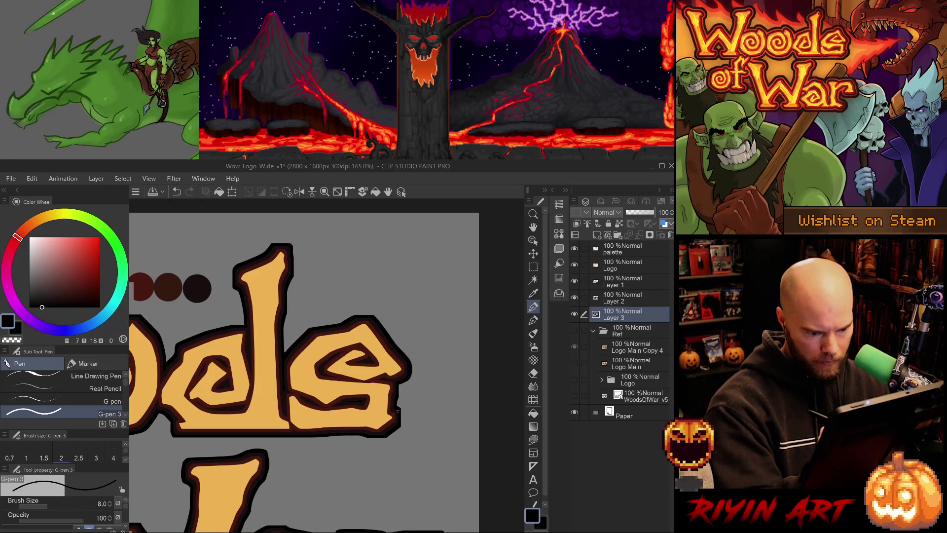
key("ctrl+z")
mouse_move(401, 409)
left_mouse_down()
mouse_move(398, 430)
mouse_move(402, 420)
left_mouse_up()
key("ctrl+z")
key("ctrl+z")
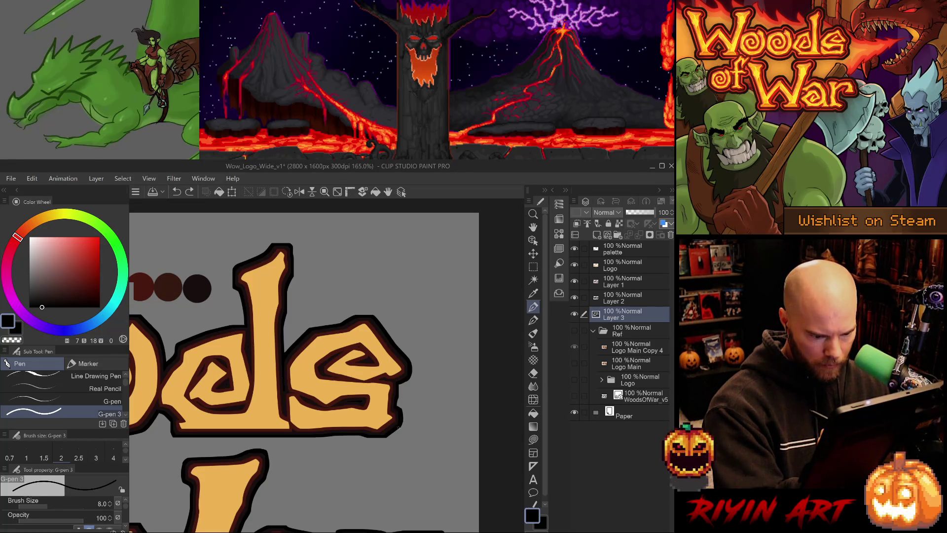
left_click_drag(401, 409, 397, 430)
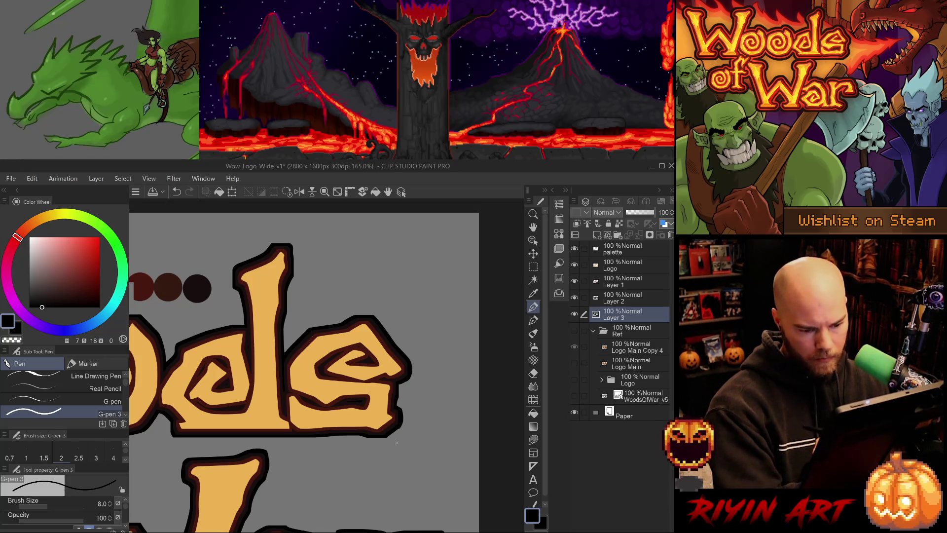
Ink over the top and left edge of the d's stem outline
key("p")
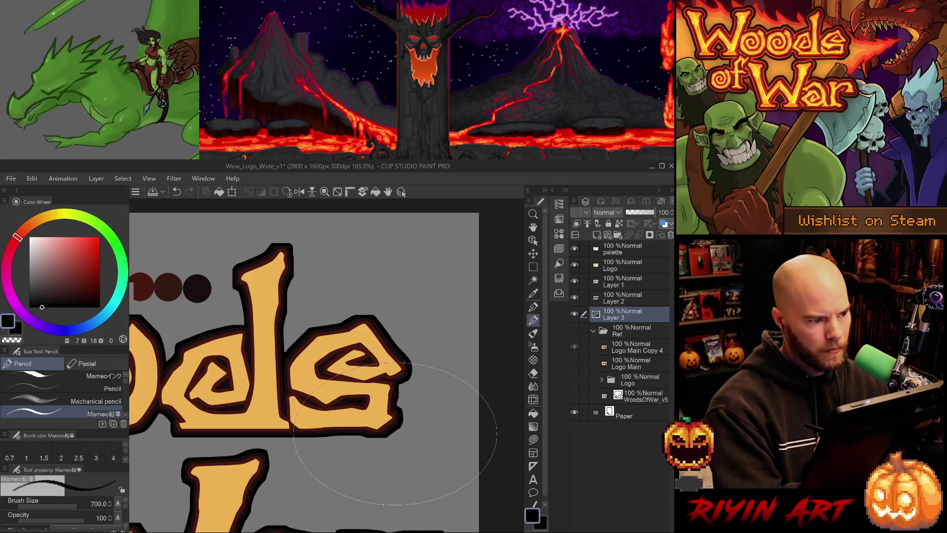
key("e")
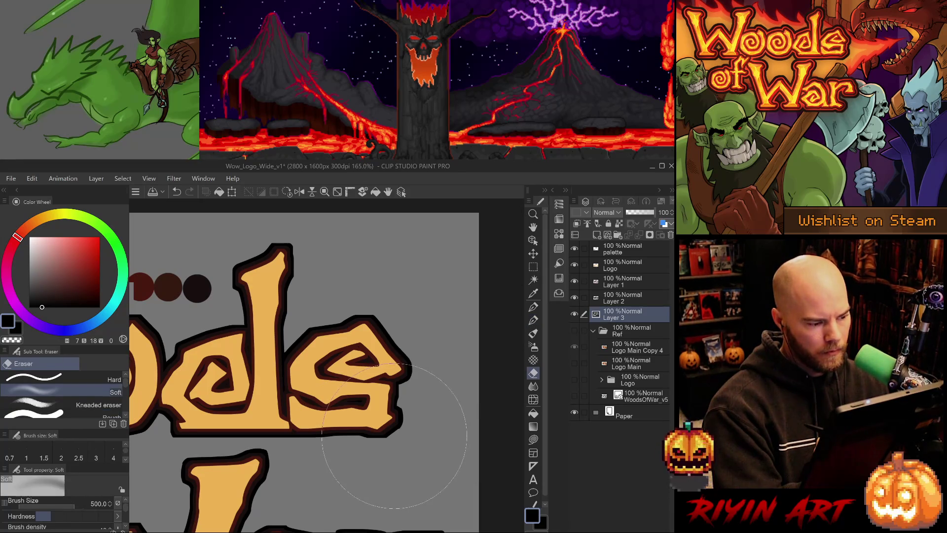
key("comma")
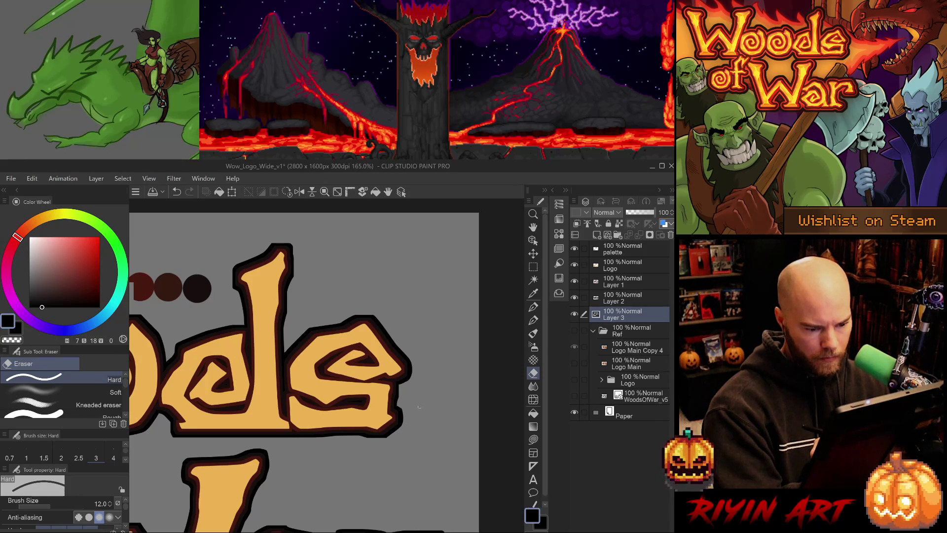
key("p")
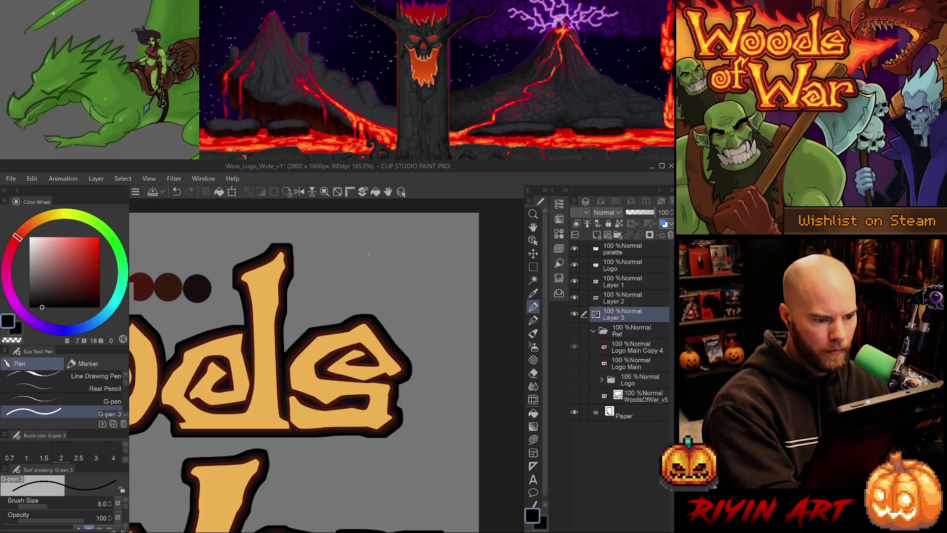
left_click_drag(270, 246, 289, 244)
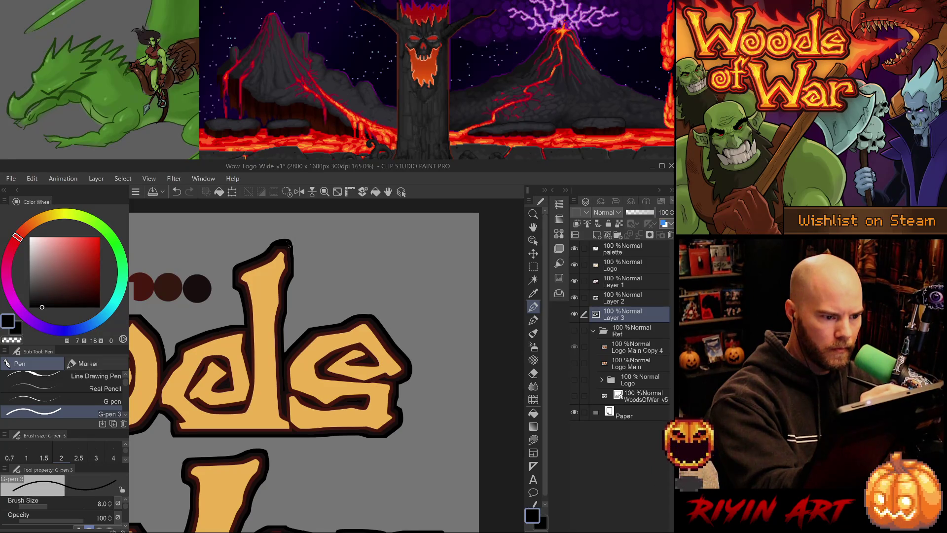
left_click_drag(233, 268, 233, 288)
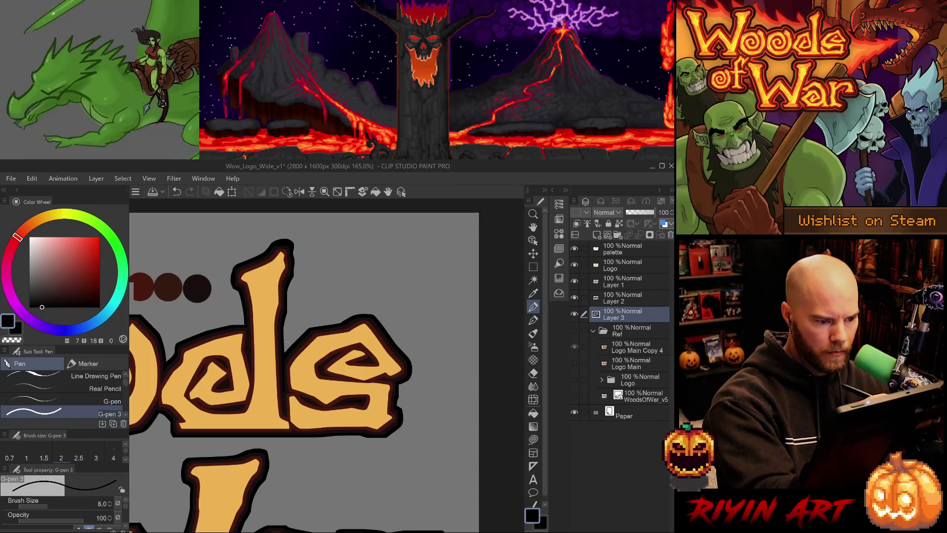
Bring the whole Woods word into view and undo the stroke on the d's top edge
left_click_drag(296, 435, 411, 438)
mouse_move(255, 319)
left_mouse_down()
mouse_move(314, 339)
mouse_move(299, 335)
left_mouse_up()
key("ctrl+z")
key("g")
key("b")
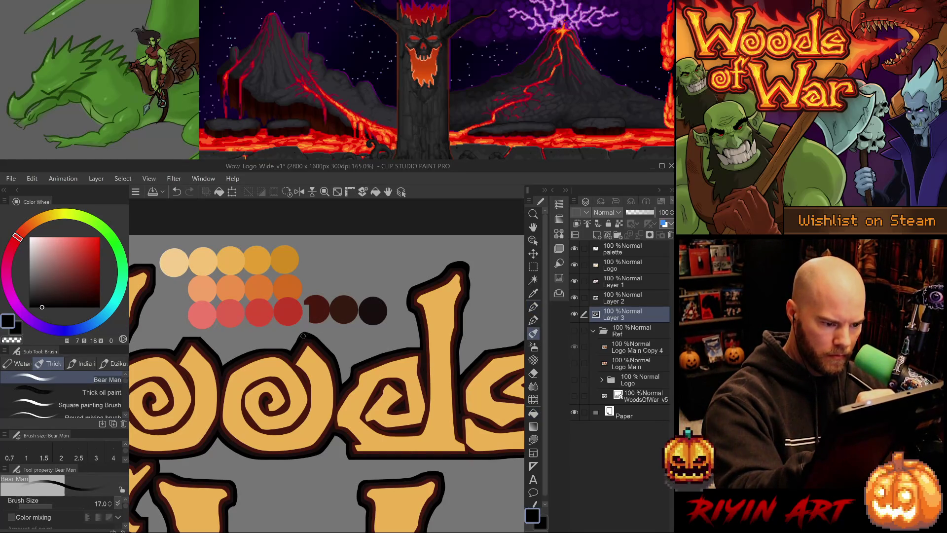
left_click_drag(304, 332, 322, 341)
key("ctrl+z")
key("p")
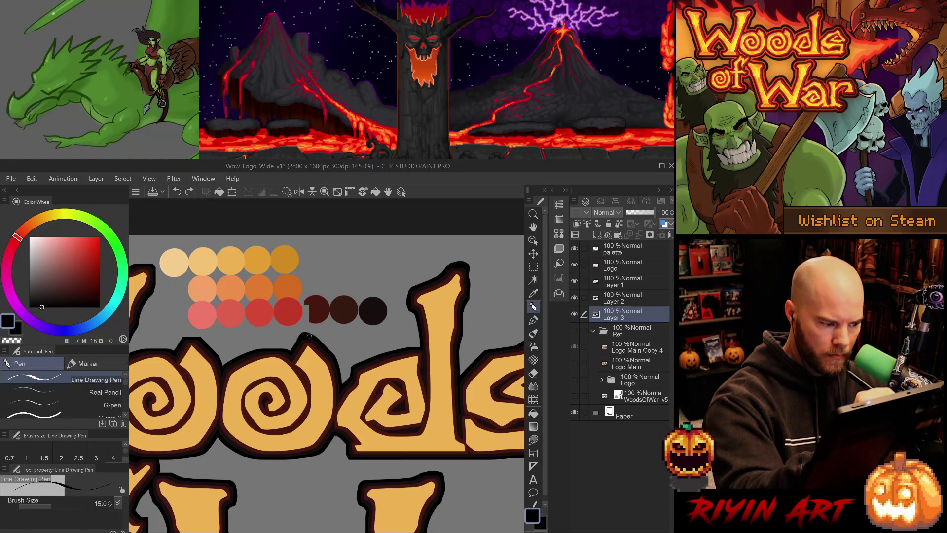
key("period")
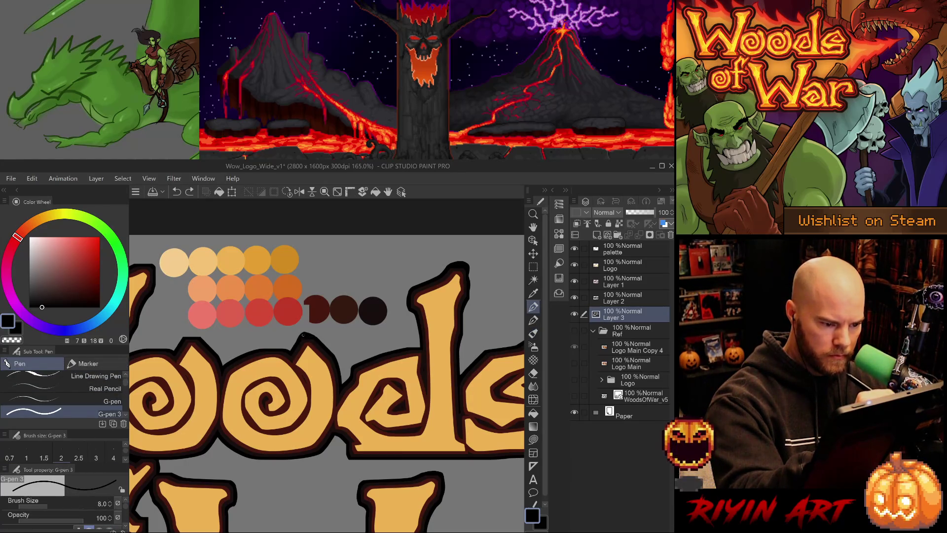
left_click_drag(306, 333, 317, 341)
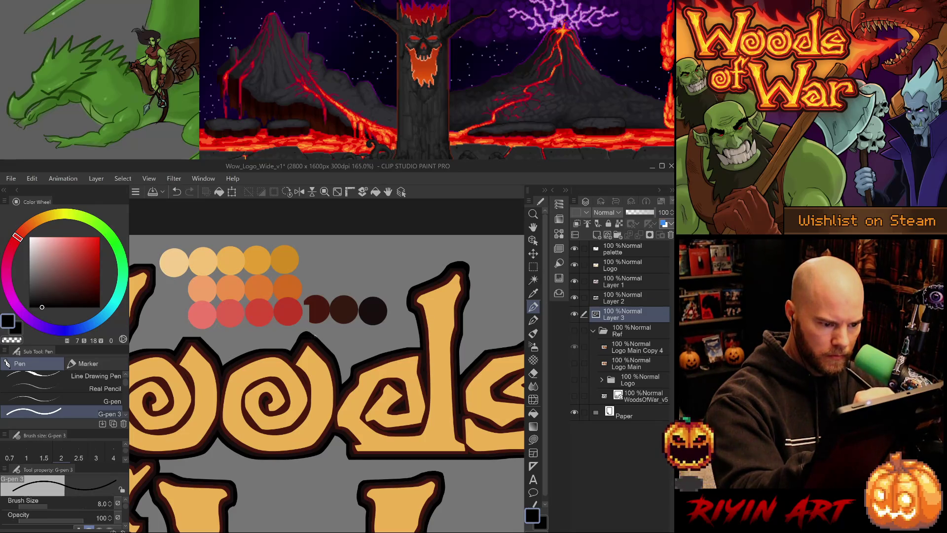
key("ctrl+z")
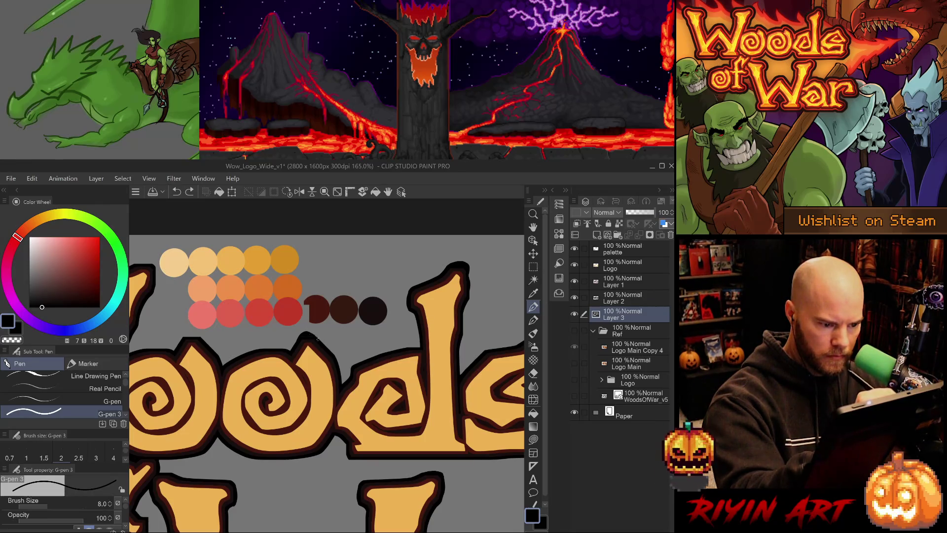
key("ctrl+y")
key("comma")
key("ctrl+z")
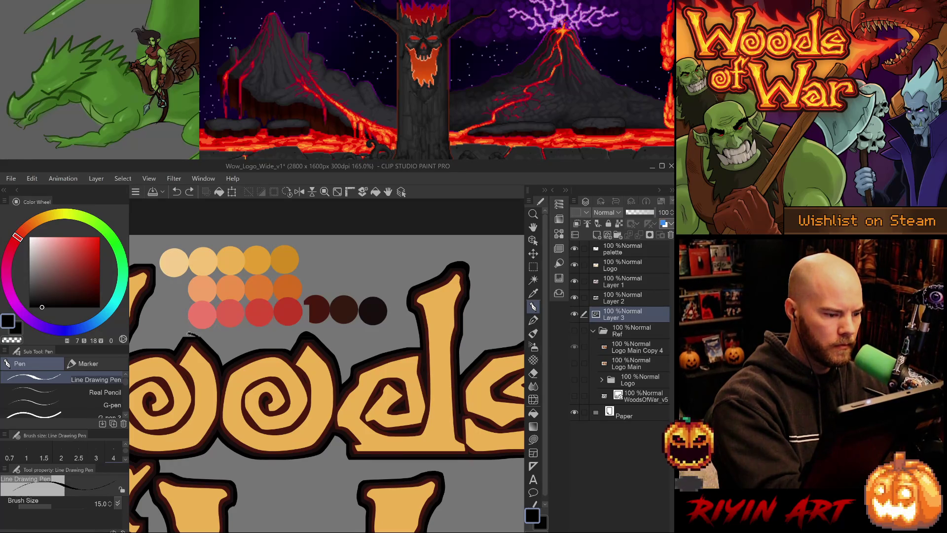
key("p")
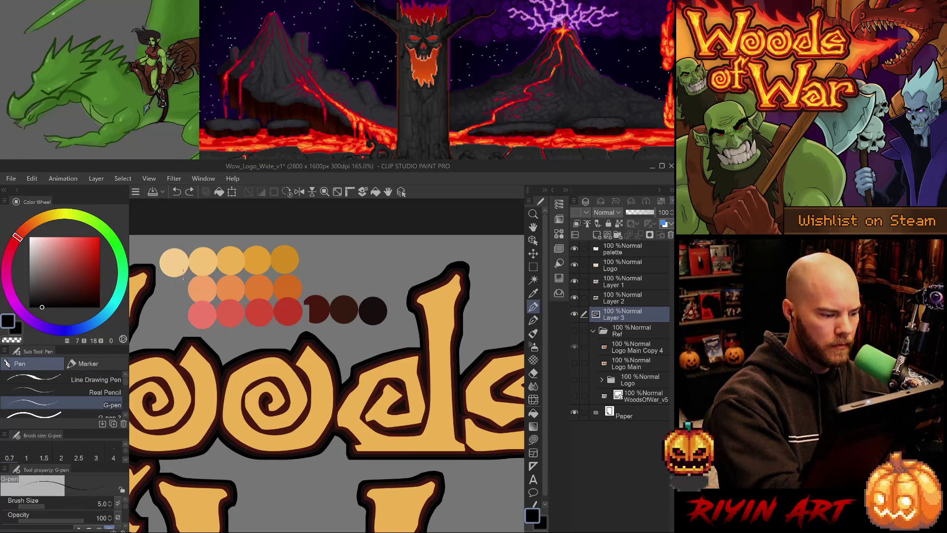
key("p")
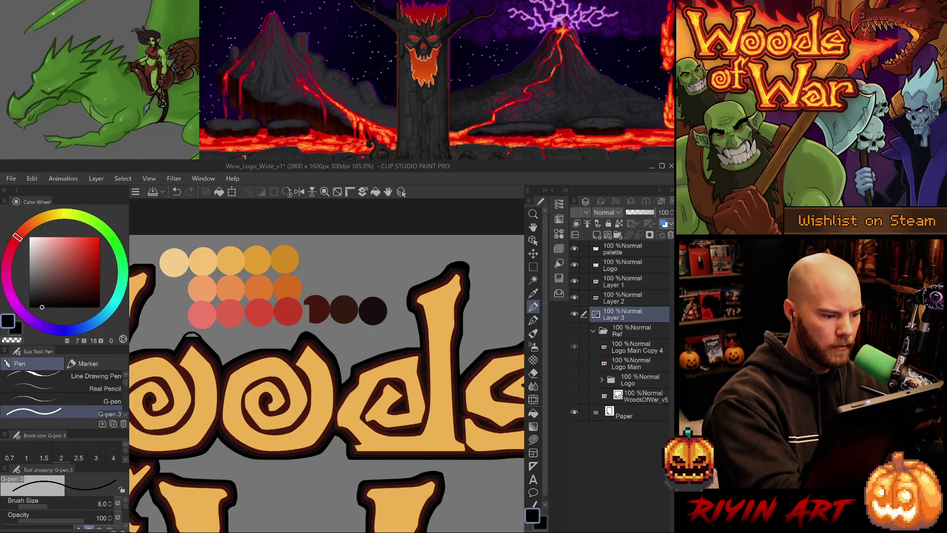
key("g")
mouse_move(299, 289)
left_mouse_down()
mouse_move(354, 289)
mouse_move(374, 313)
mouse_move(453, 326)
left_mouse_up()
key("b")
left_click_drag(309, 306, 312, 332)
key("ctrl+z")
key("p")
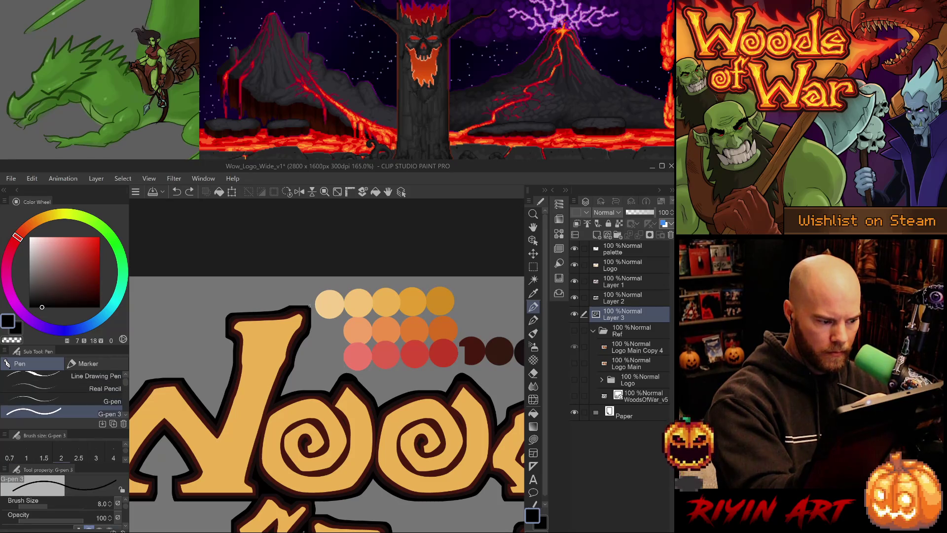
Thicken the W's top-right outline edge, discarding a trial stroke on its left edge
mouse_move(310, 310)
left_mouse_down()
mouse_move(312, 320)
mouse_move(290, 306)
left_mouse_up()
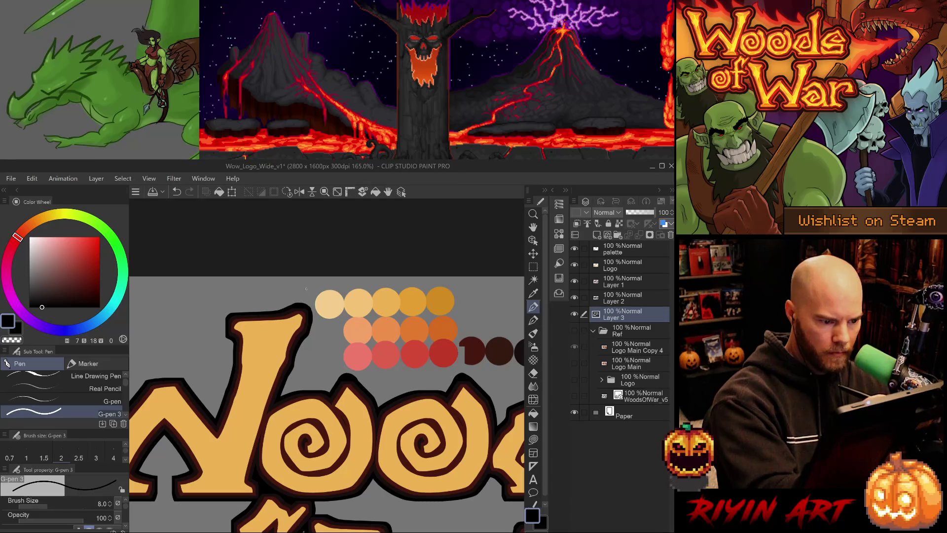
key("p")
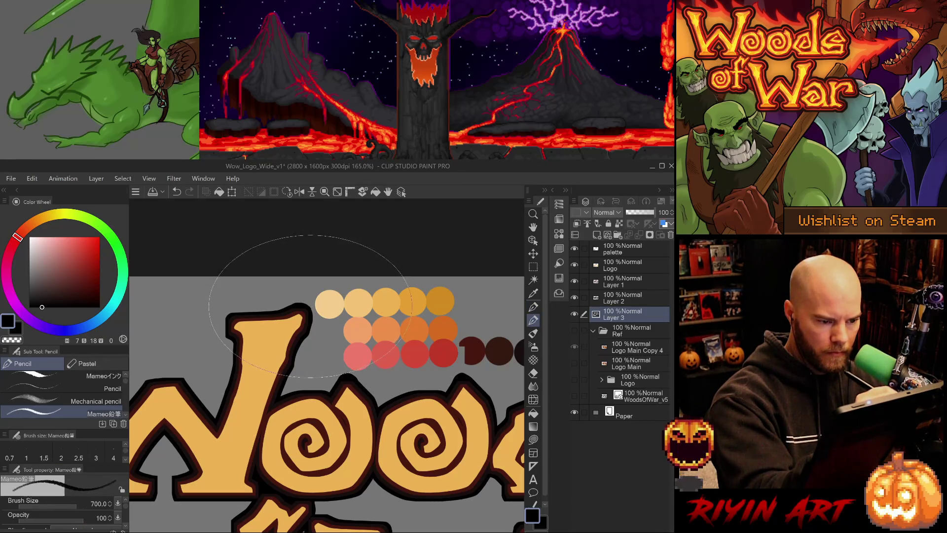
key("e")
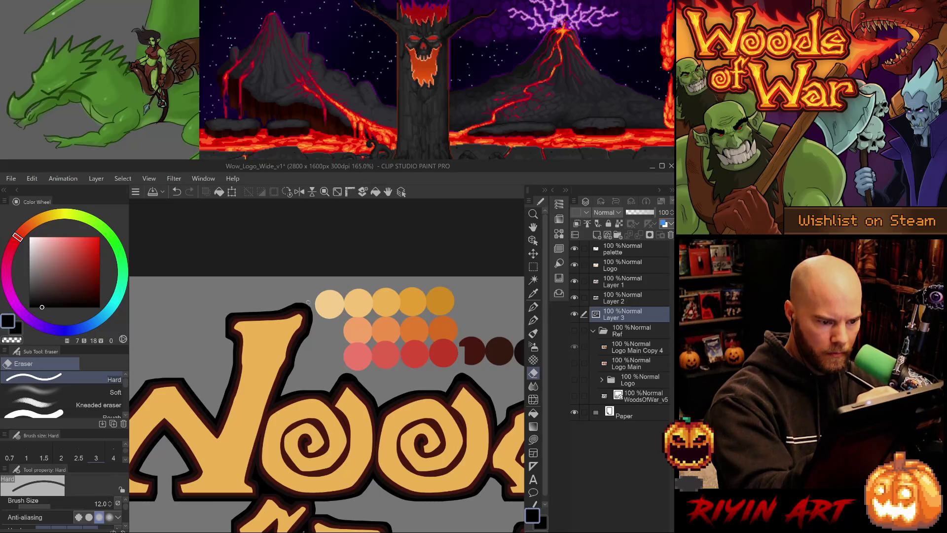
key("p")
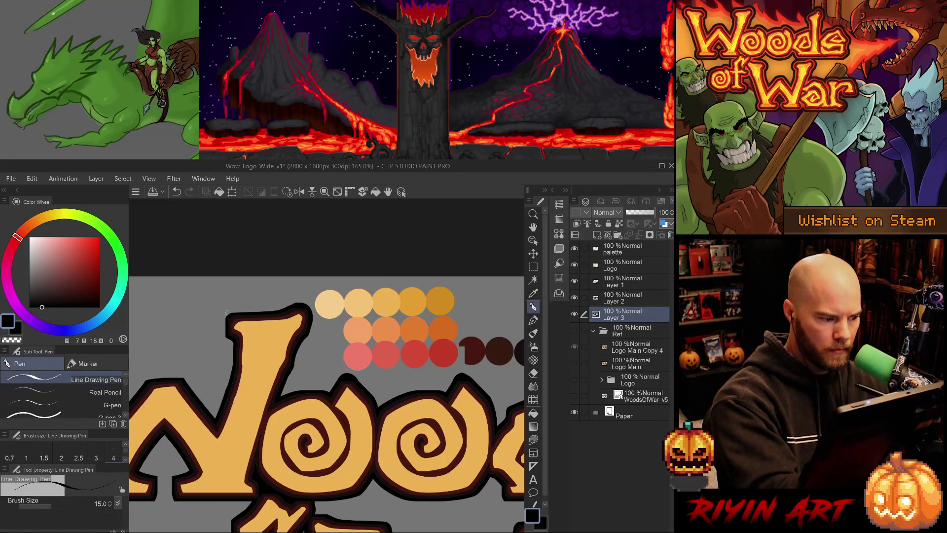
key("p")
mouse_move(226, 320)
left_mouse_down()
mouse_move(227, 340)
mouse_move(226, 323)
left_mouse_up()
key("ctrl+z")
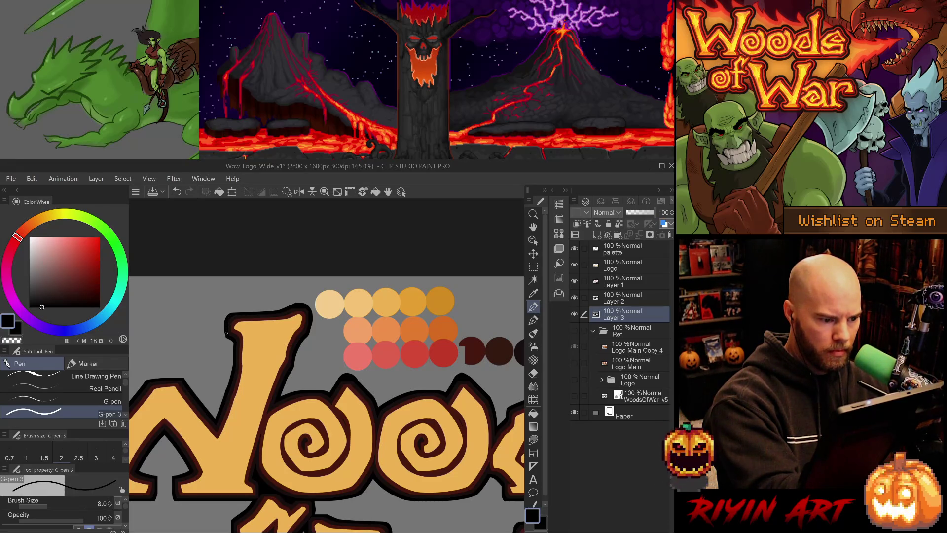
Thicken the outline of the W's upper-left arm and left side
left_click_drag(213, 342, 327, 353)
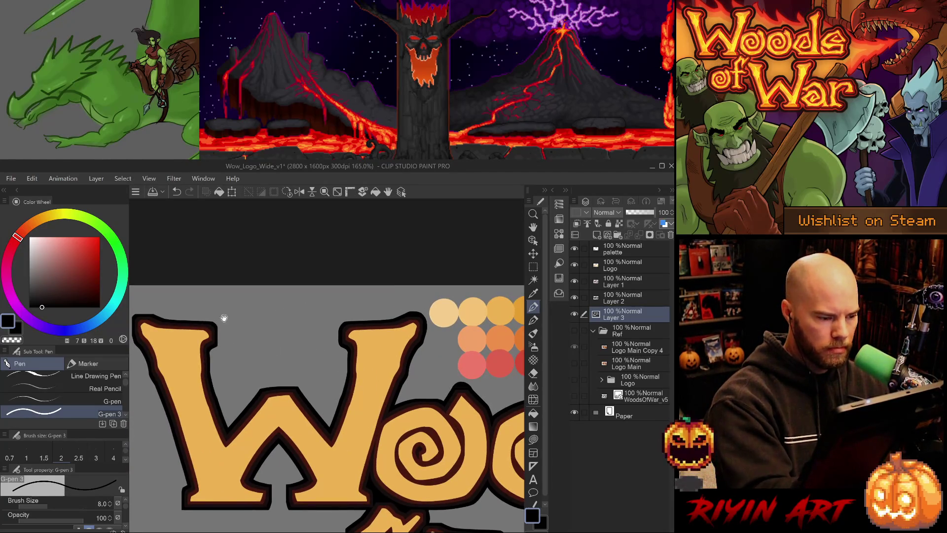
left_click_drag(218, 330, 216, 346)
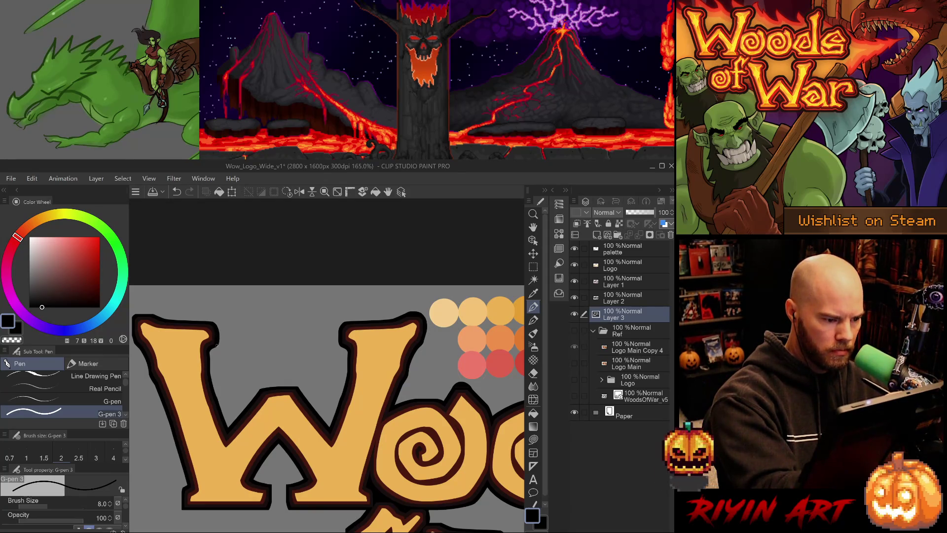
mouse_move(219, 297)
left_mouse_down()
mouse_move(254, 371)
mouse_move(235, 368)
left_mouse_up()
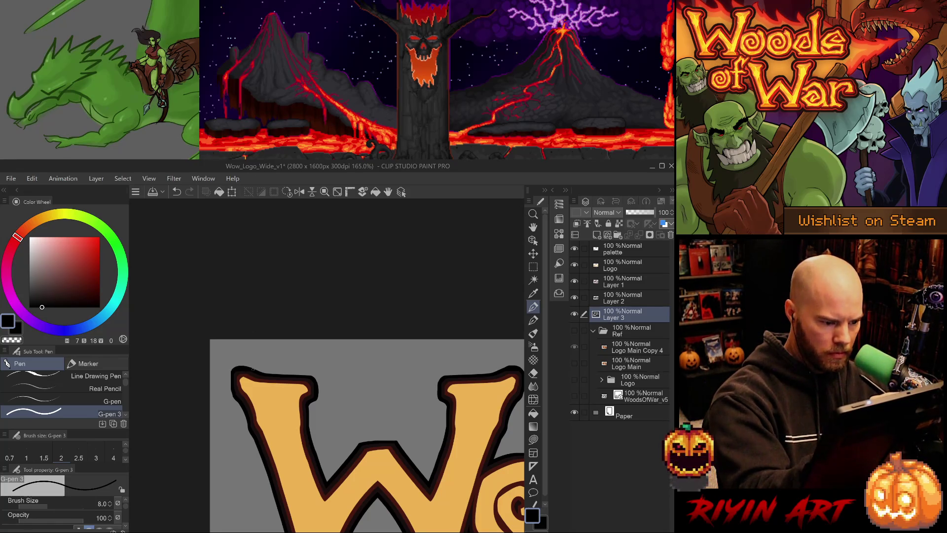
mouse_move(232, 370)
left_mouse_down()
mouse_move(234, 398)
mouse_move(230, 388)
left_mouse_up()
key("ctrl+z")
key("ctrl+z")
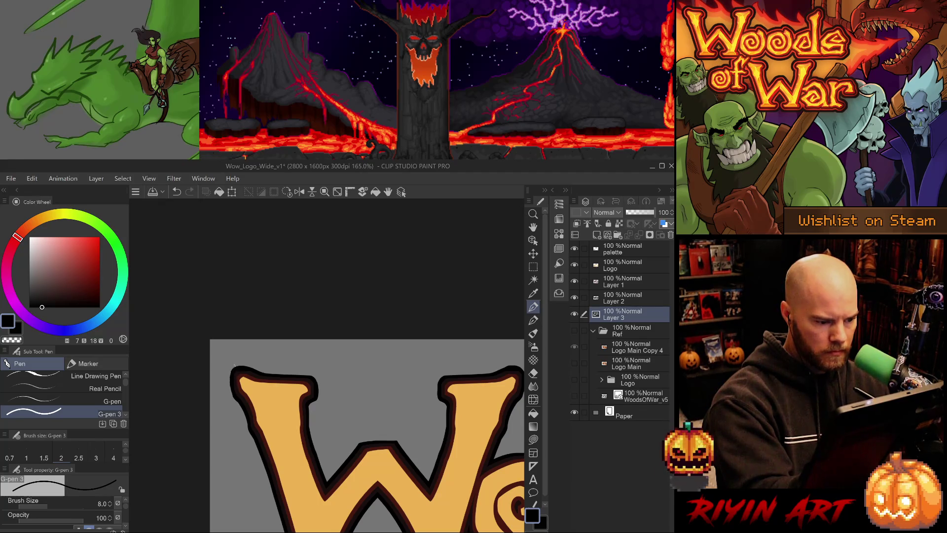
Undo the stray stroke on the o's top outline
mouse_move(255, 322)
left_mouse_down()
mouse_move(364, 371)
mouse_move(333, 392)
left_mouse_up()
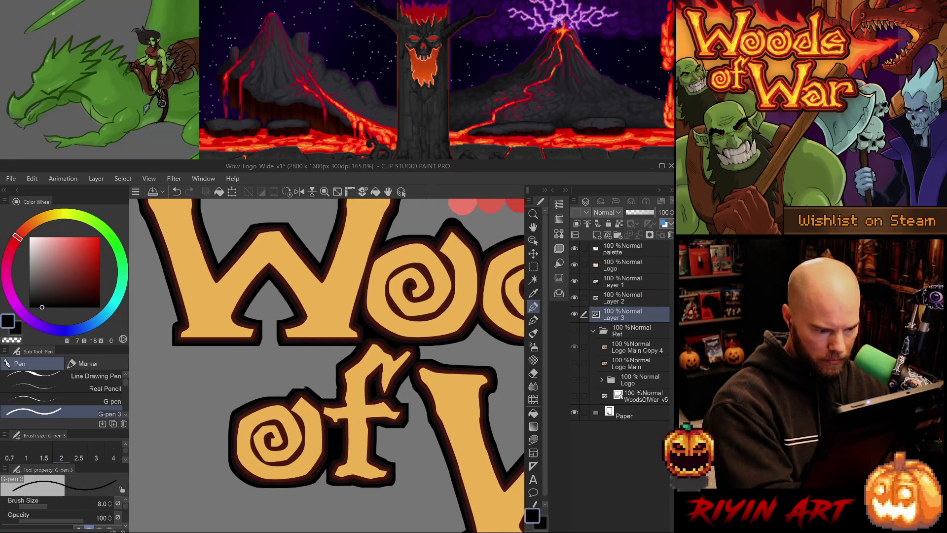
key("ctrl+z")
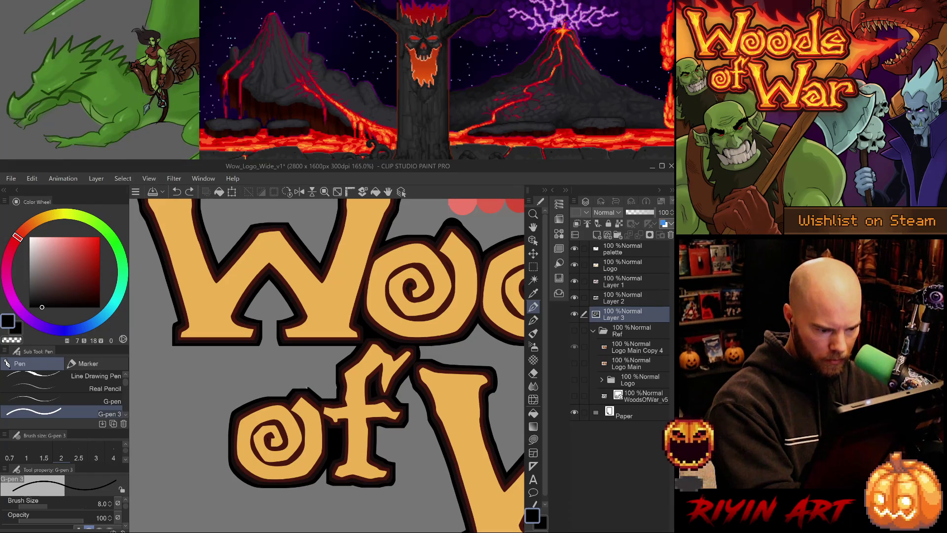
key("b")
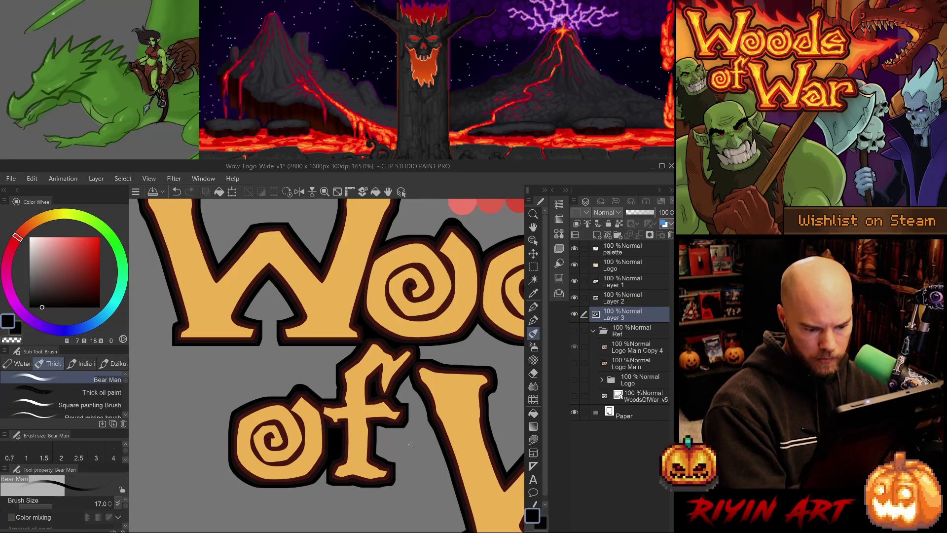
key("e")
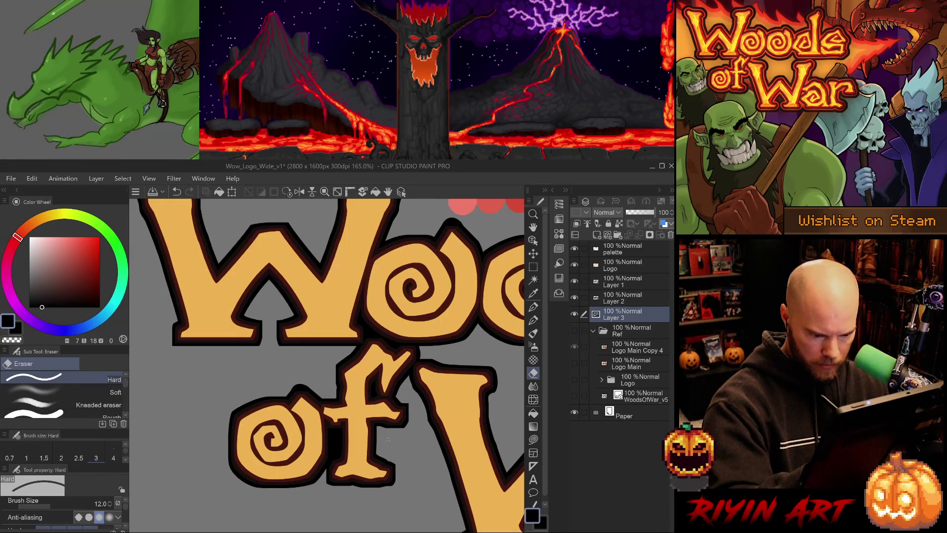
left_click_drag(373, 403, 245, 410)
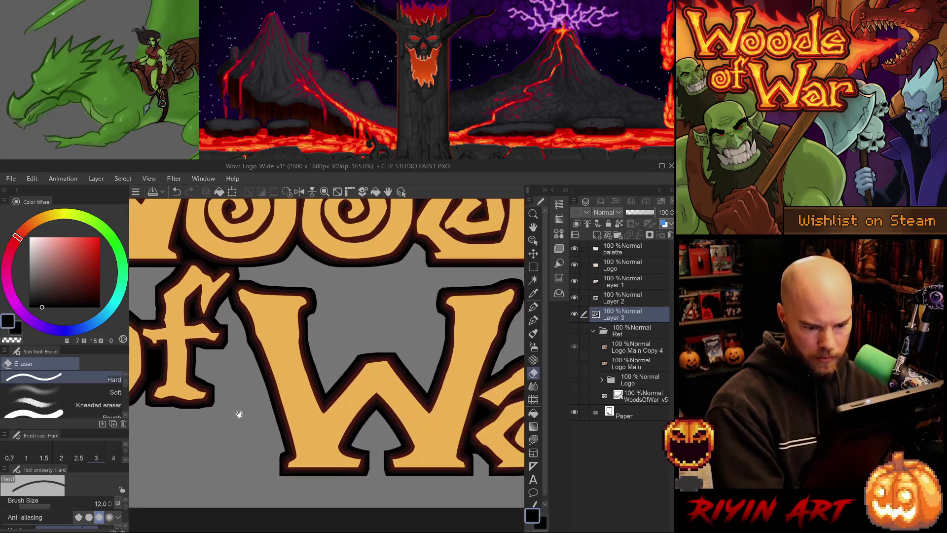
Ink the dark outline at the a's lower left where it meets the W
left_click_drag(411, 498, 248, 488)
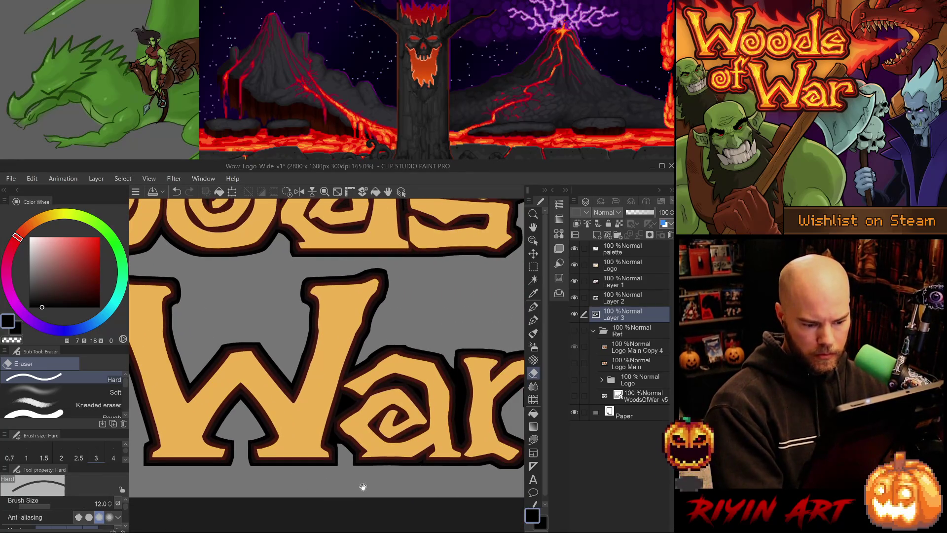
key("b")
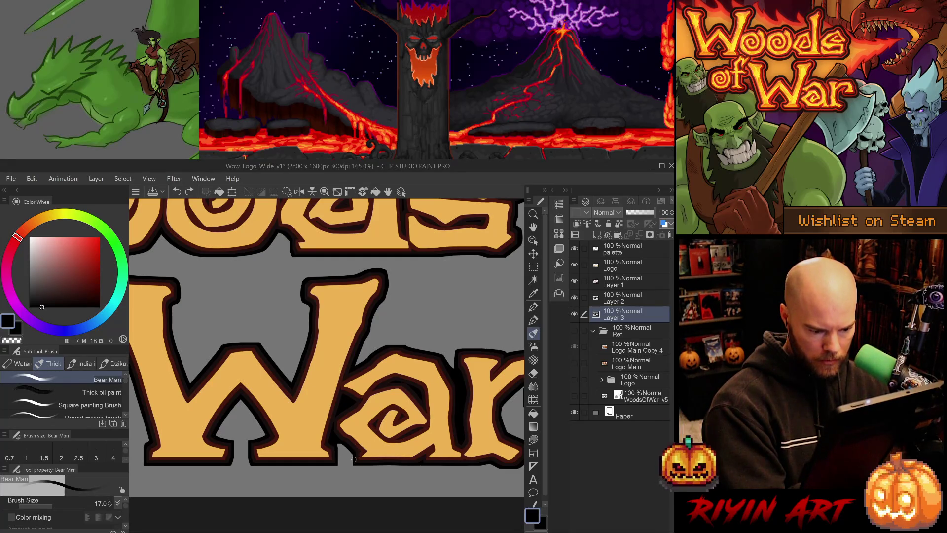
key("p")
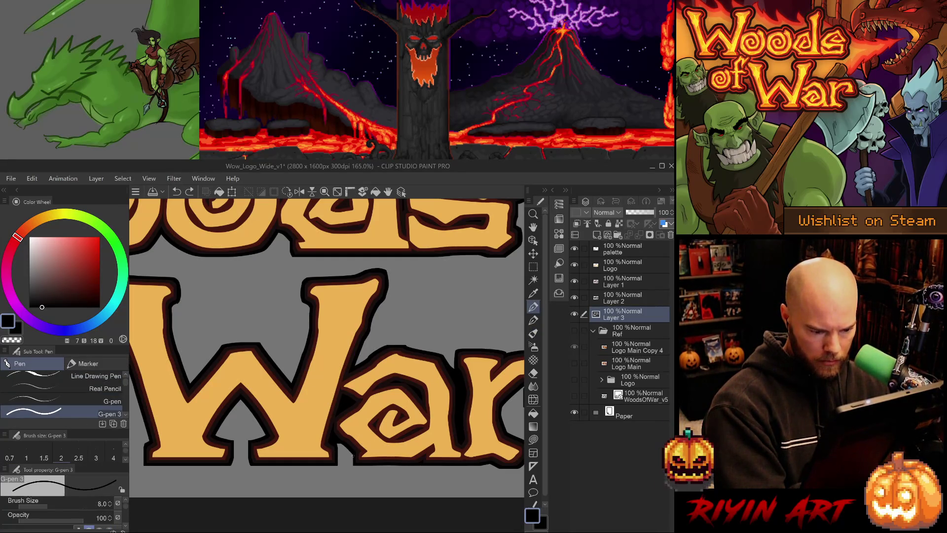
key("ctrl+z")
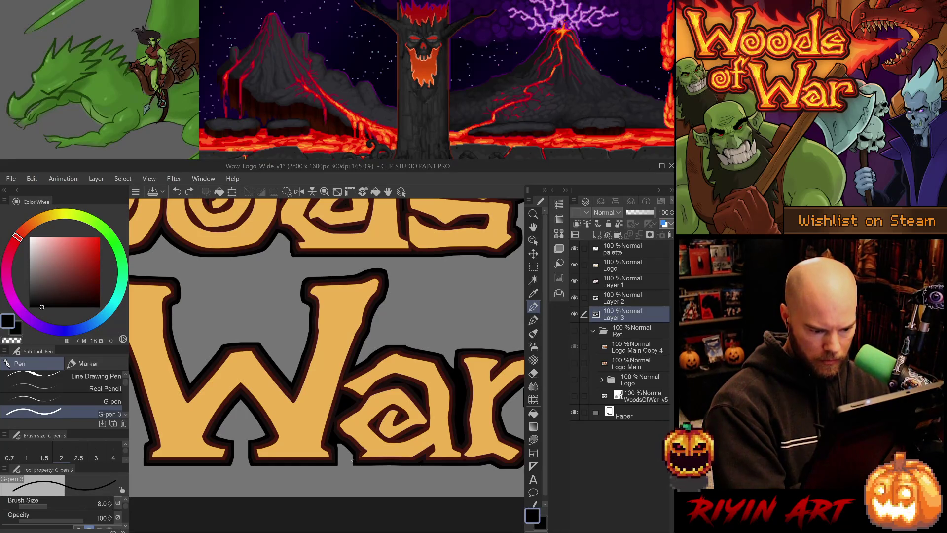
left_click_drag(353, 457, 353, 464)
key("ctrl+z")
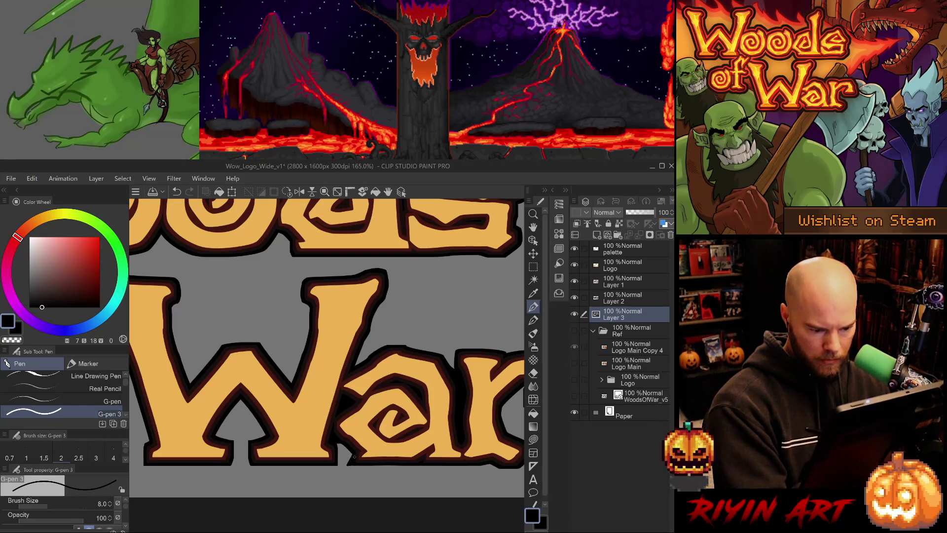
left_click_drag(363, 431, 345, 460)
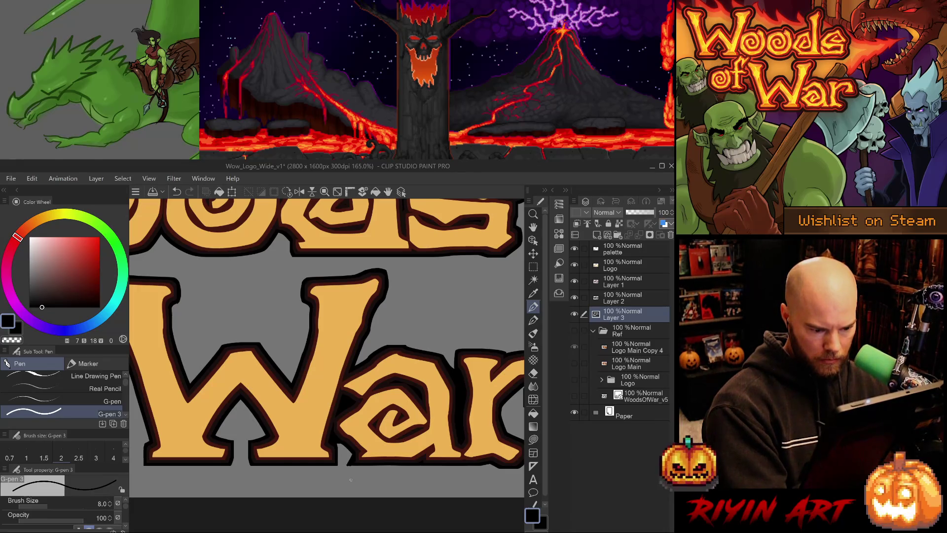
key("e")
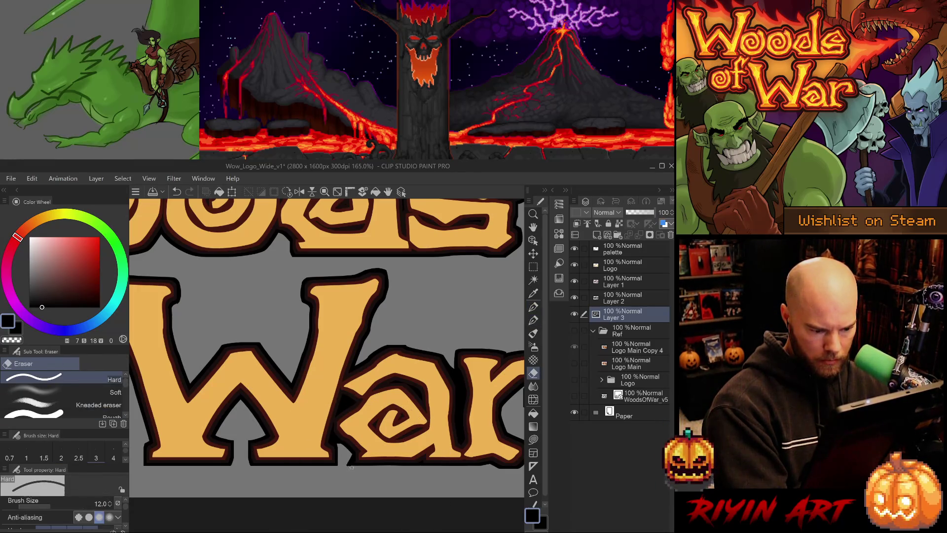
Undo the unwanted strokes beside the r's lower right, inner corner and right edge
left_click_drag(436, 481, 349, 462)
key("b")
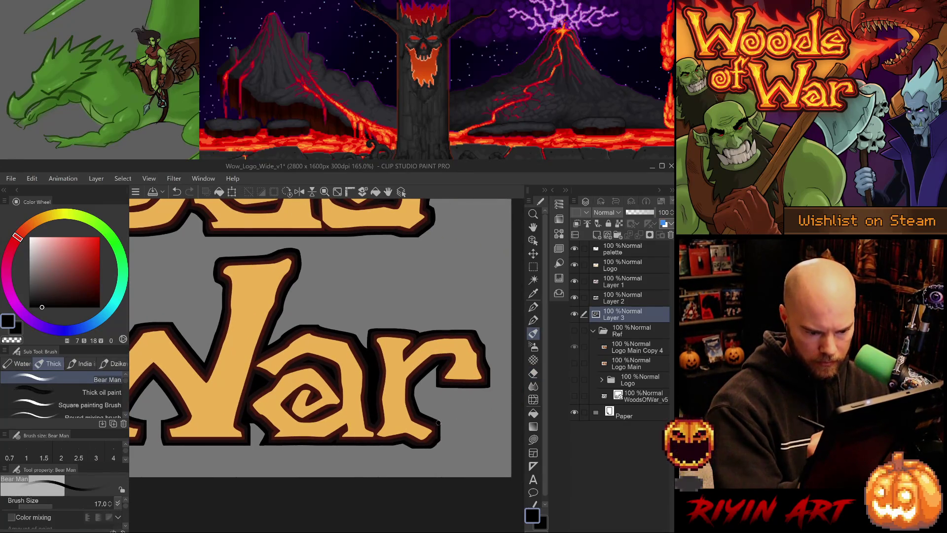
key("ctrl+z")
key("p")
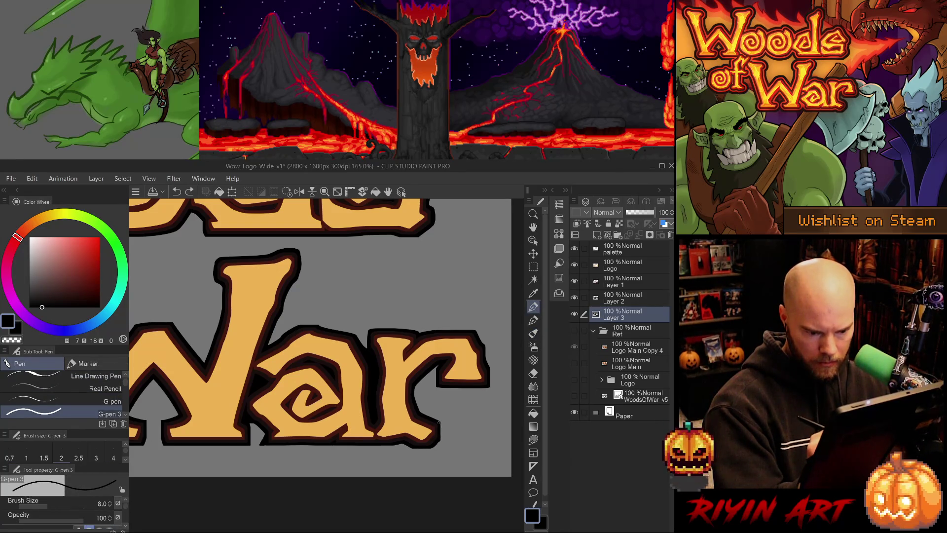
key("ctrl+z")
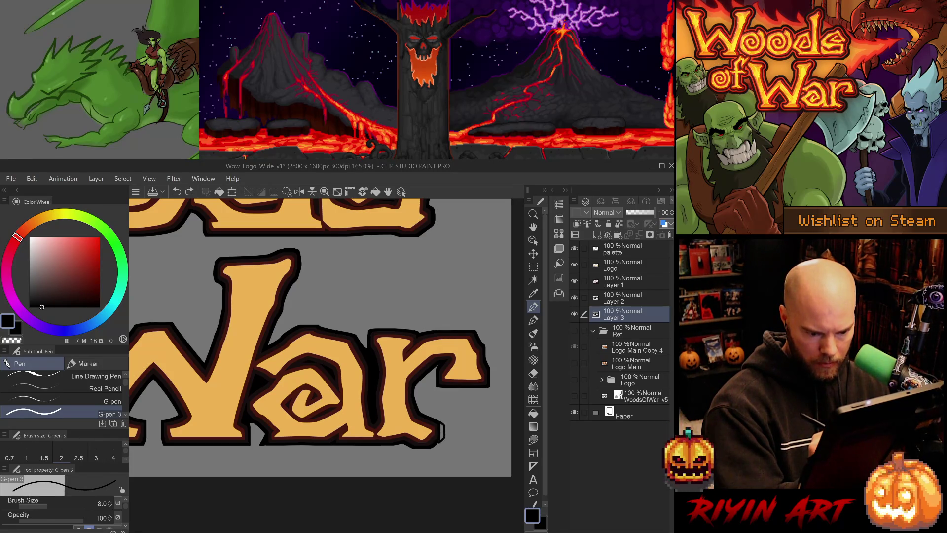
key("ctrl+z")
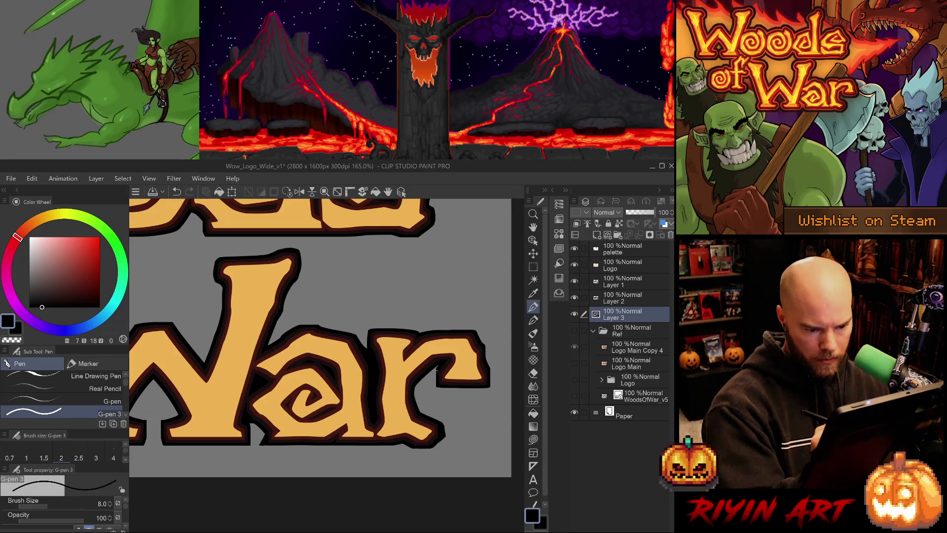
key("ctrl+z")
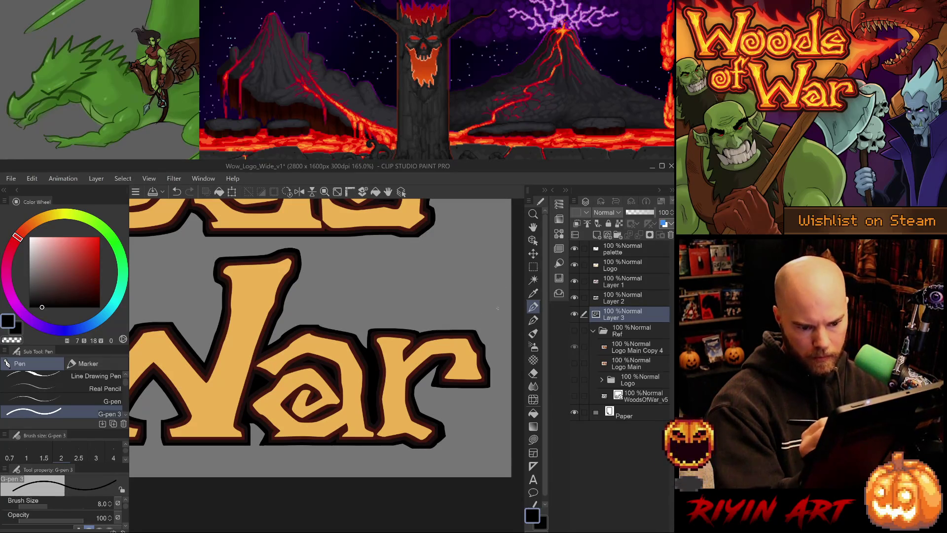
key("ctrl+z")
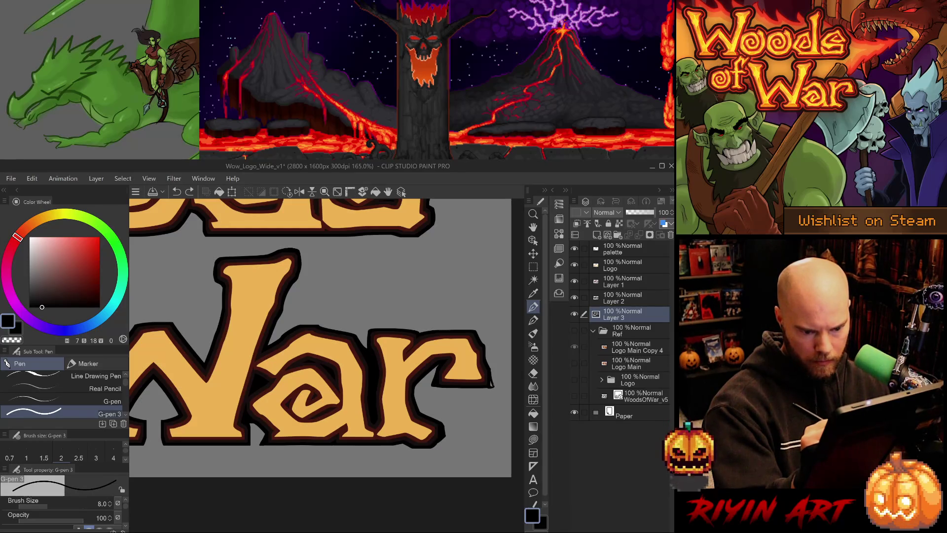
key("e")
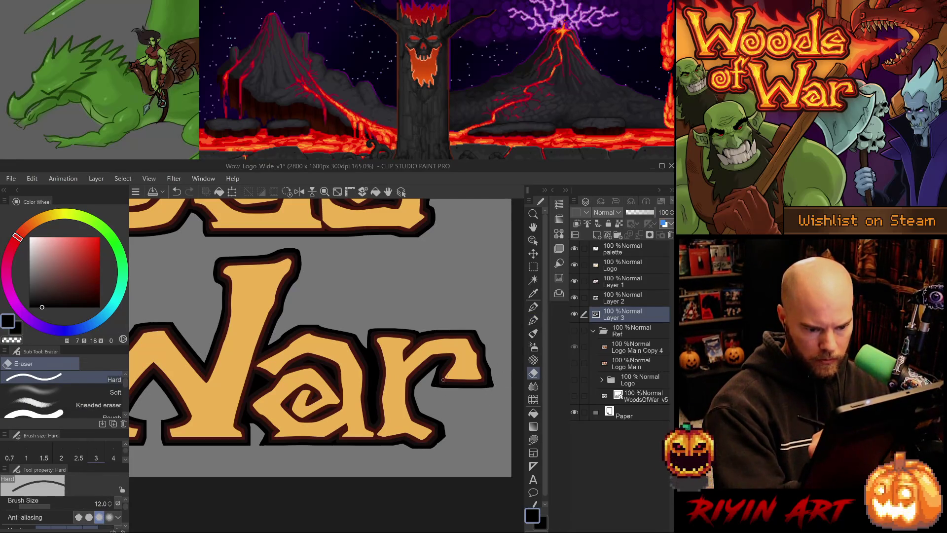
key("p")
key("p")
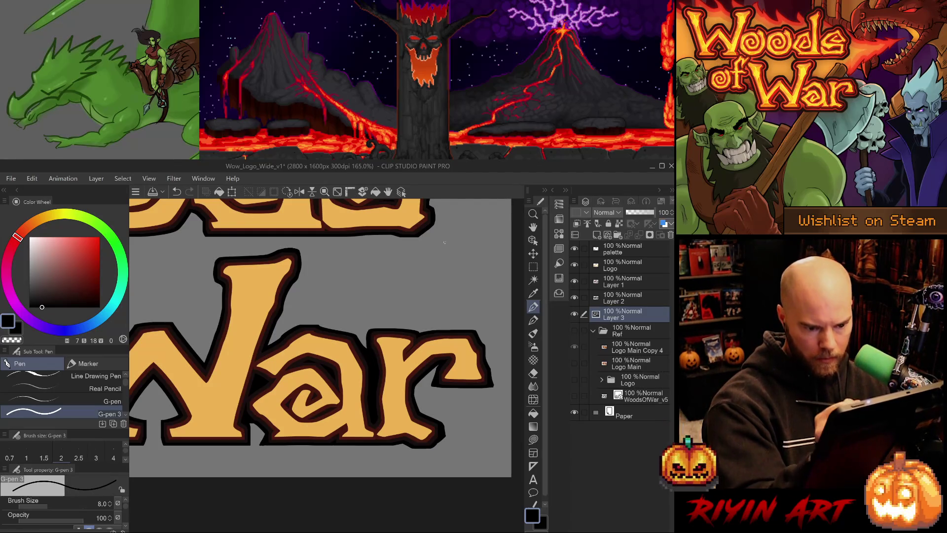
left_click_drag(362, 303, 365, 350)
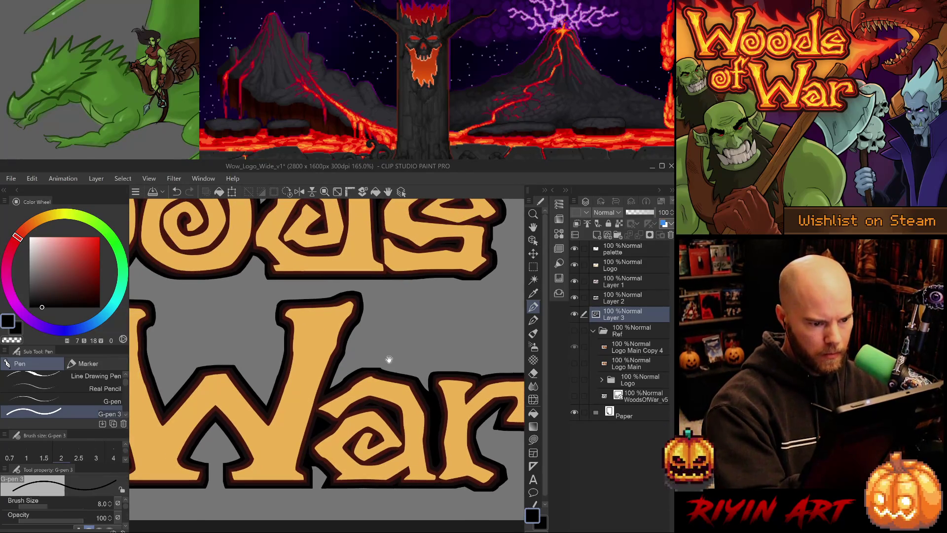
Zoom to 585.6% on the top corner of the 'l' in Woods
scroll(364, 343, "up", 3)
left_click_drag(398, 392, 366, 476)
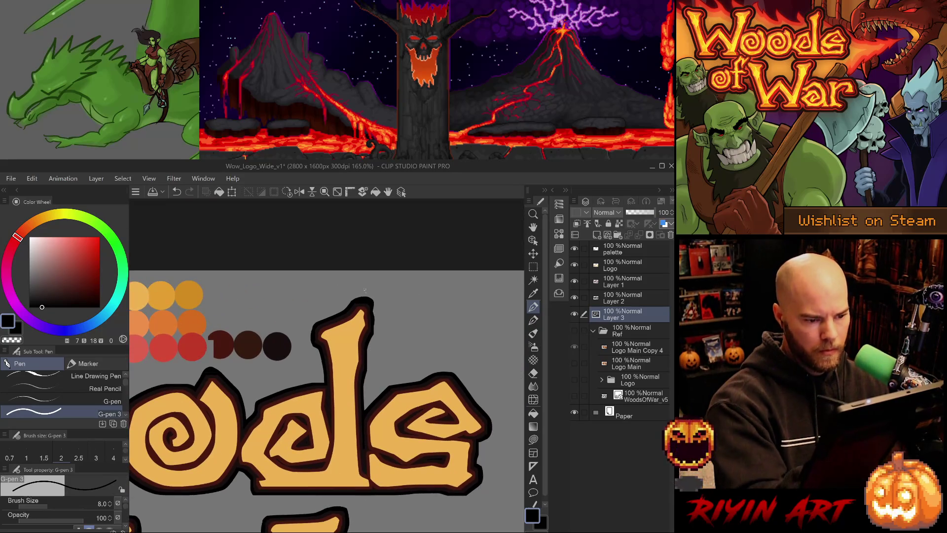
scroll(386, 283, "up", 3)
scroll(385, 283, "up", 2)
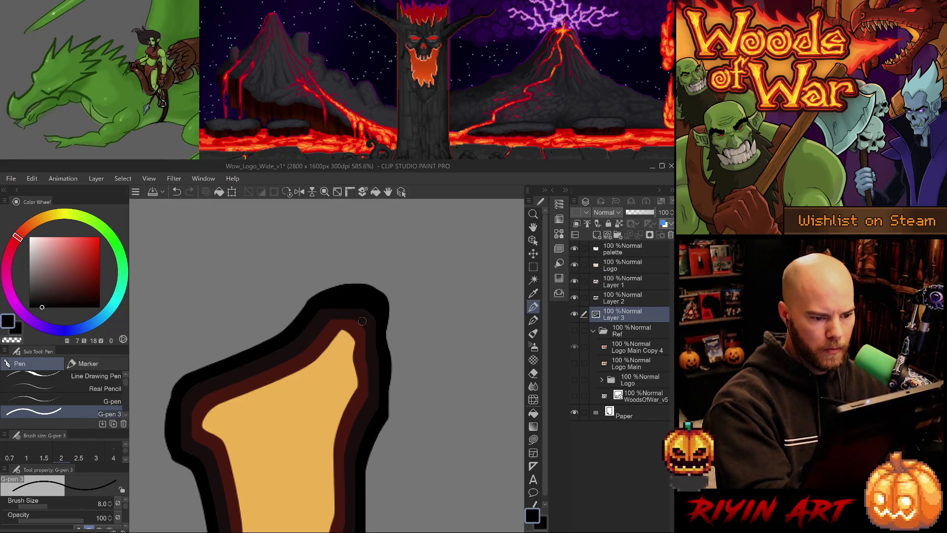
left_click(364, 317, "alt")
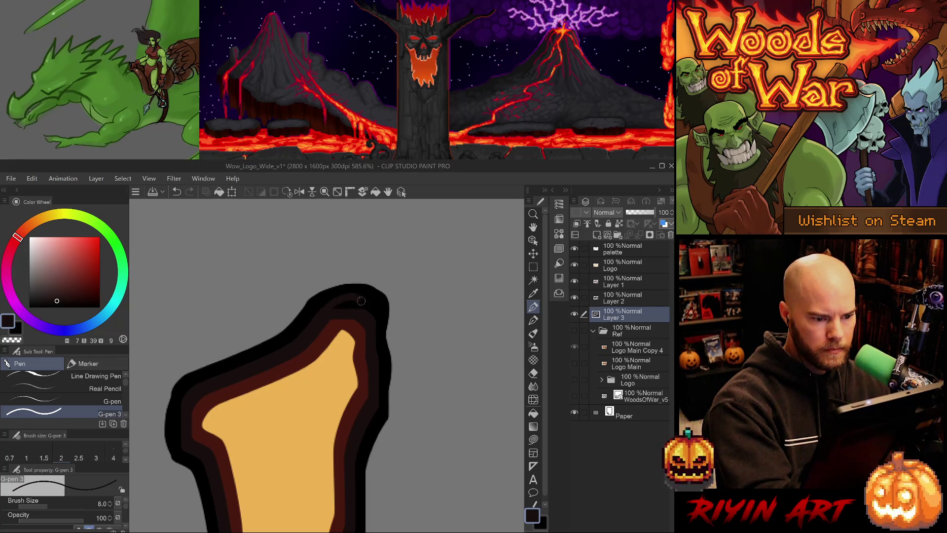
key("ctrl+z")
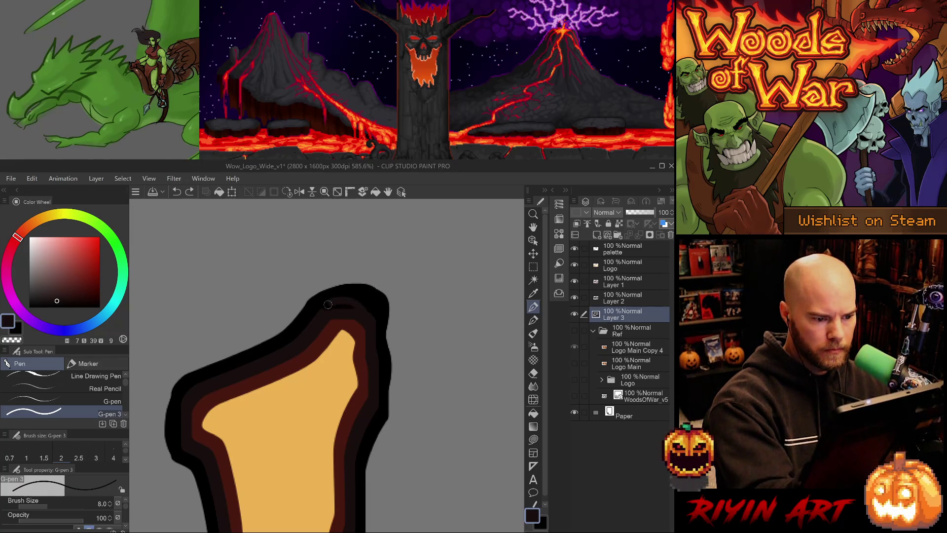
key("g")
left_click(347, 305)
key("b")
key("ctrl+z")
key("p")
key("period")
mouse_move(365, 313)
left_mouse_down()
mouse_move(340, 293)
mouse_move(339, 308)
left_mouse_up()
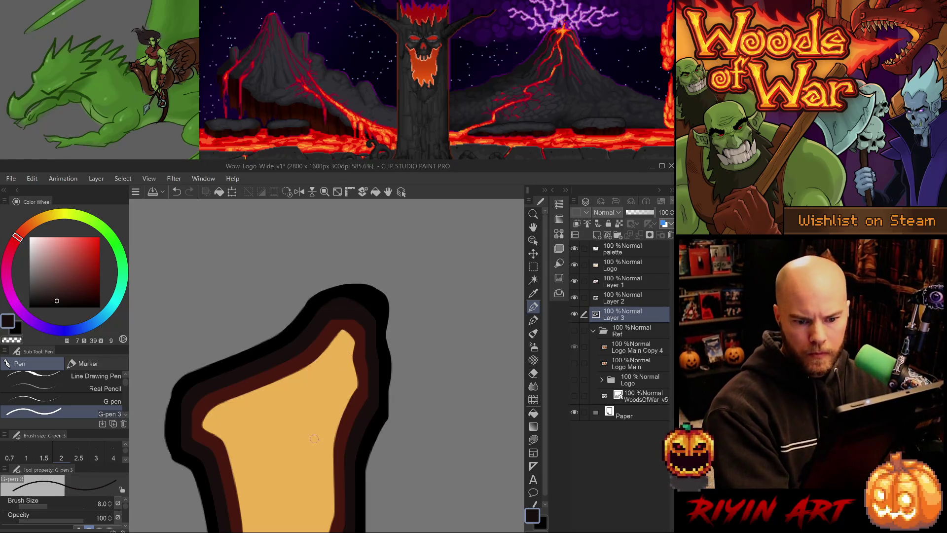
key("ctrl+z")
key("ctrl+z")
left_click(618, 298)
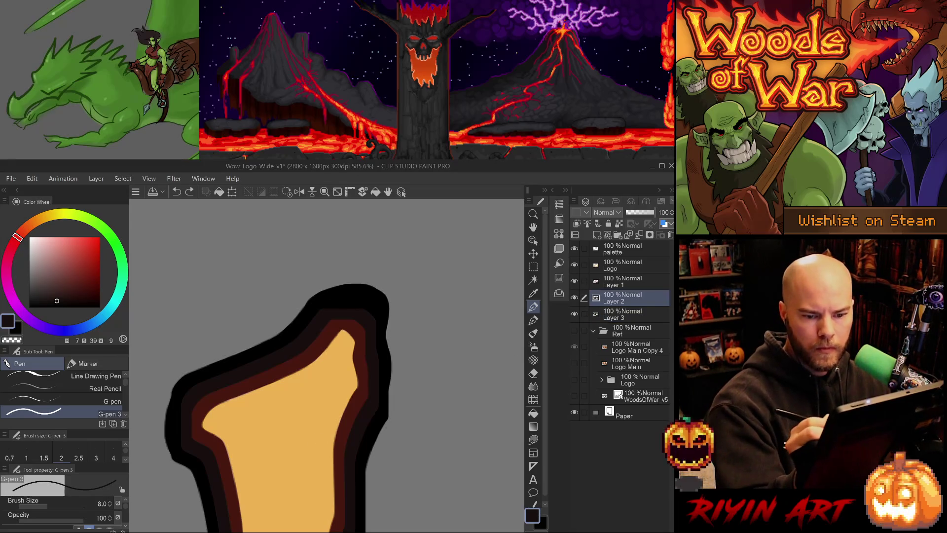
left_click(574, 296)
left_click(575, 296)
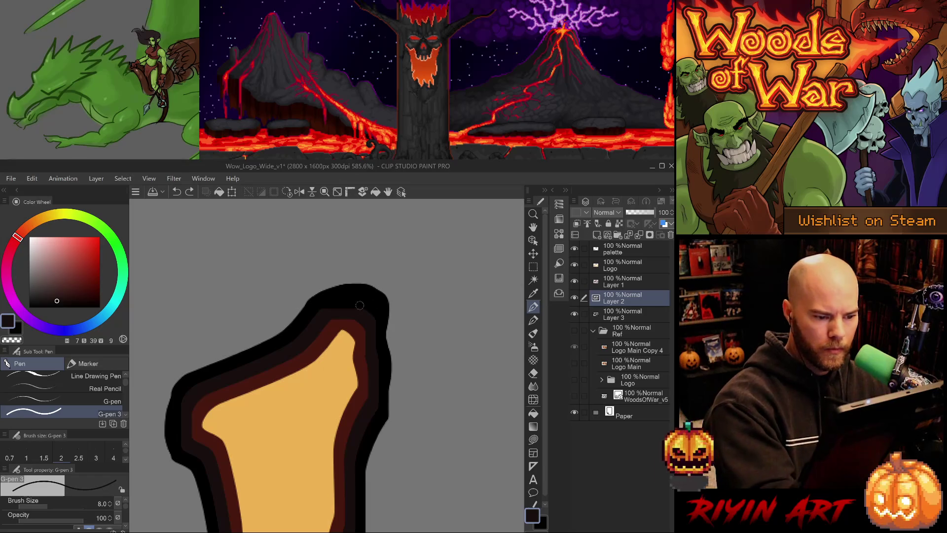
key("b")
key("p")
mouse_move(363, 313)
left_mouse_down()
mouse_move(329, 306)
mouse_move(355, 304)
mouse_move(366, 315)
mouse_move(373, 286)
left_mouse_up()
key("ctrl+z")
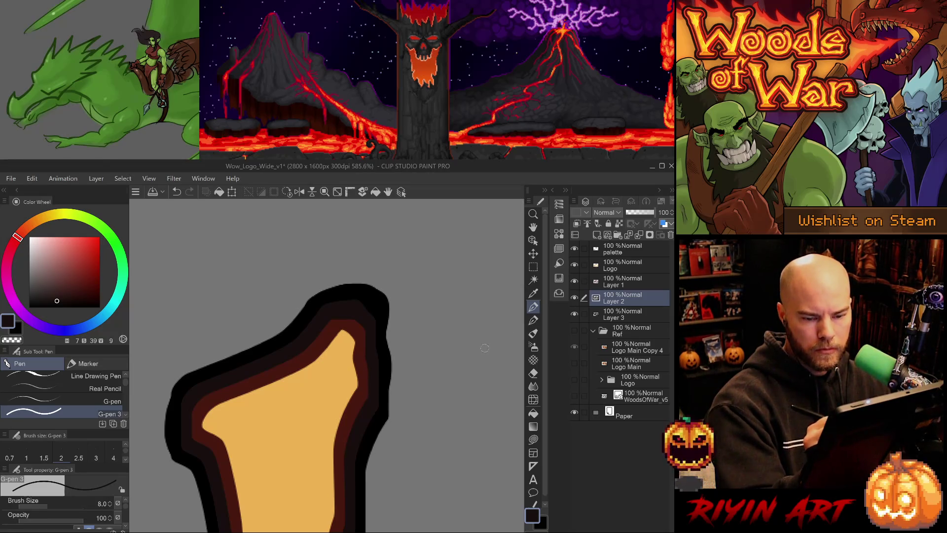
left_click(615, 286)
Drop the maroon attempt, sample the black outline colour and select Layer 3
left_click(345, 311, "alt")
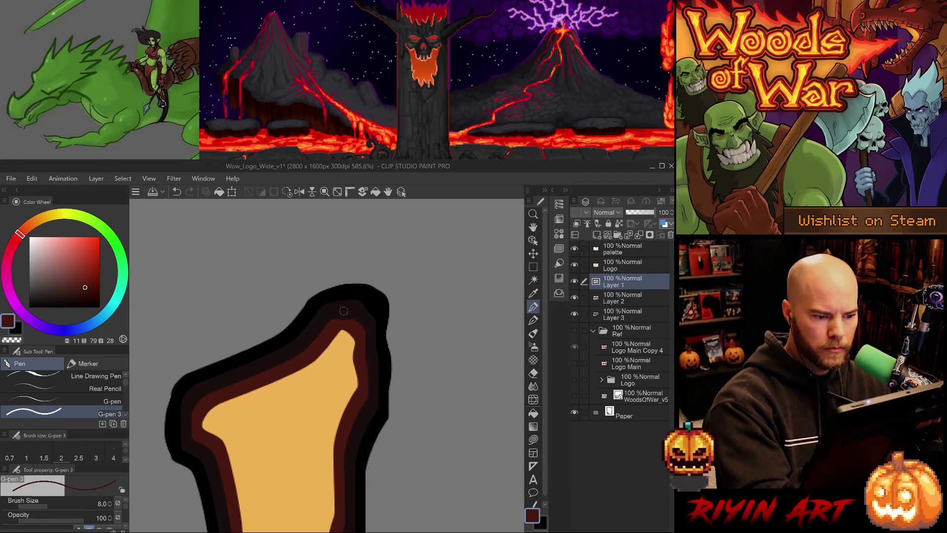
mouse_move(331, 323)
left_mouse_down()
mouse_move(363, 315)
mouse_move(344, 315)
left_mouse_up()
key("ctrl+z")
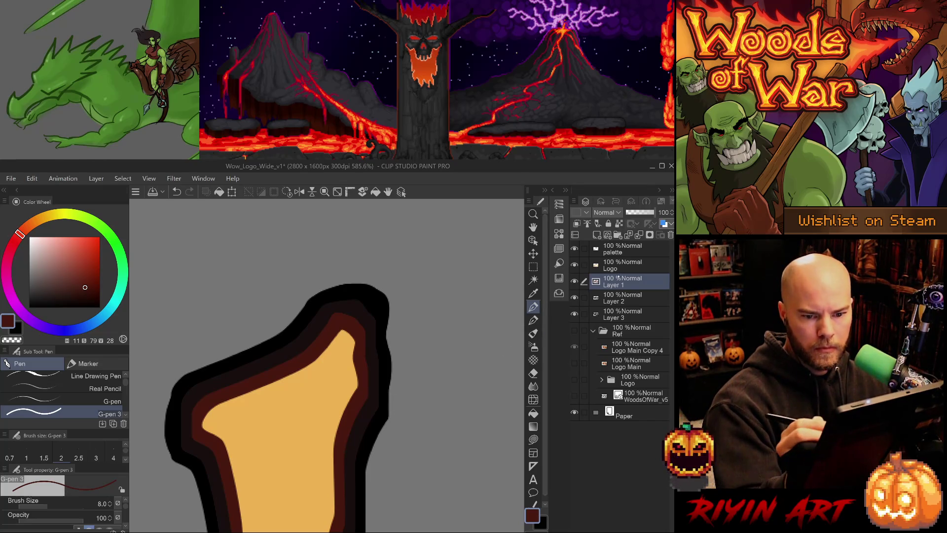
left_click(623, 298)
left_click(361, 291, "alt")
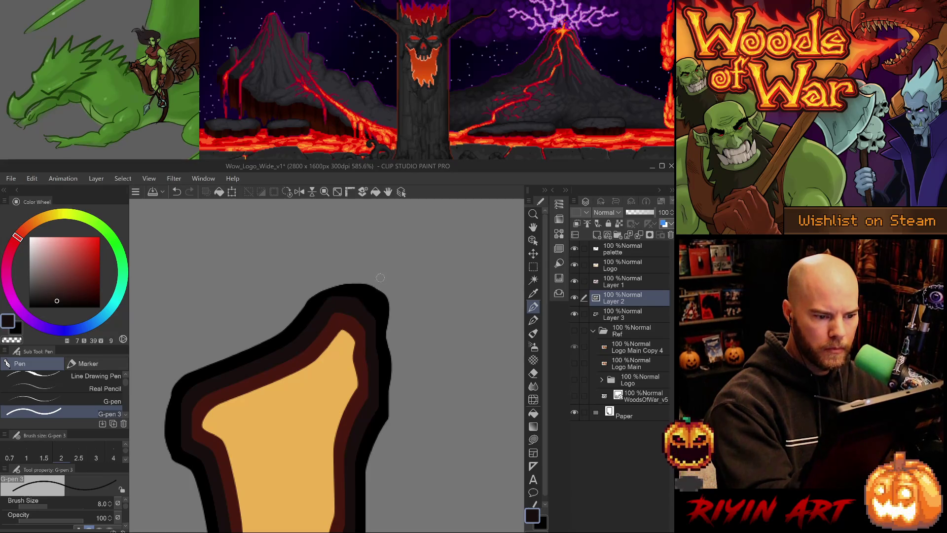
left_click_drag(423, 448, 376, 440)
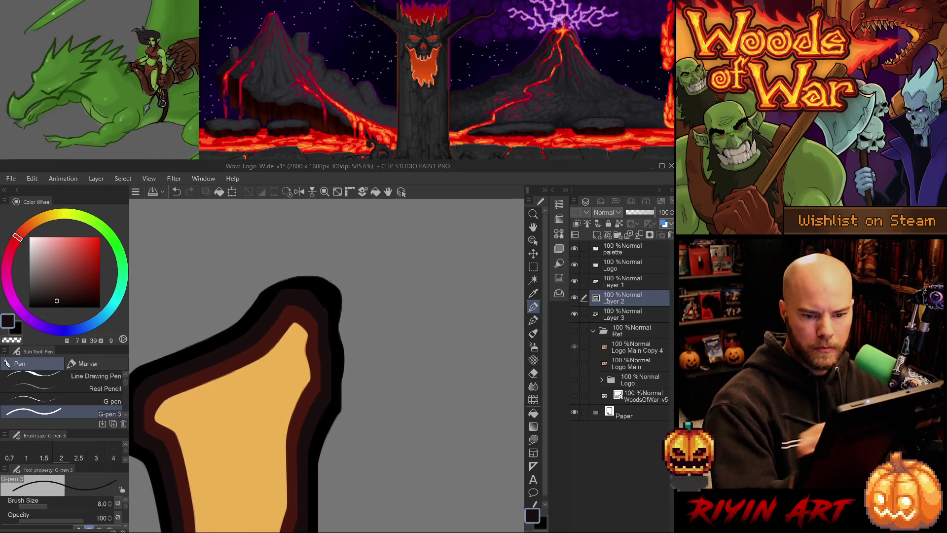
left_click(631, 331)
left_click(623, 315)
Redraw the black outline's top corner in pure black, thickening its top edge and extending it leftward
key("p")
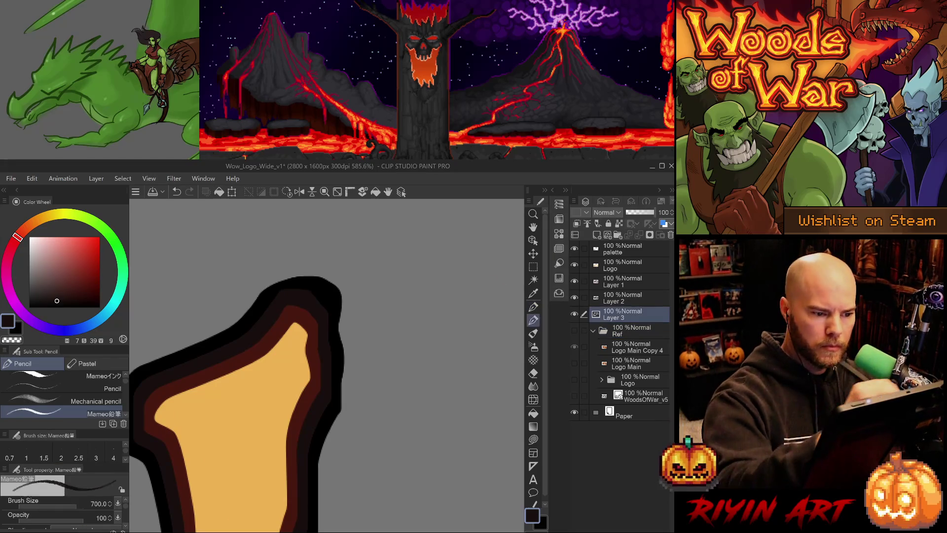
key("e")
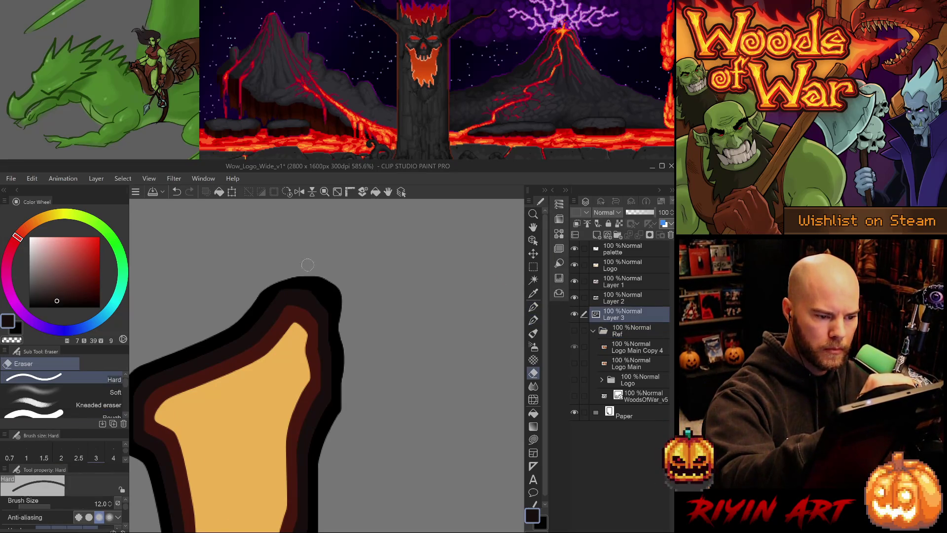
left_click_drag(321, 271, 341, 298)
key("ctrl+z")
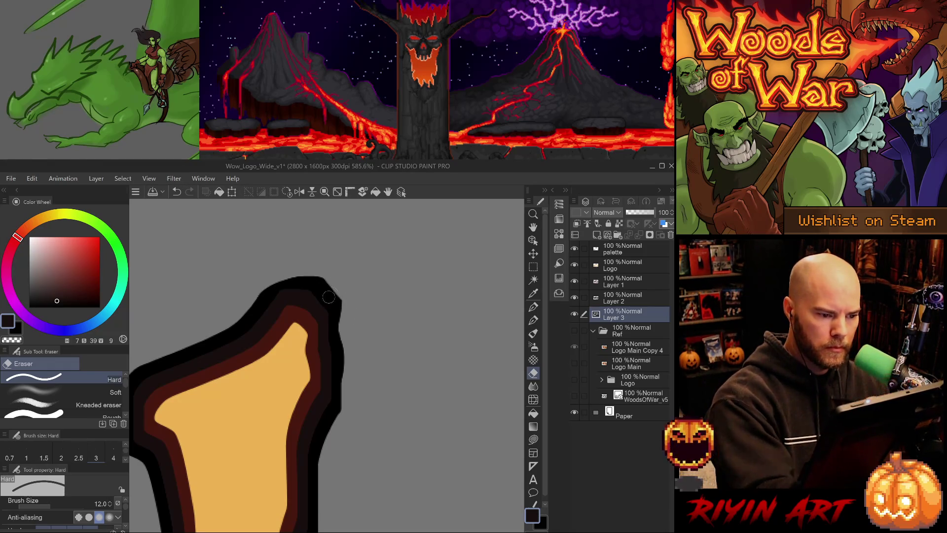
left_click(319, 281, "alt")
key("p")
left_click_drag(322, 270, 315, 283)
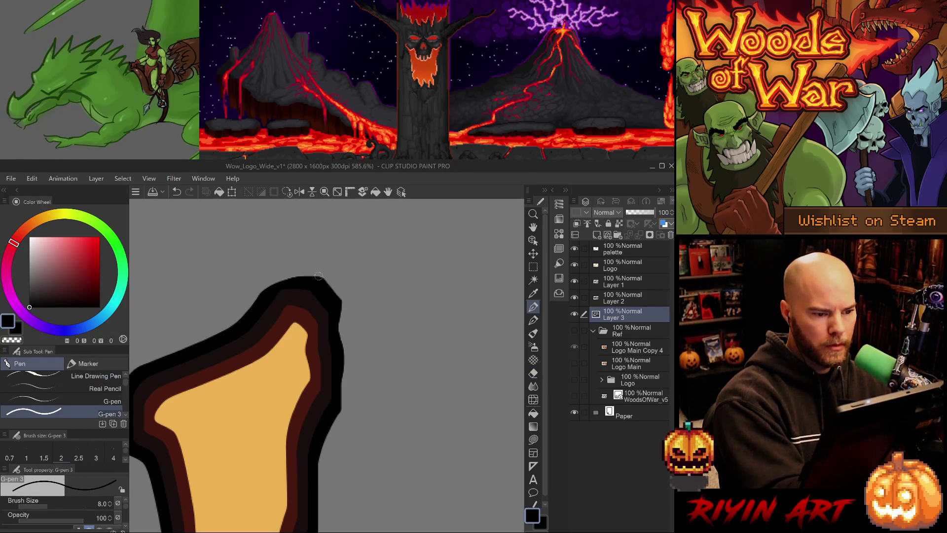
mouse_move(318, 278)
left_mouse_down()
mouse_move(297, 274)
mouse_move(262, 299)
left_mouse_up()
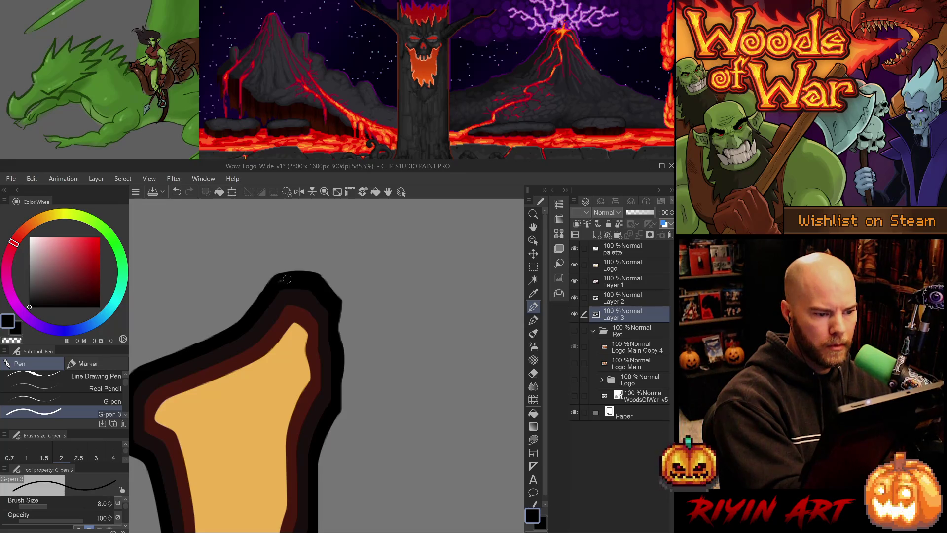
left_click_drag(382, 465, 402, 392)
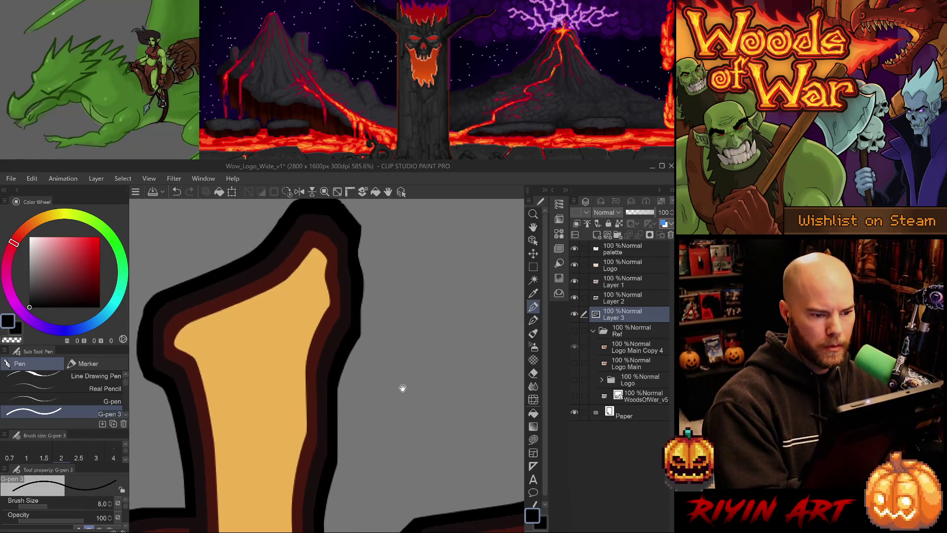
Erase the bulge so the black outline's left edge runs smooth
left_click_drag(379, 451, 441, 428)
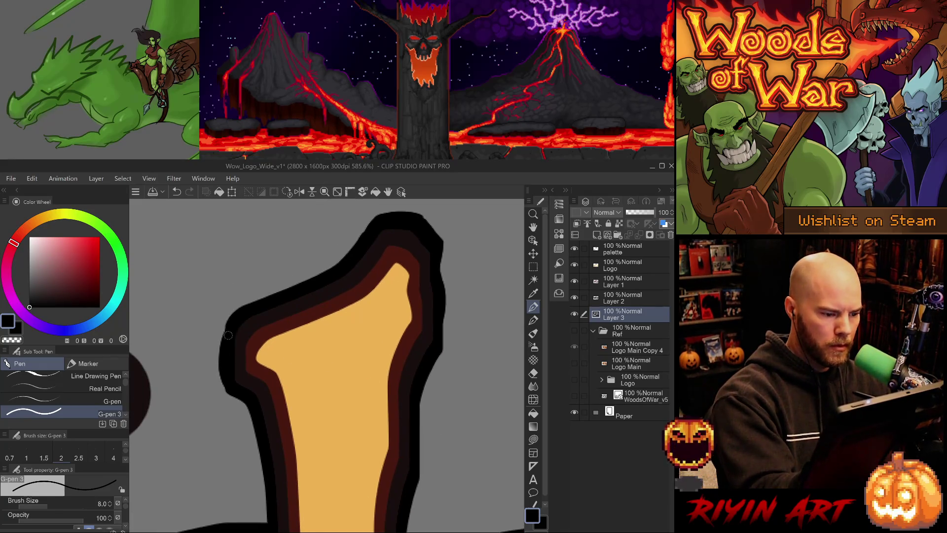
key("e")
left_click_drag(219, 321, 222, 395)
key("ctrl+z")
left_click_drag(220, 323, 222, 390)
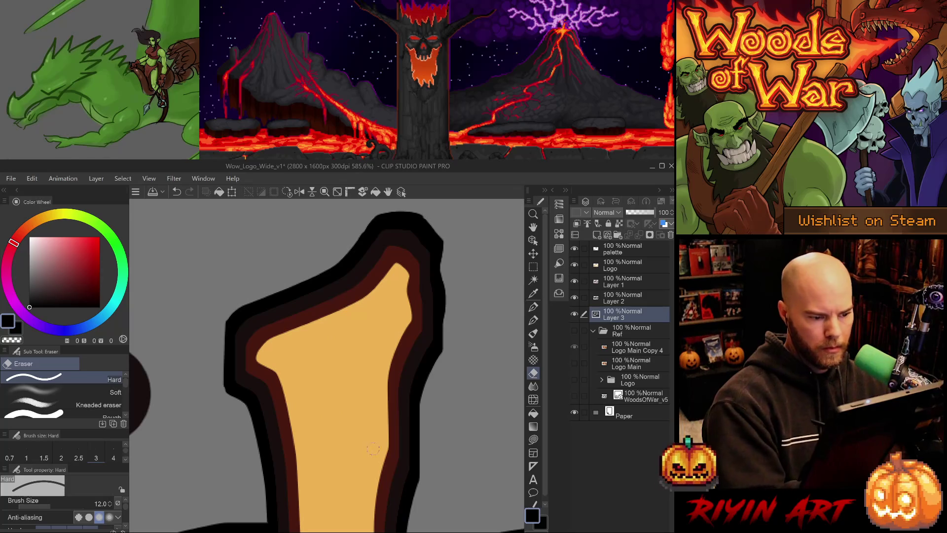
Move to the lower letter's corner and sample the dark brown outline on Layer 2
mouse_move(375, 464)
left_mouse_down()
mouse_move(410, 434)
mouse_move(414, 372)
left_mouse_up()
left_click_drag(419, 454, 364, 408)
mouse_move(434, 423)
left_mouse_down()
mouse_move(311, 450)
mouse_move(422, 277)
left_mouse_up()
mouse_move(461, 452)
left_mouse_down()
mouse_move(431, 410)
mouse_move(433, 398)
mouse_move(421, 431)
left_mouse_up()
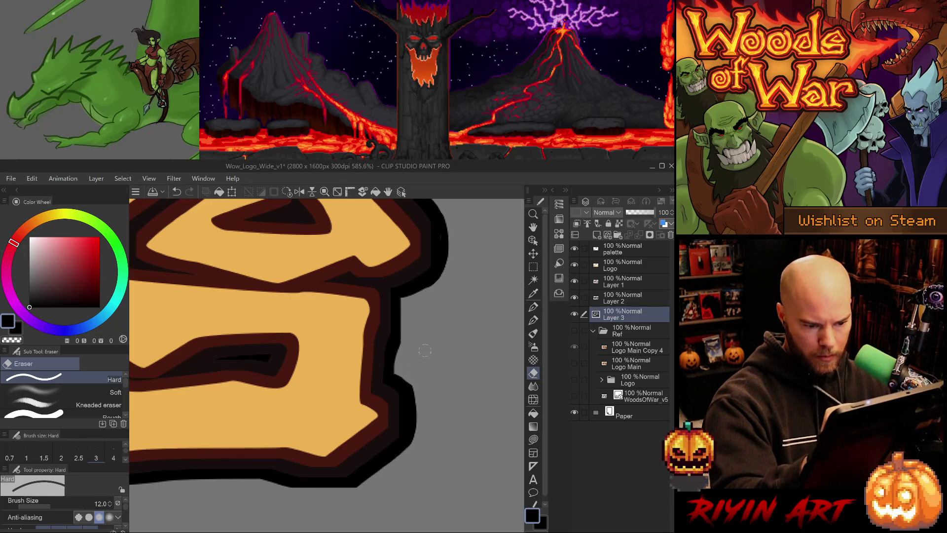
left_click(397, 406, "ctrl+shift")
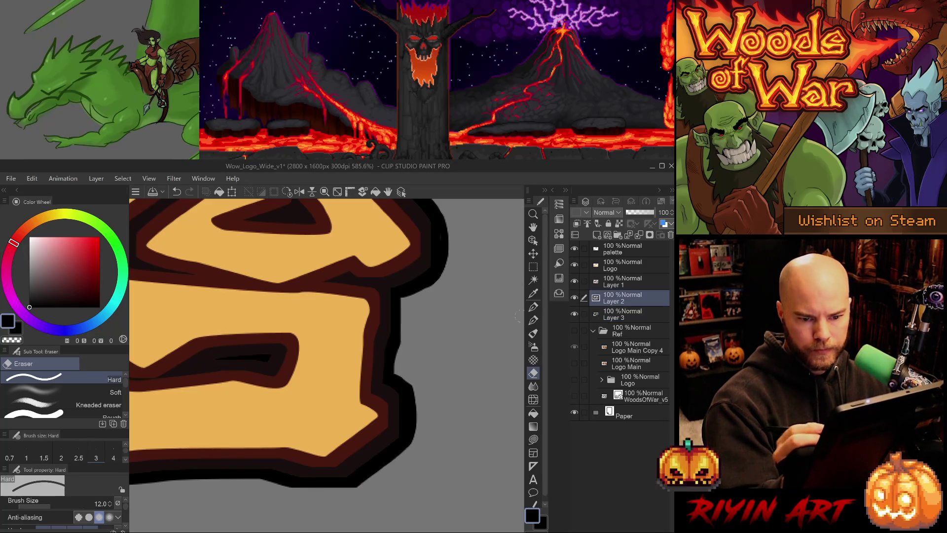
left_click(397, 406, "alt")
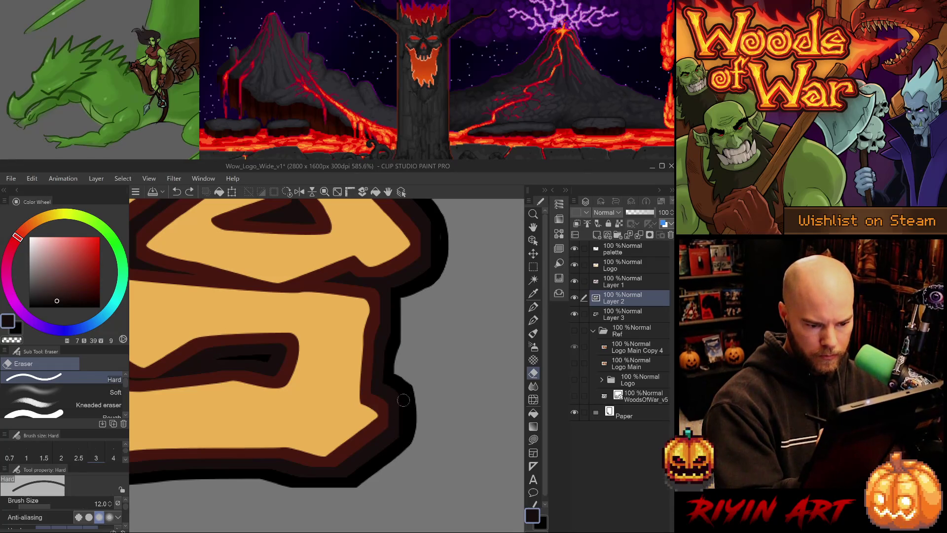
key("p")
mouse_move(401, 436)
left_mouse_down()
mouse_move(410, 378)
mouse_move(394, 437)
left_mouse_up()
key("ctrl+z")
key("ctrl+z")
key("ctrl+z")
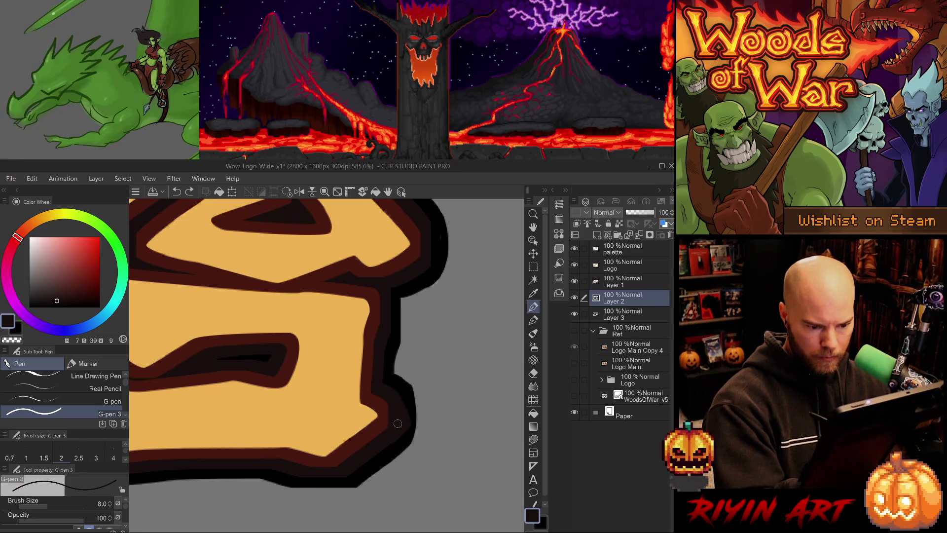
Trim the dark red outline at the lower-right corner on Layer 1
left_click(391, 395, "ctrl+shift")
left_click(389, 413, "alt")
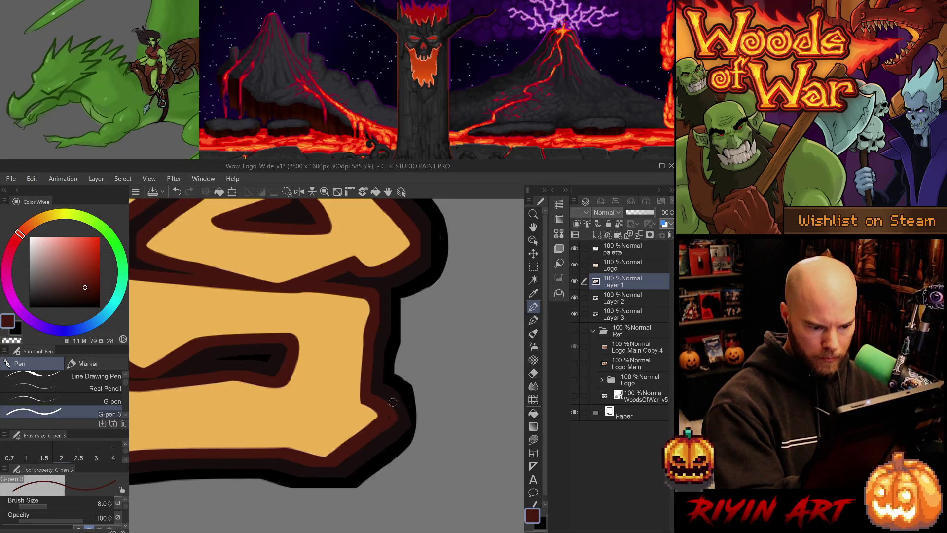
key("p")
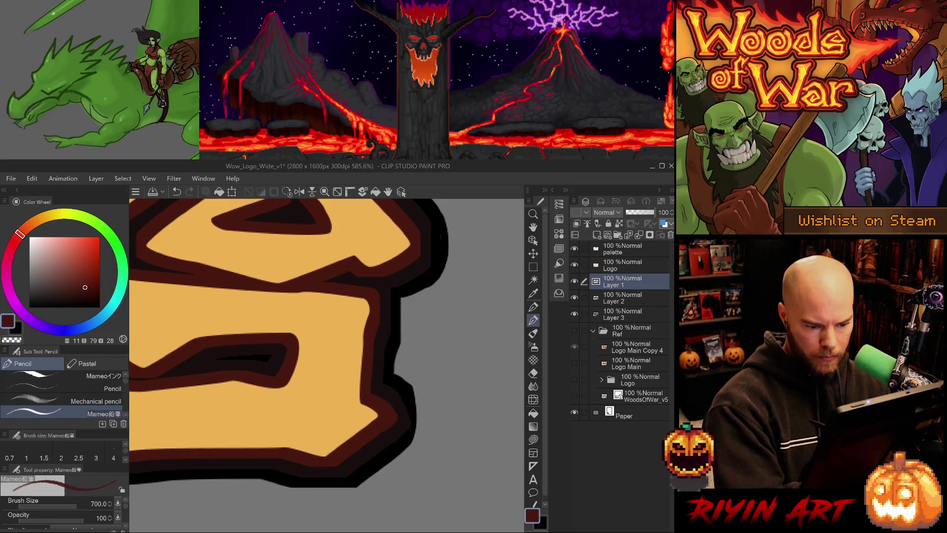
key("e")
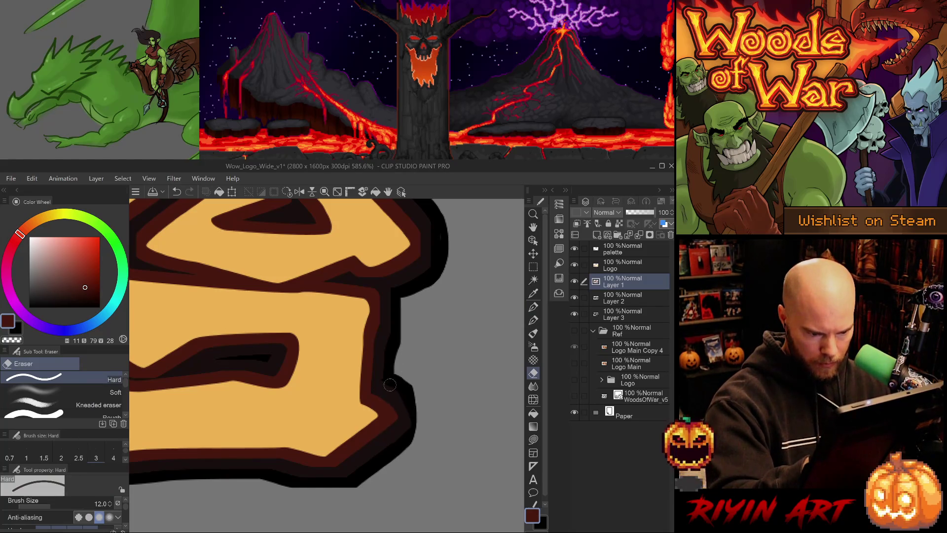
left_click_drag(382, 391, 400, 404)
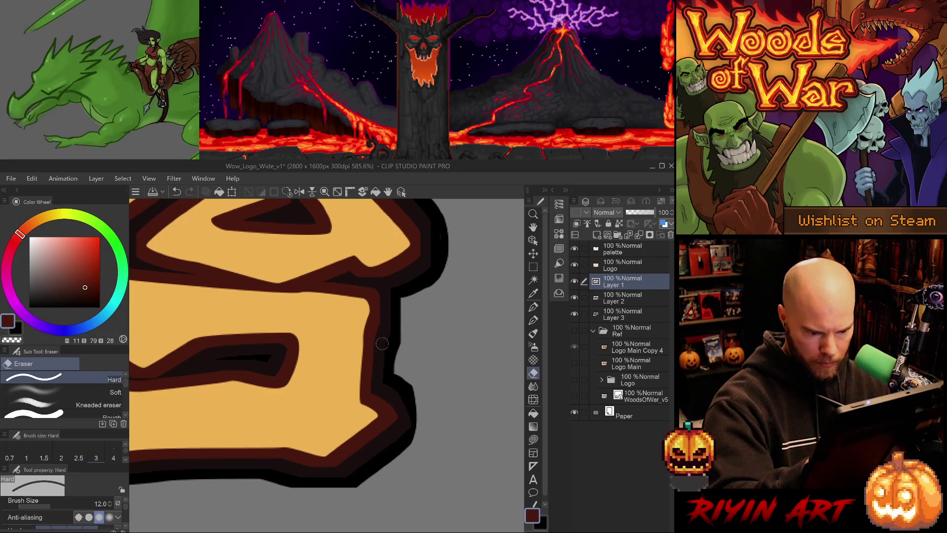
Redraw the curved black outer corner with a thinner pen, closing it back to the letter
key("alt+bracketleft")
key("alt+bracketleft")
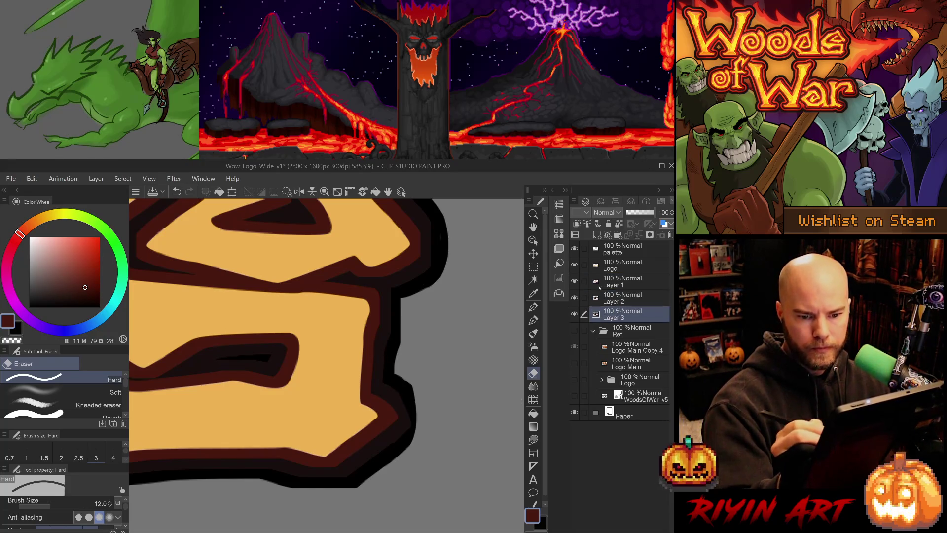
key("p")
left_click_drag(412, 390, 428, 412)
key("ctrl+z")
key("period")
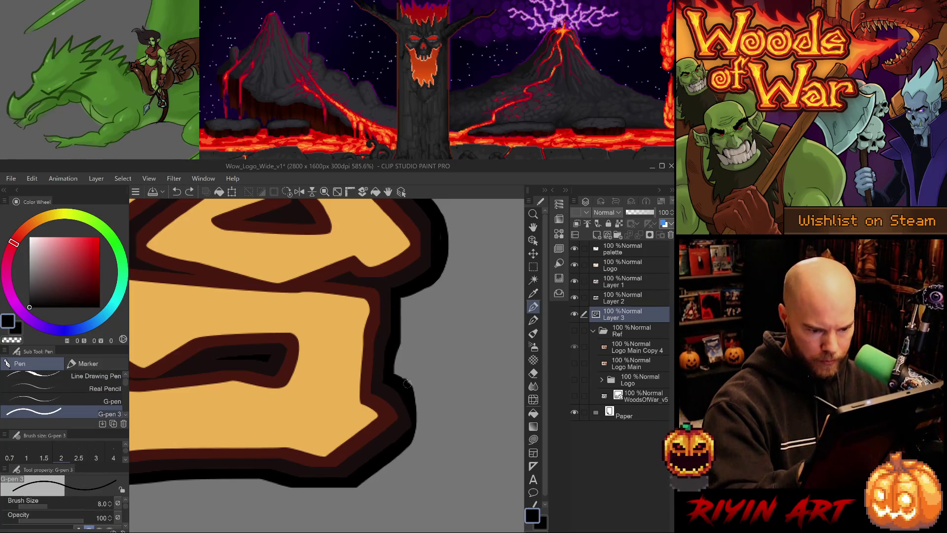
left_click_drag(403, 380, 436, 419)
key("ctrl+z")
left_click_drag(402, 378, 435, 420)
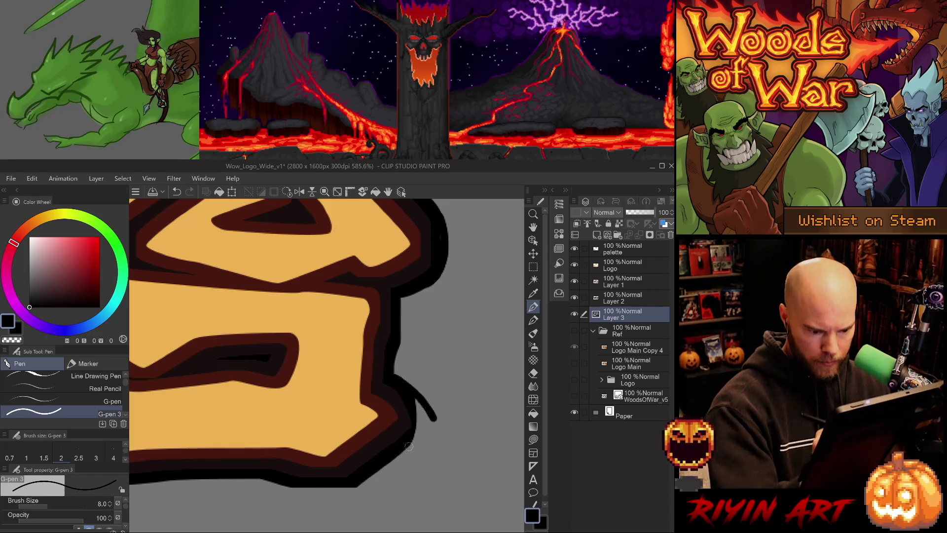
mouse_move(394, 454)
left_mouse_down()
mouse_move(438, 418)
mouse_move(420, 410)
mouse_move(428, 420)
left_mouse_up()
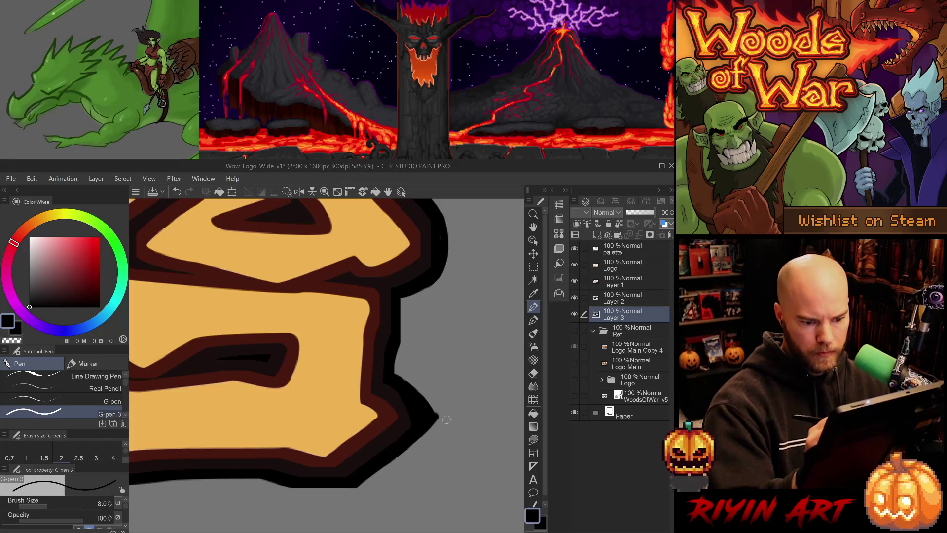
Extend the maroon outline along the new black edge on Layer 2
key("e")
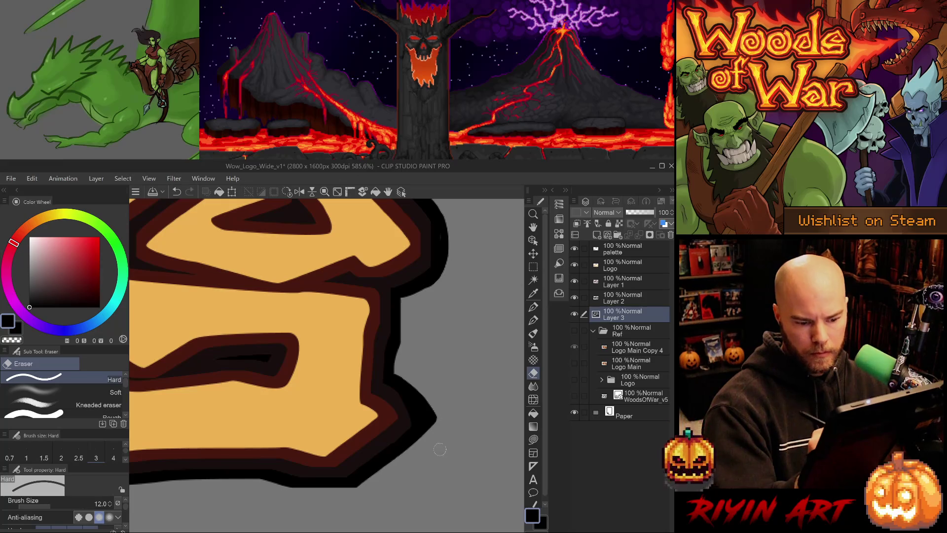
key("alt+bracketright")
left_click(404, 411, "alt")
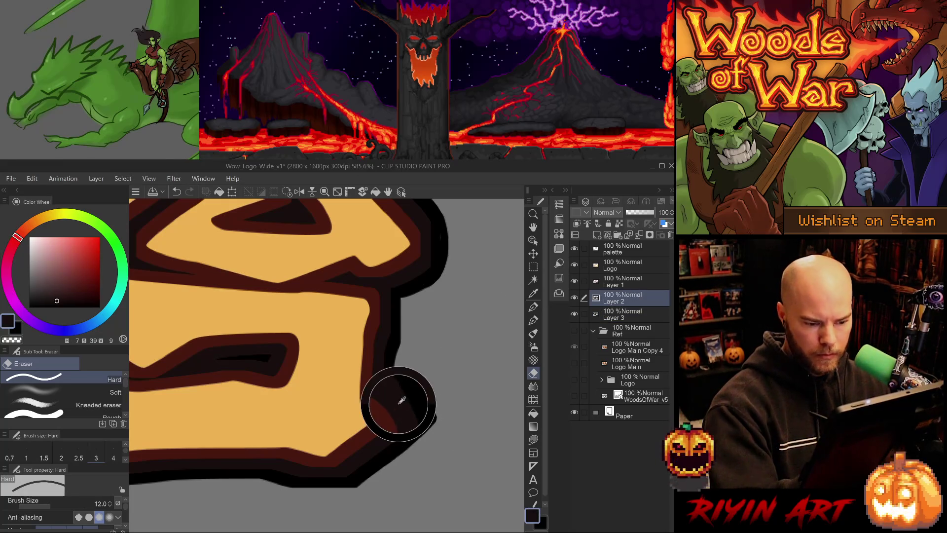
key("p")
key("ctrl+z")
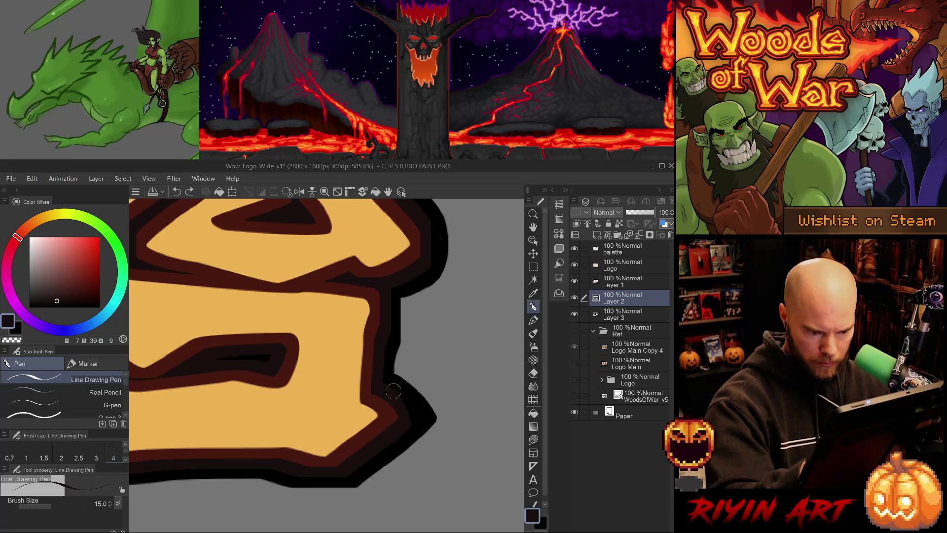
key("period")
key("period")
key("period")
left_click_drag(390, 390, 405, 397)
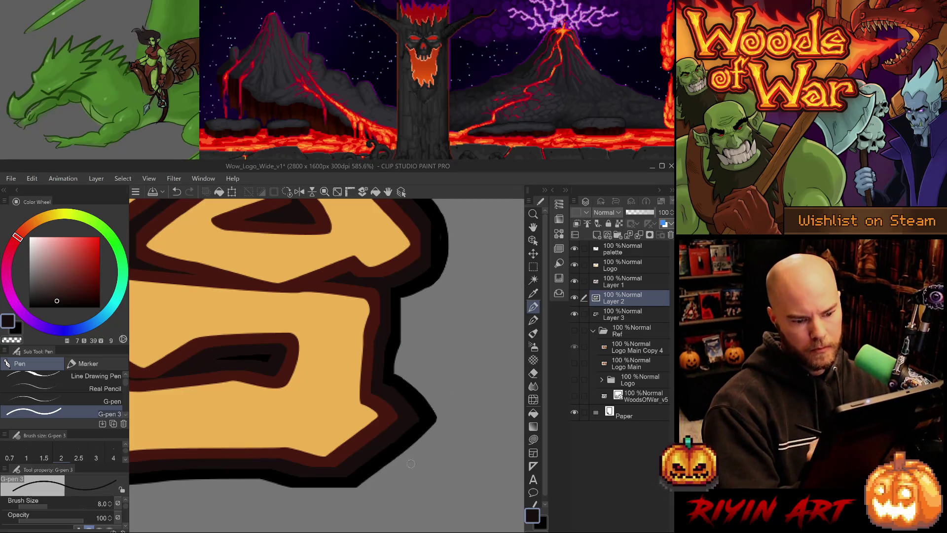
left_click_drag(355, 479, 451, 462)
Center the view on the spiral, select Layer 1 with the dark red outline, and switch to the pencil
left_click_drag(338, 462, 453, 461)
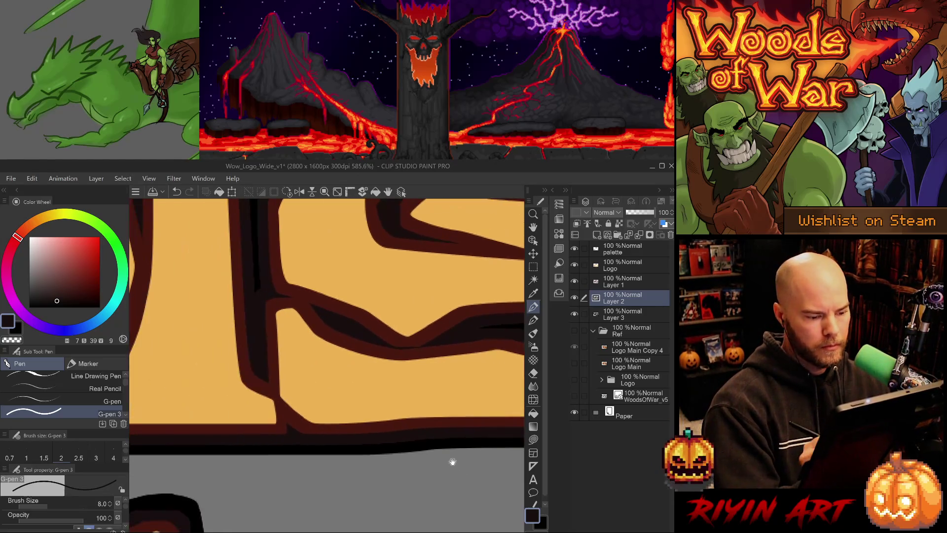
left_click_drag(334, 460, 444, 450)
mouse_move(247, 454)
left_mouse_down()
mouse_move(353, 446)
mouse_move(429, 471)
mouse_move(446, 454)
mouse_move(413, 425)
mouse_move(328, 448)
mouse_move(398, 467)
mouse_move(415, 427)
left_mouse_up()
left_click_drag(367, 453, 342, 469)
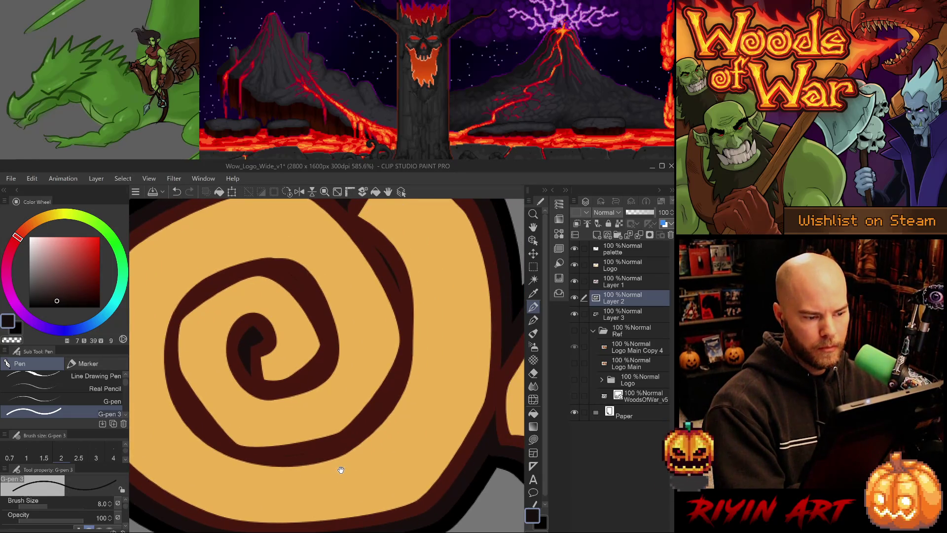
left_click(619, 285)
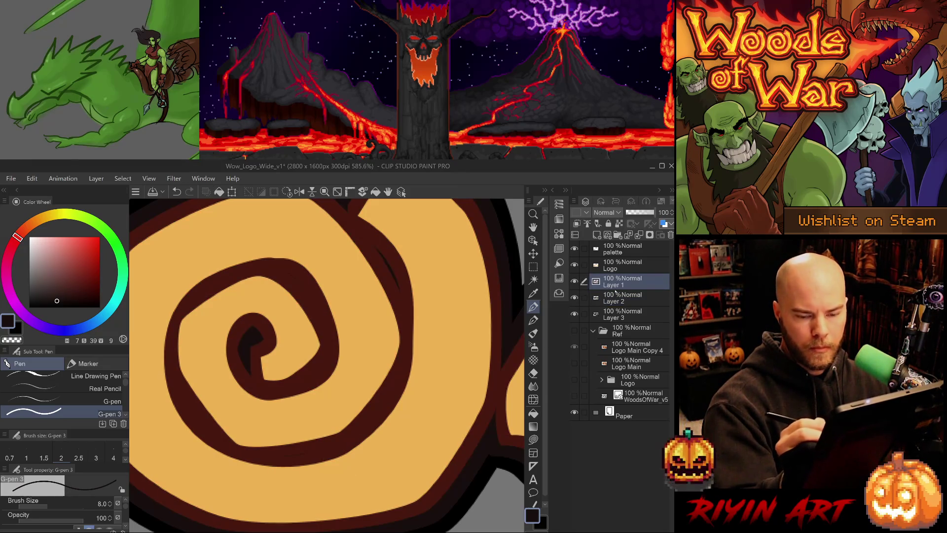
key("p")
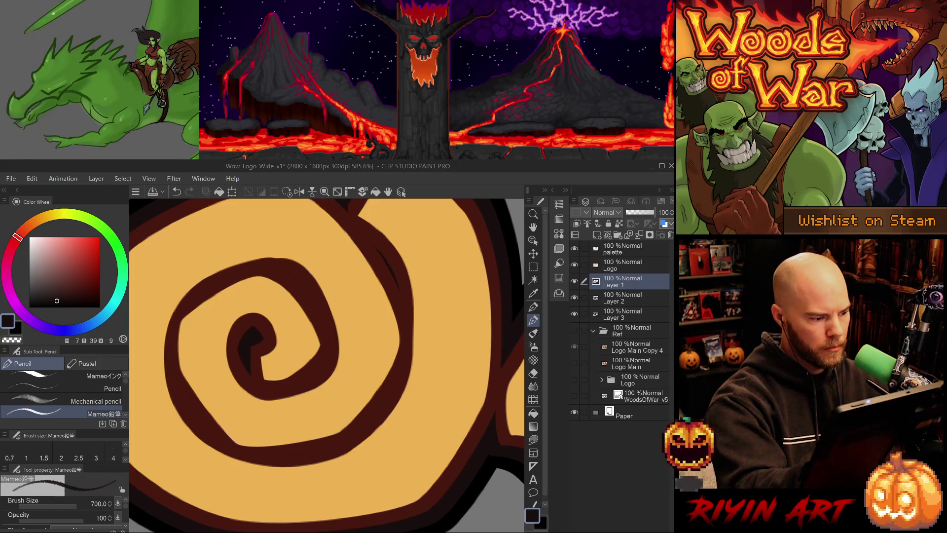
With the lasso, fill thin slivers along the spiral's upper and inner edges in the dark colour
key("m")
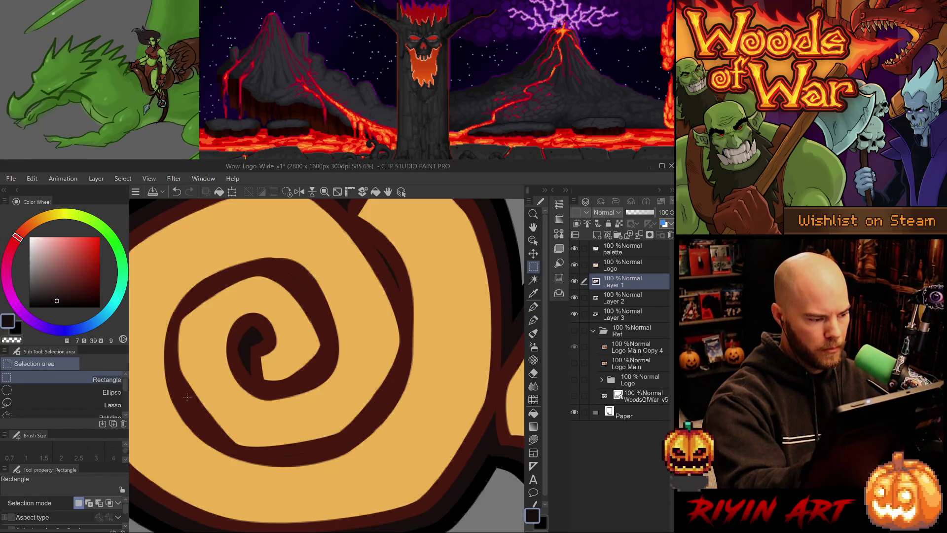
key("m")
key("m")
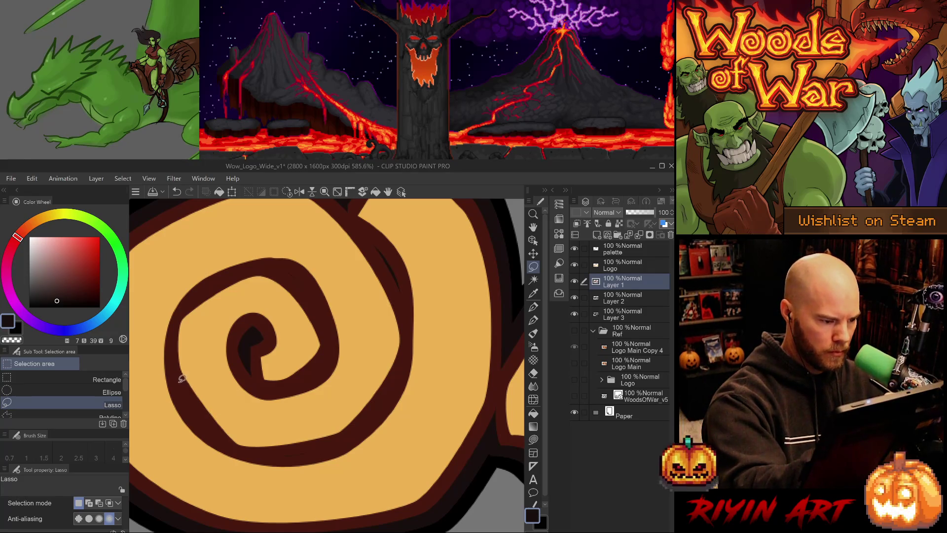
mouse_move(181, 379)
left_mouse_down()
mouse_move(226, 439)
mouse_move(179, 373)
left_mouse_up()
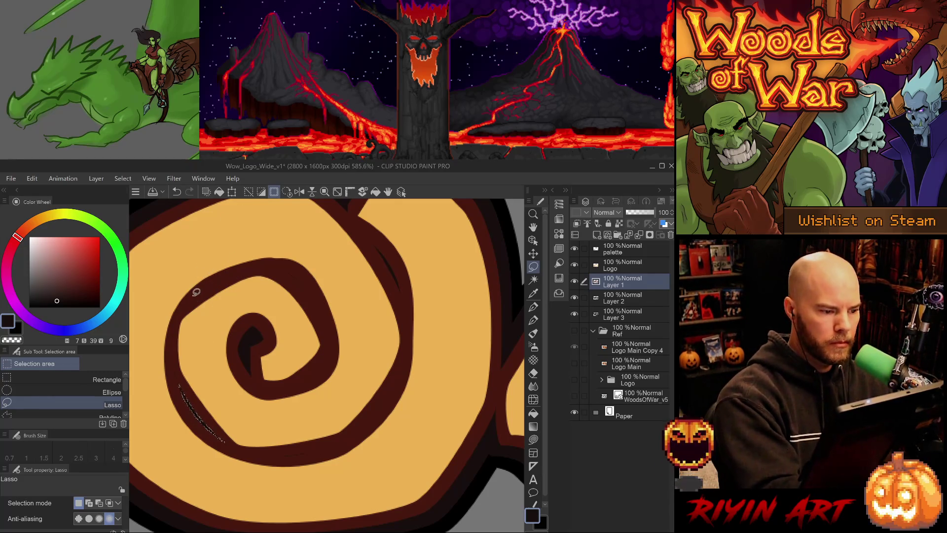
mouse_move(274, 269)
left_mouse_down()
mouse_move(302, 277)
mouse_move(328, 324)
mouse_move(313, 281)
mouse_move(277, 265)
mouse_move(328, 328)
mouse_move(311, 289)
mouse_move(286, 267)
mouse_move(268, 267)
left_mouse_up()
key("alt+BackSpace")
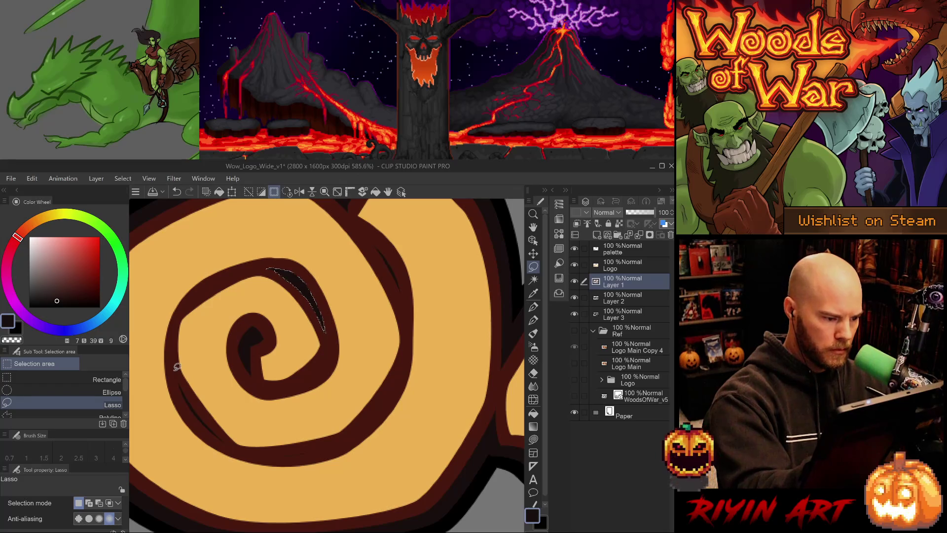
mouse_move(174, 337)
left_mouse_down()
mouse_move(183, 384)
mouse_move(232, 440)
mouse_move(199, 420)
mouse_move(179, 382)
mouse_move(173, 333)
left_mouse_up()
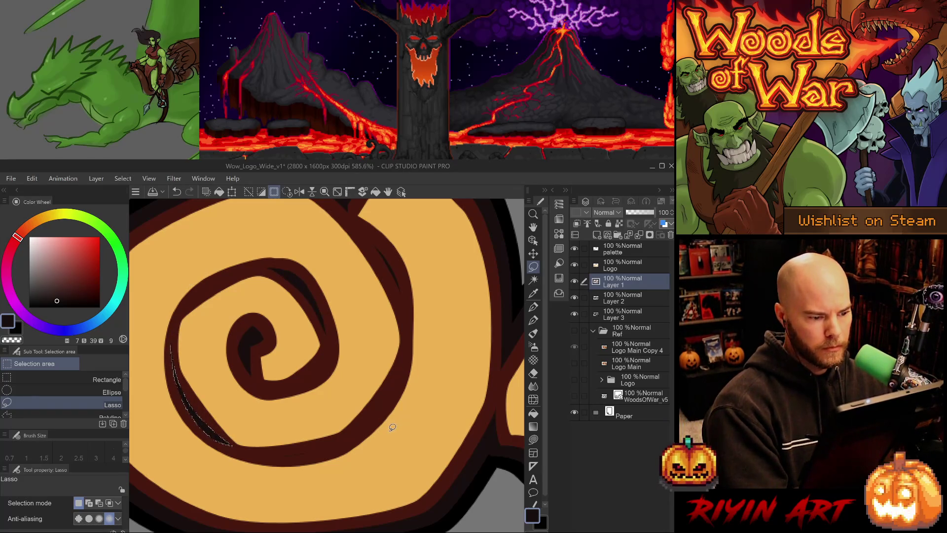
mouse_move(295, 385)
left_mouse_down()
mouse_move(331, 349)
mouse_move(325, 366)
mouse_move(287, 390)
left_mouse_up()
key("alt+BackSpace")
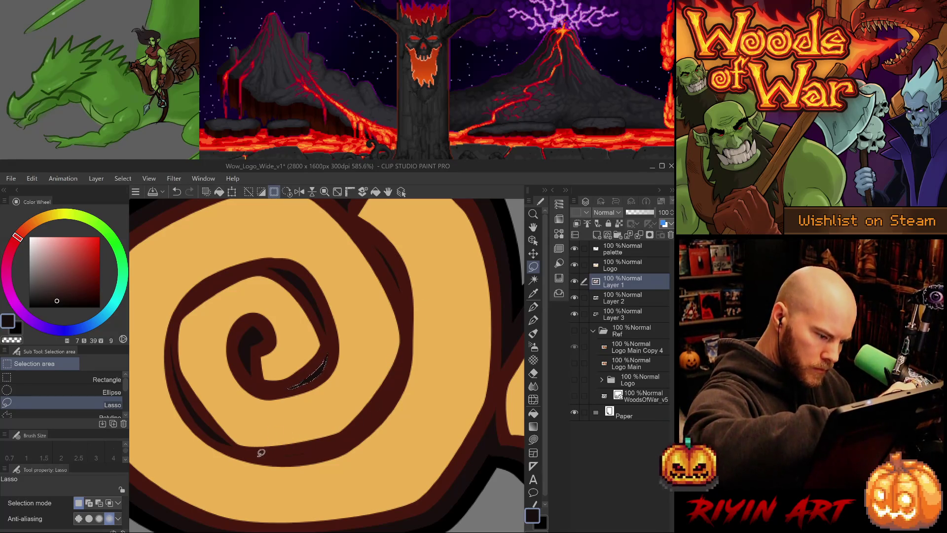
Lasso a strip along the spiral's lower and right edges
mouse_move(264, 451)
left_mouse_down()
mouse_move(344, 439)
mouse_move(249, 449)
left_mouse_up()
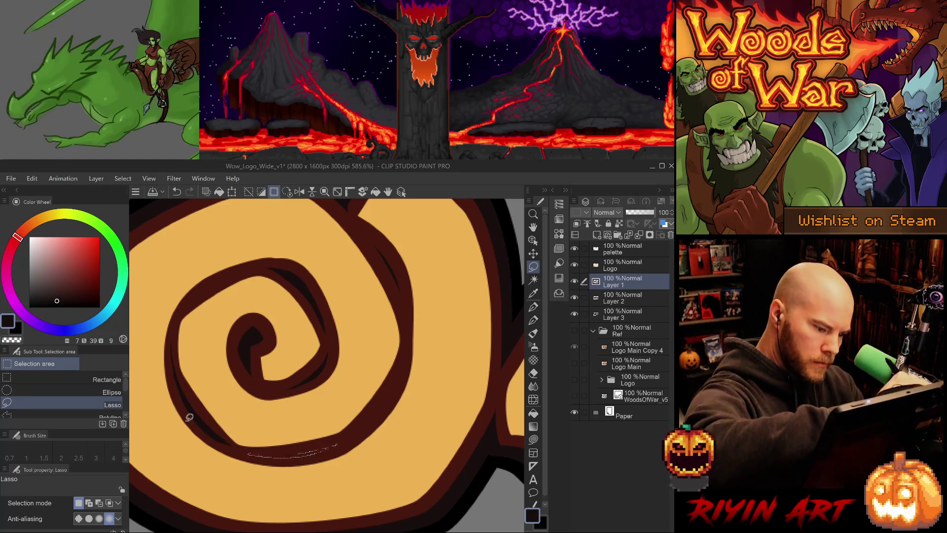
mouse_move(408, 360)
left_mouse_down()
mouse_move(349, 438)
mouse_move(406, 345)
mouse_move(379, 405)
mouse_move(346, 437)
mouse_move(378, 408)
mouse_move(406, 353)
mouse_move(360, 422)
mouse_move(403, 371)
mouse_move(413, 311)
mouse_move(405, 277)
mouse_move(450, 431)
left_mouse_up()
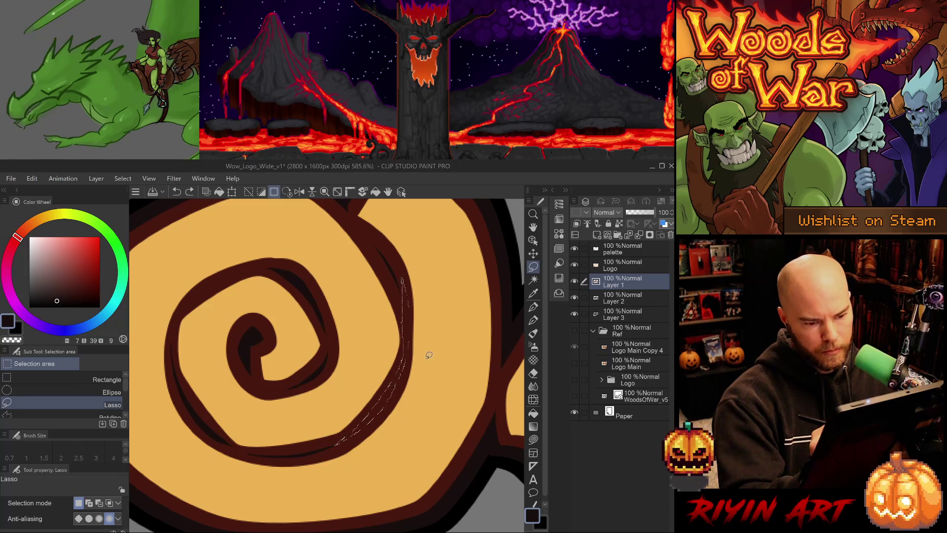
left_click_drag(414, 350, 413, 431)
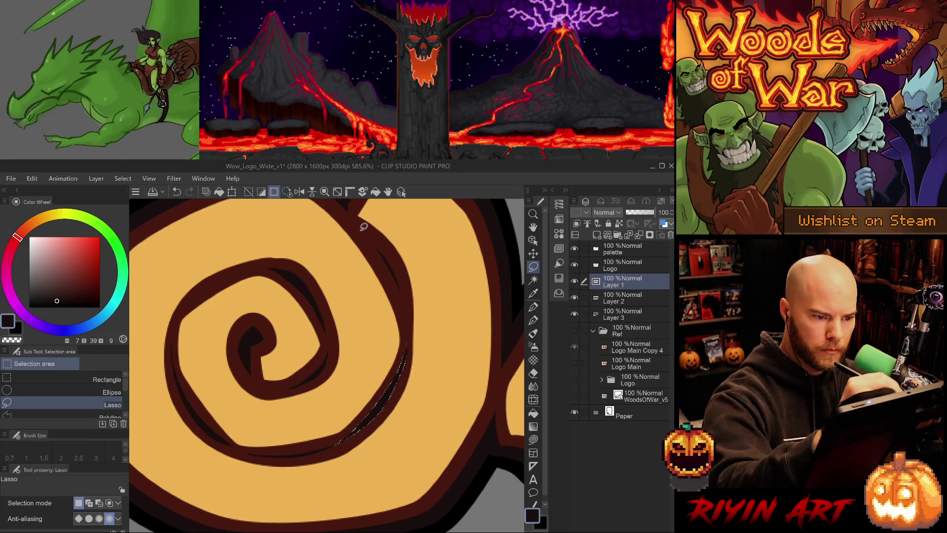
mouse_move(357, 221)
left_mouse_down()
mouse_move(401, 277)
mouse_move(411, 323)
mouse_move(398, 296)
left_mouse_up()
key("ctrl+z")
mouse_move(353, 225)
left_mouse_down()
mouse_move(399, 280)
mouse_move(410, 329)
mouse_move(398, 262)
mouse_move(354, 226)
left_mouse_up()
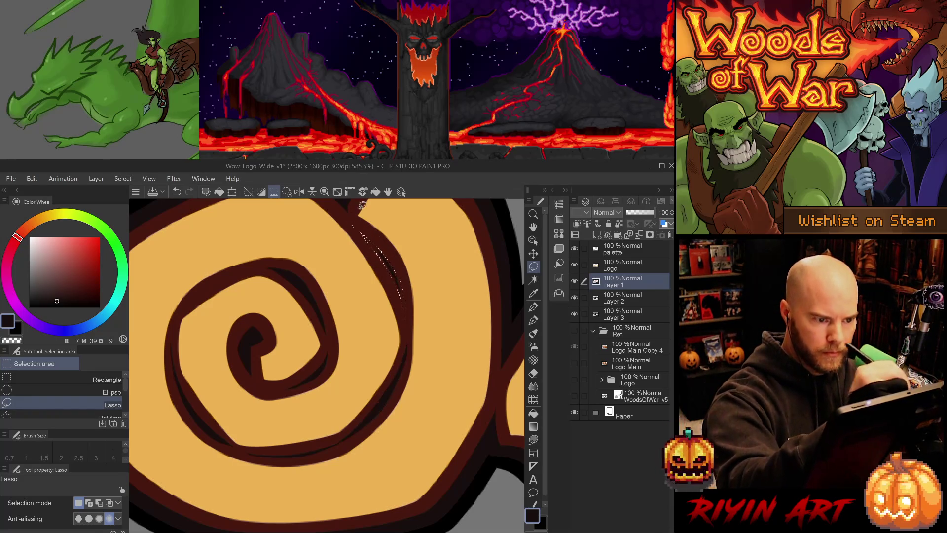
key("ctrl+minus")
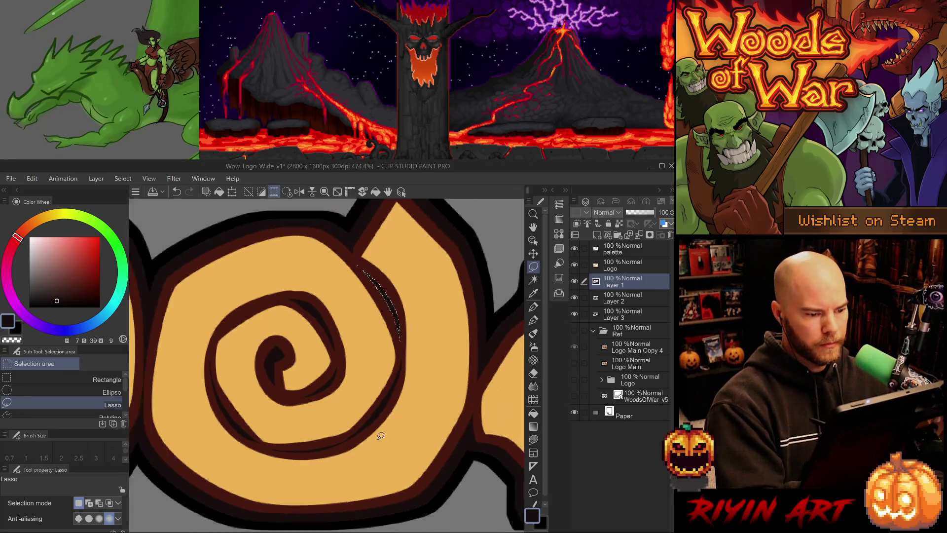
Clear the crescent selection, move to the outline's top peak, and sample its dark red-brown for the pen
key("ctrl+minus")
key("ctrl+plus")
scroll(309, 355, "up", 1)
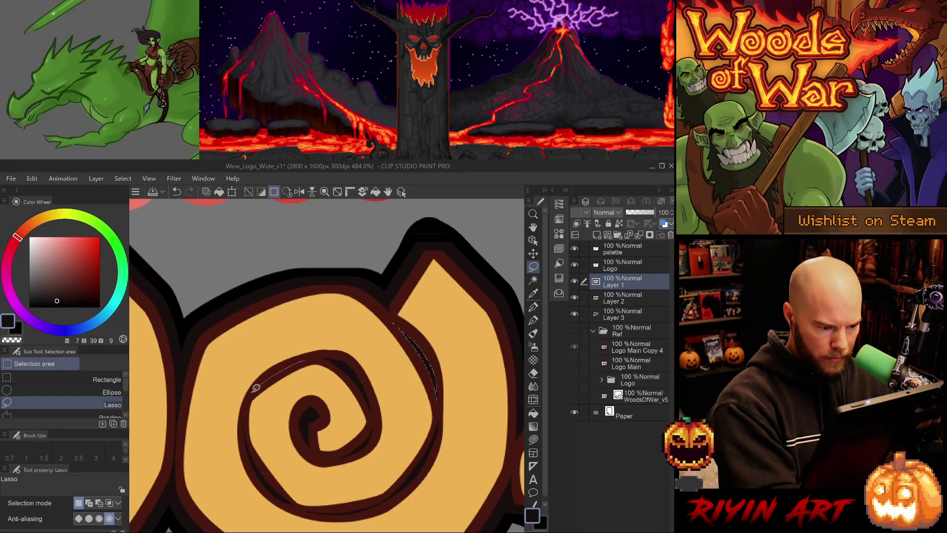
mouse_move(260, 385)
left_mouse_down()
mouse_move(303, 358)
mouse_move(253, 392)
left_mouse_up()
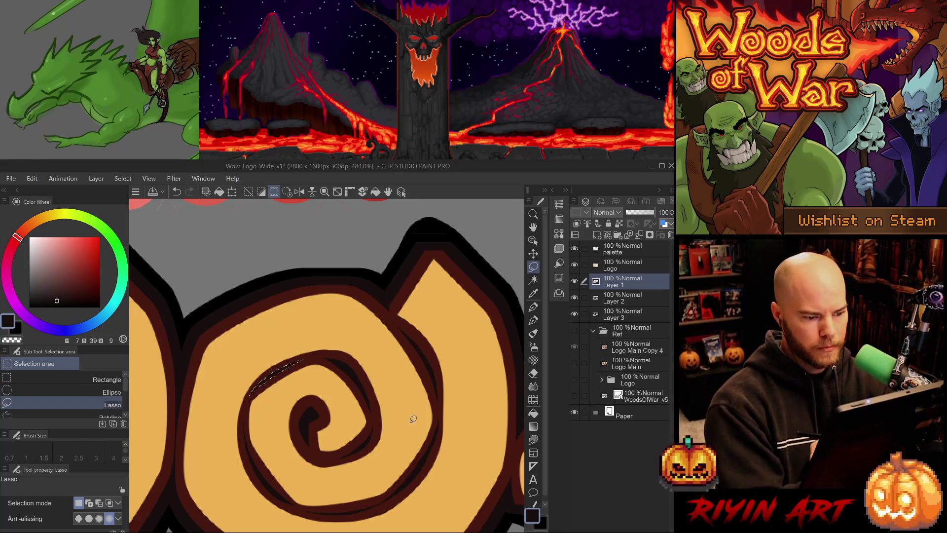
key("ctrl+d")
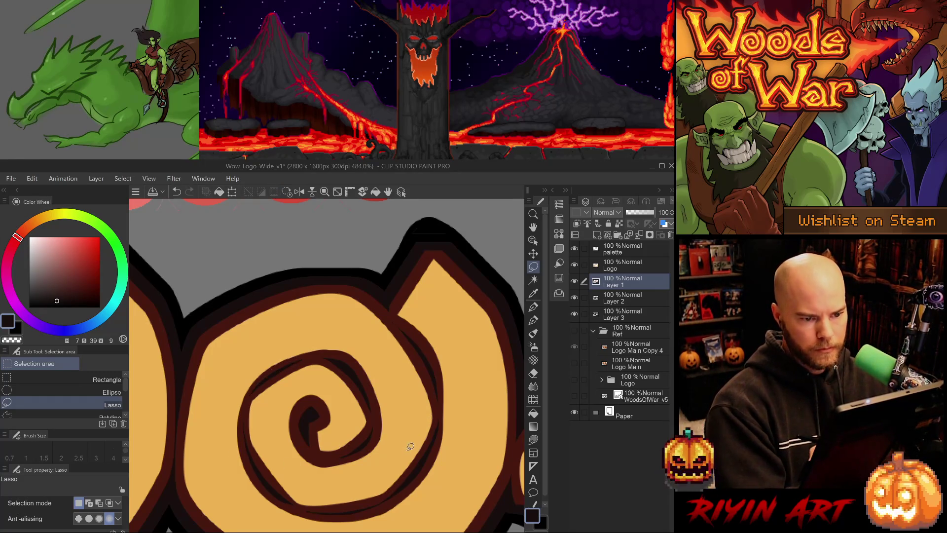
left_click_drag(409, 449, 342, 461)
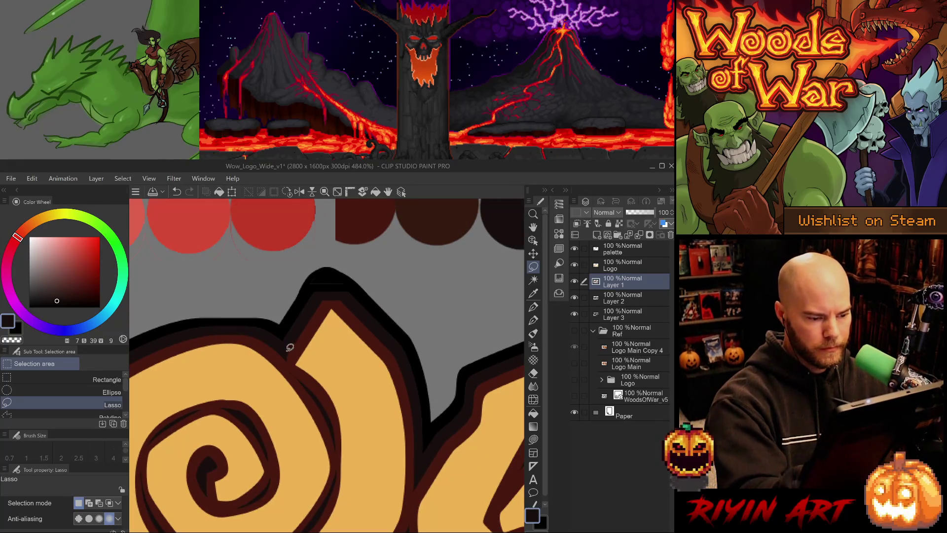
key("b")
key("ctrl+z")
left_click(292, 369, "alt")
key("p")
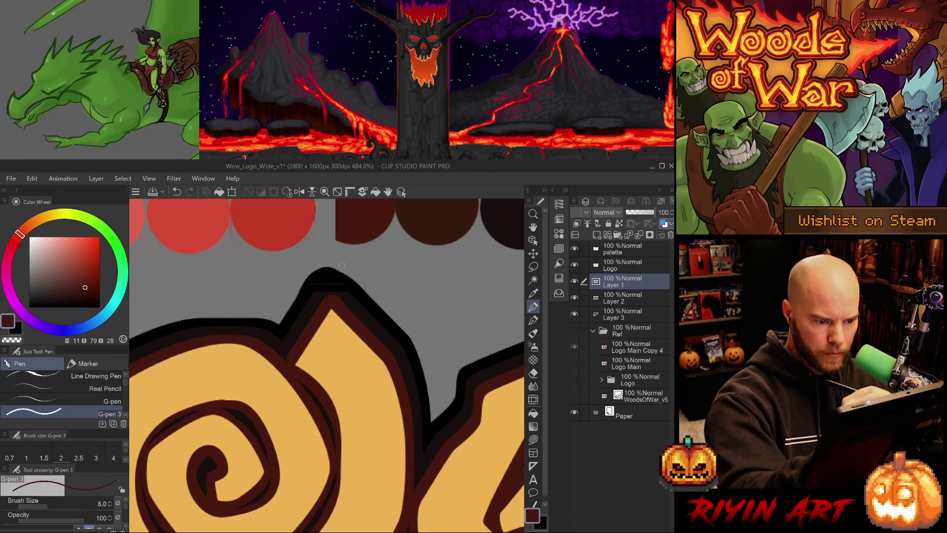
Redraw the dark red-brown stroke along the band at the outline's peak
scroll(340, 296, "up", 2)
mouse_move(316, 310)
left_mouse_down()
mouse_move(327, 294)
mouse_move(337, 298)
left_mouse_up()
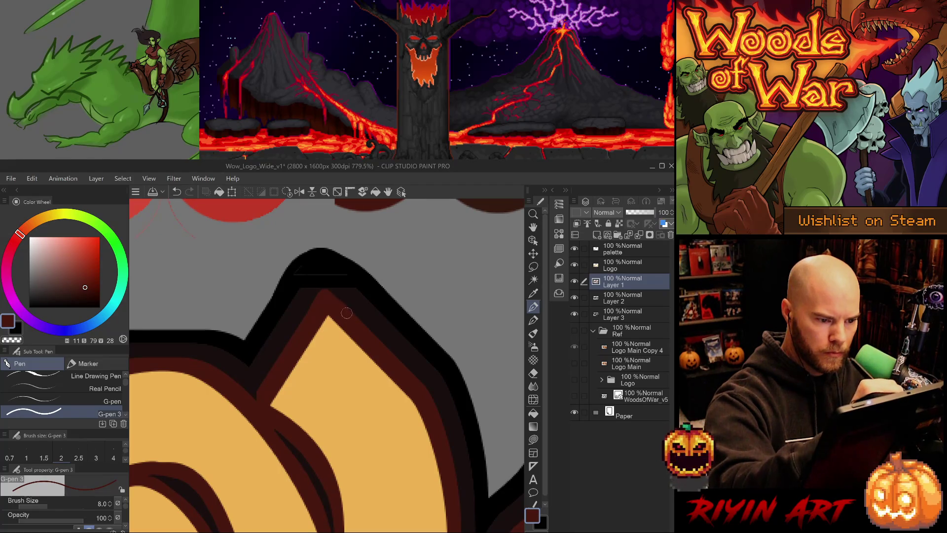
key("p")
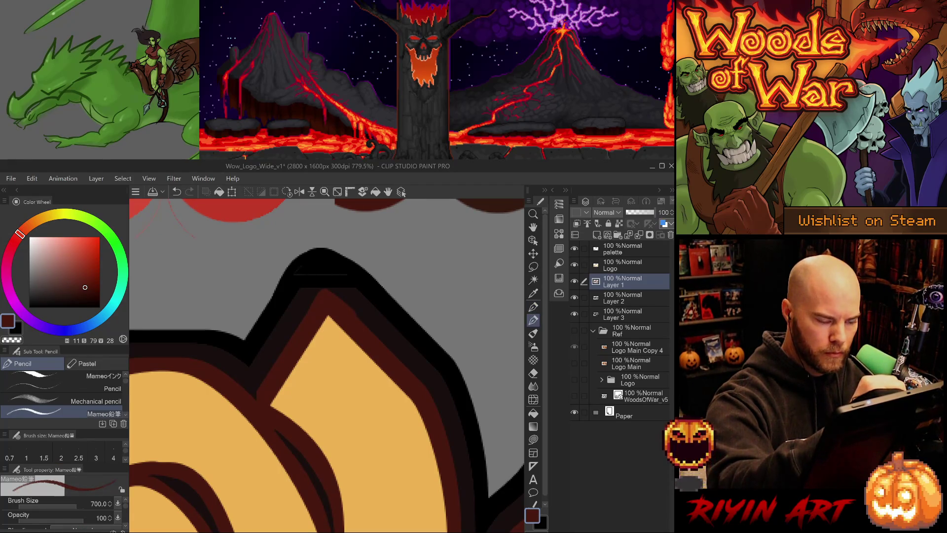
key("e")
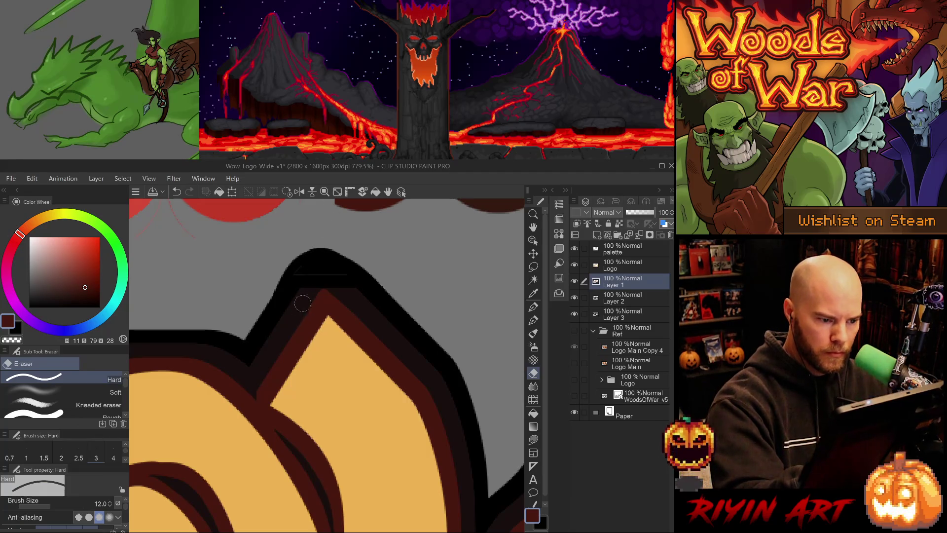
key("p")
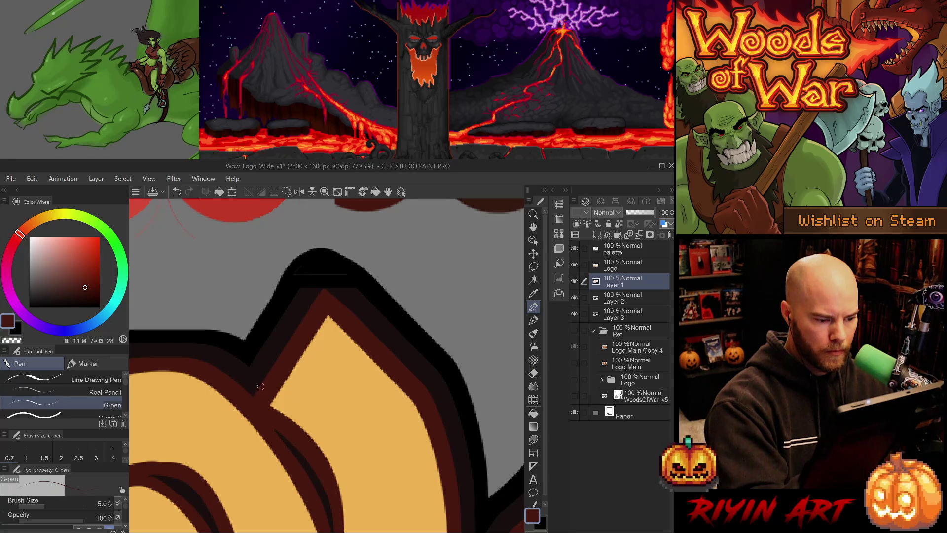
key("p")
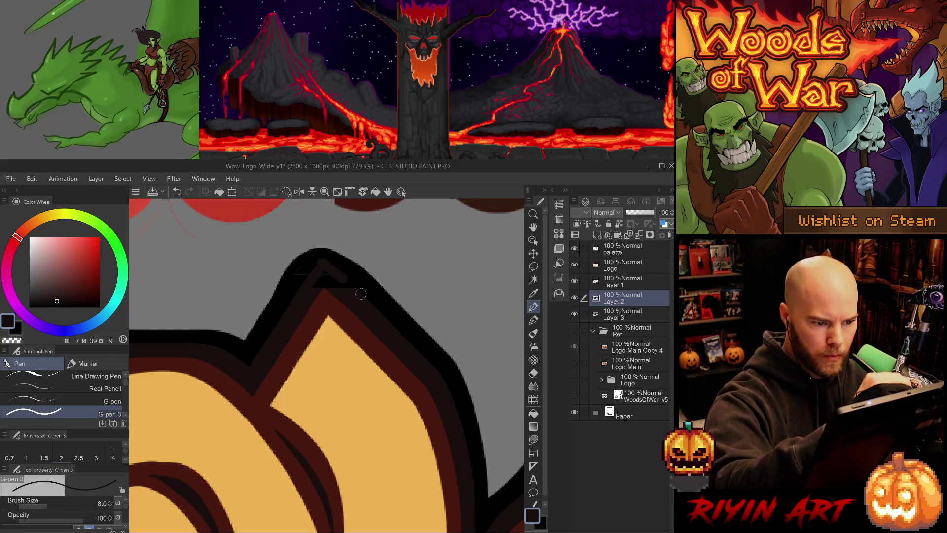
key("ctrl+z")
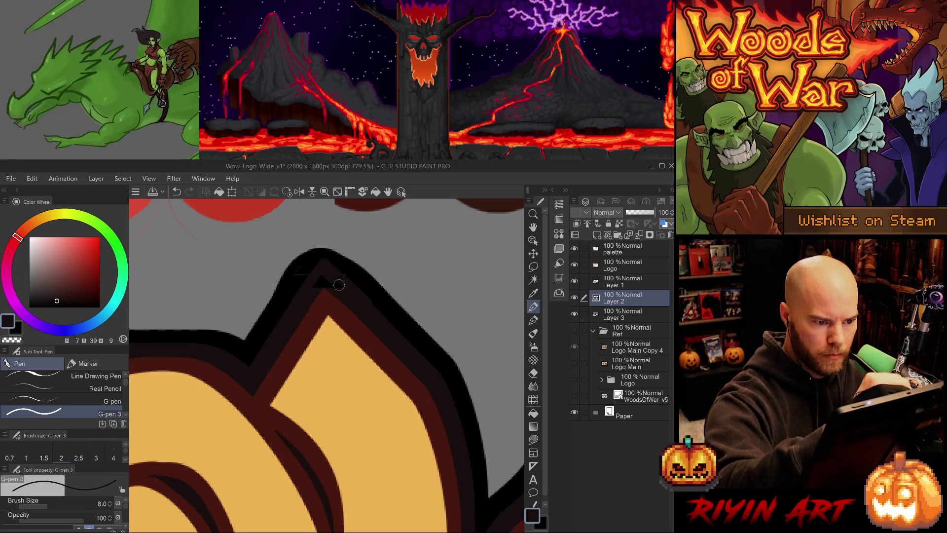
left_click_drag(327, 280, 317, 294)
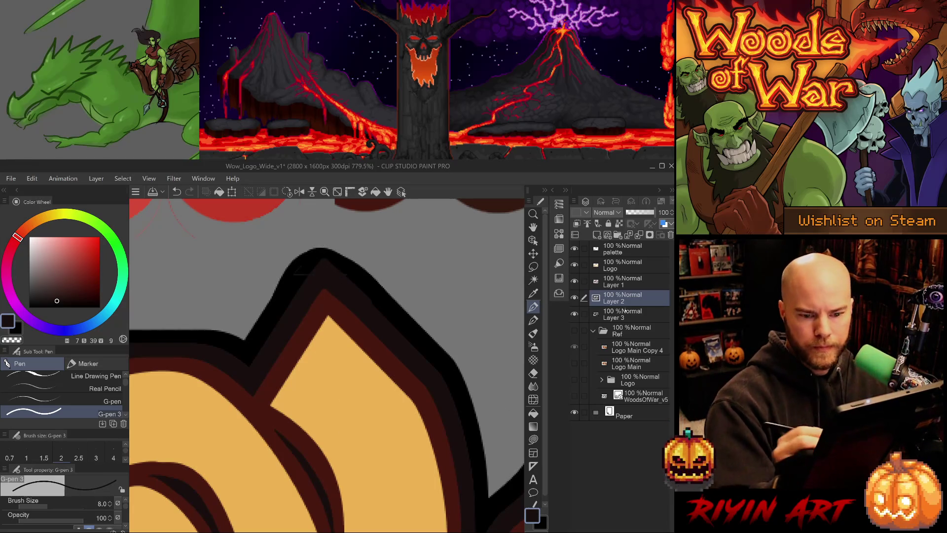
On Layer 3, redraw the black peak's right side in black and cover the grey specks
left_click(625, 311)
left_click(286, 300, "alt")
left_click_drag(296, 274, 302, 270)
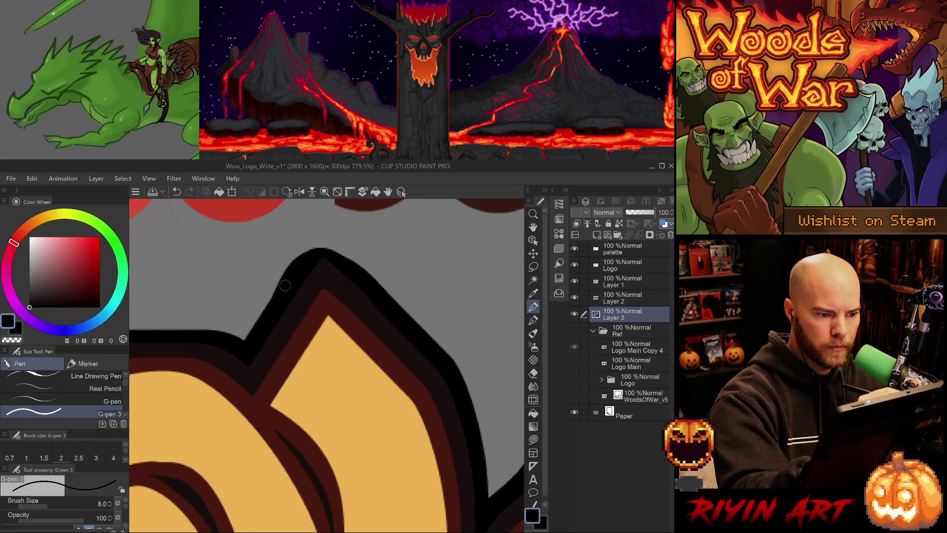
mouse_move(303, 252)
left_mouse_down()
mouse_move(327, 229)
mouse_move(388, 291)
left_mouse_up()
key("ctrl+z")
left_click_drag(324, 230, 391, 303)
left_click_drag(324, 238, 322, 254)
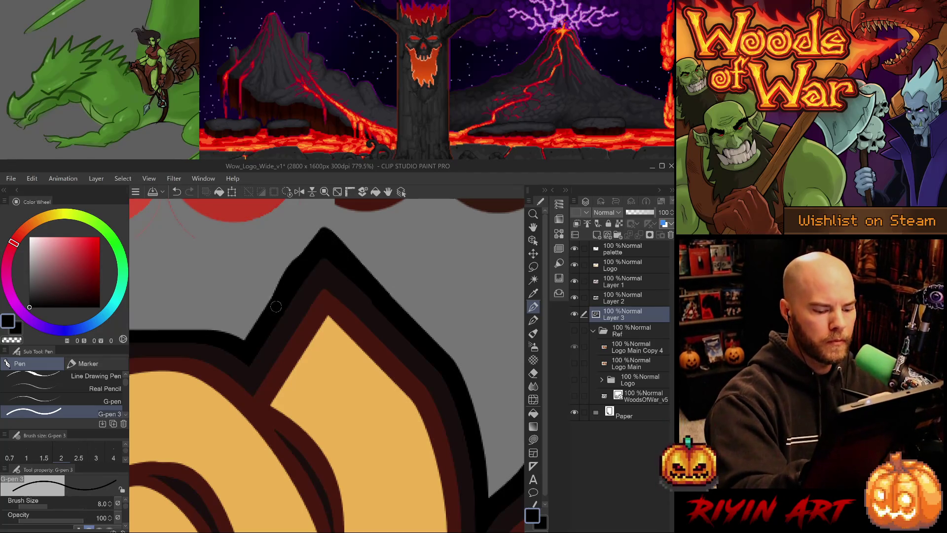
Raise the black outline's left edge into a sharper peak with the thicker pen, then trim it with the eraser
key("e")
left_click_drag(267, 315, 324, 230)
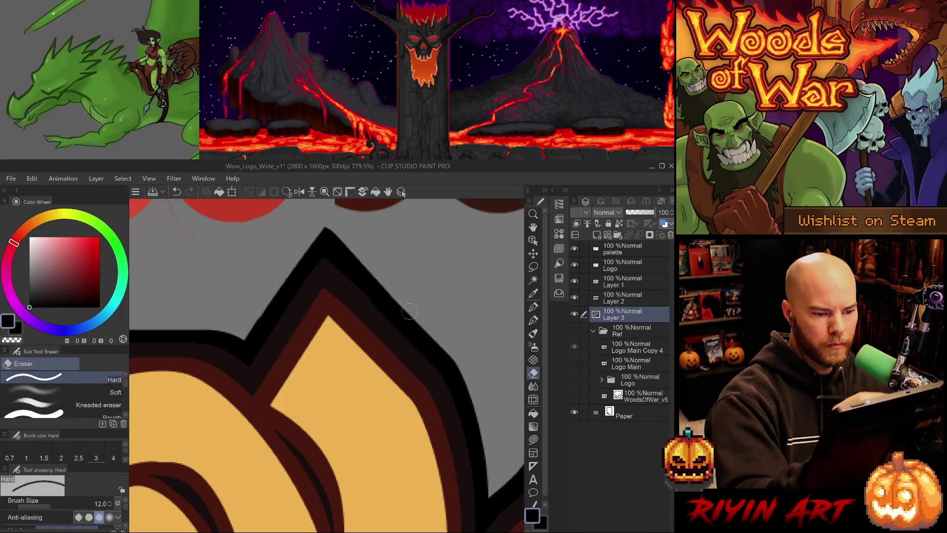
key("ctrl+z")
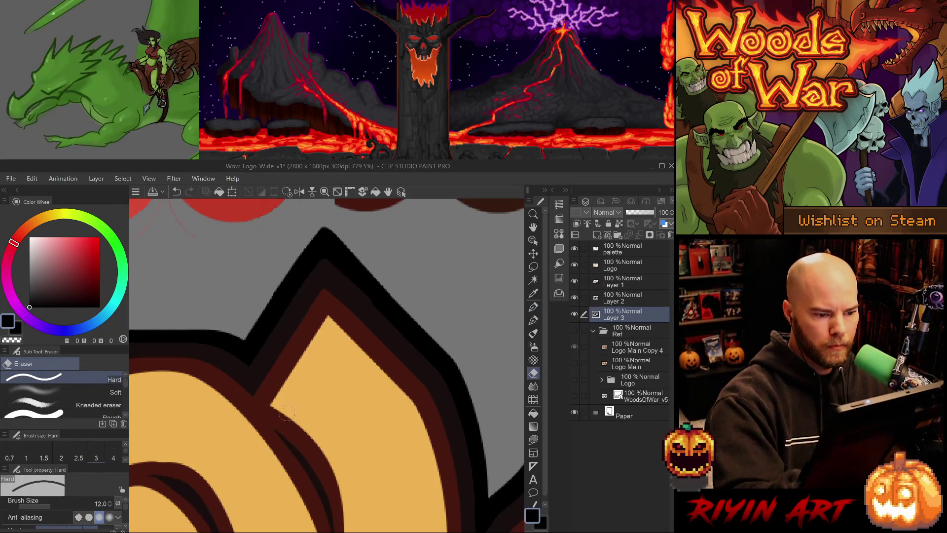
key("p")
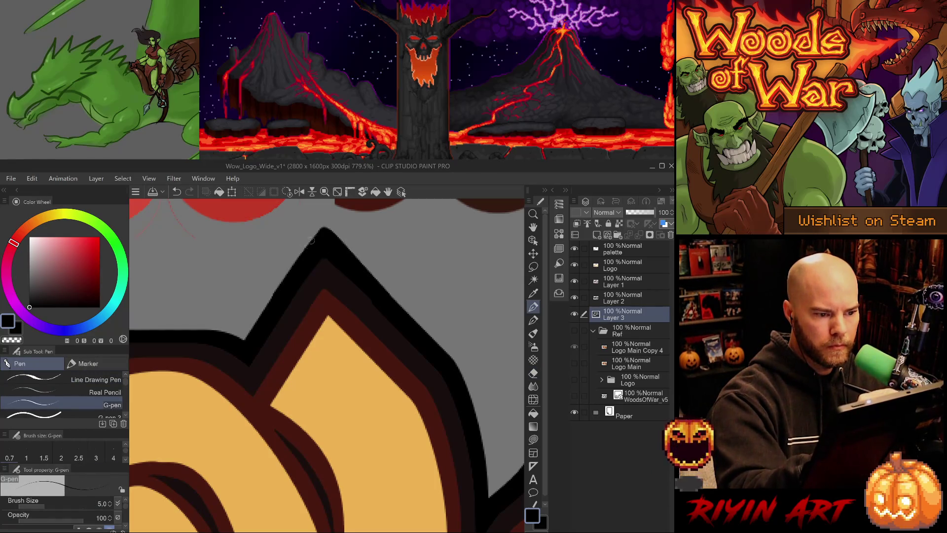
key("period")
left_click_drag(281, 292, 318, 219)
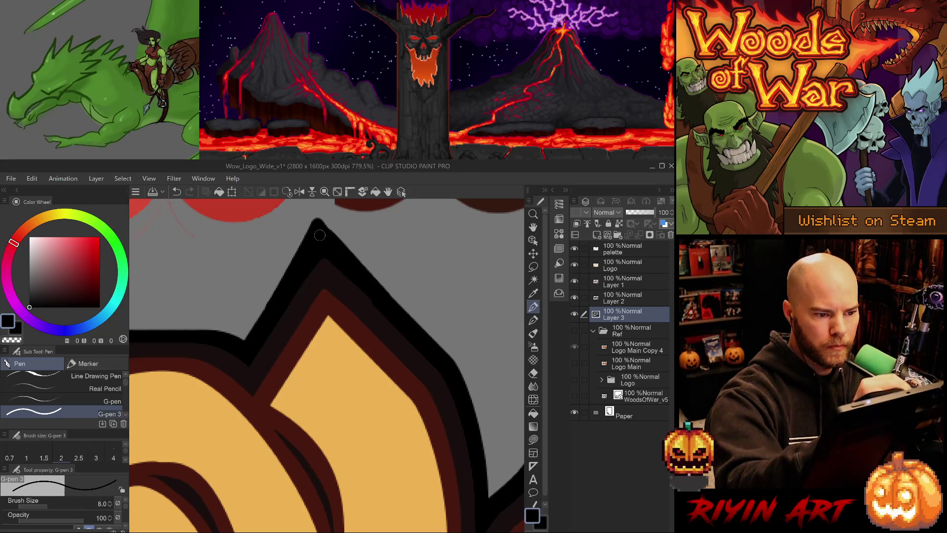
key("e")
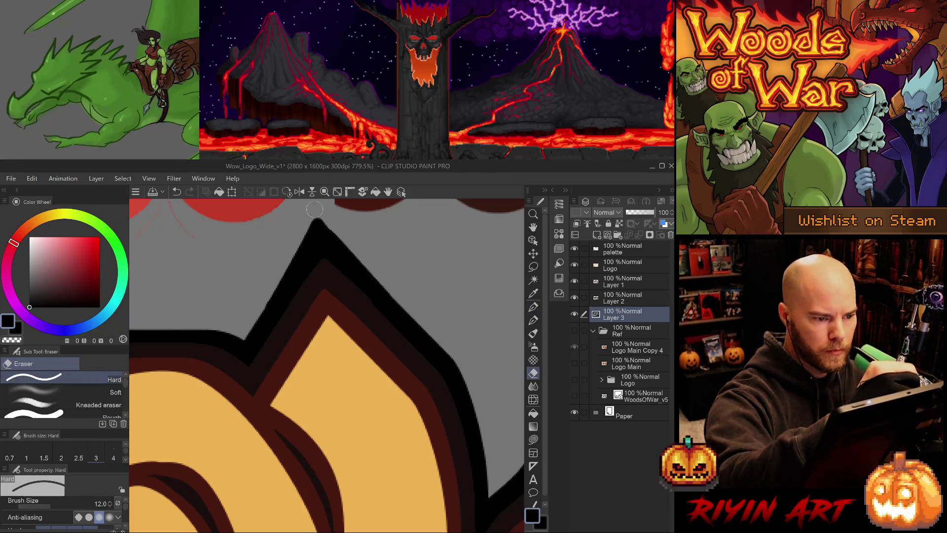
left_click_drag(276, 284, 316, 221)
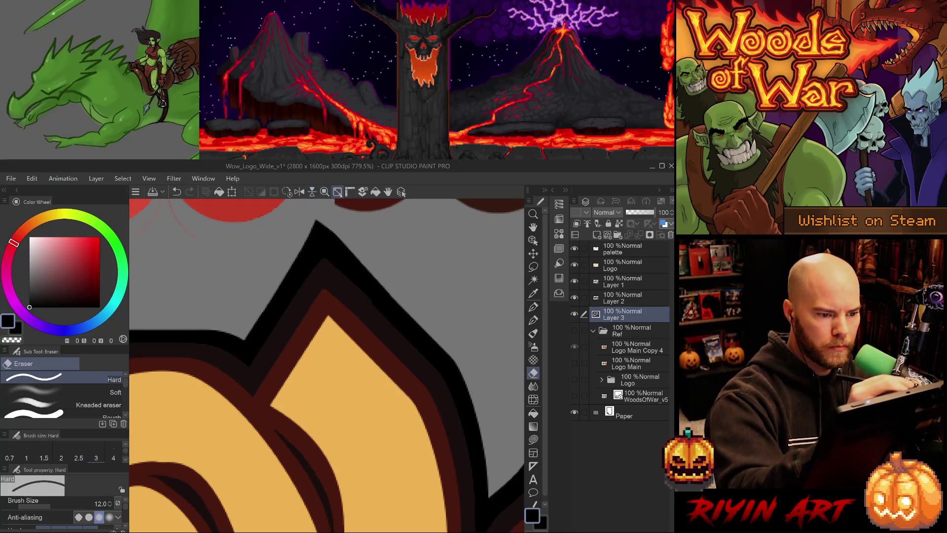
key("ctrl+z")
key("ctrl+y")
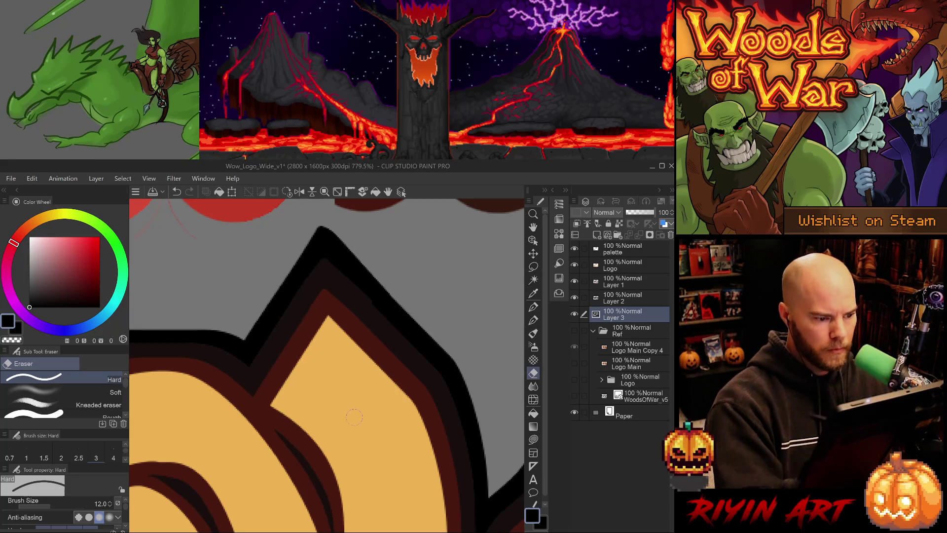
scroll(349, 433, "down", 5)
Zoom out to check the whole logo, then zoom into the pointed tip above the o letters
scroll(348, 432, "down", 5)
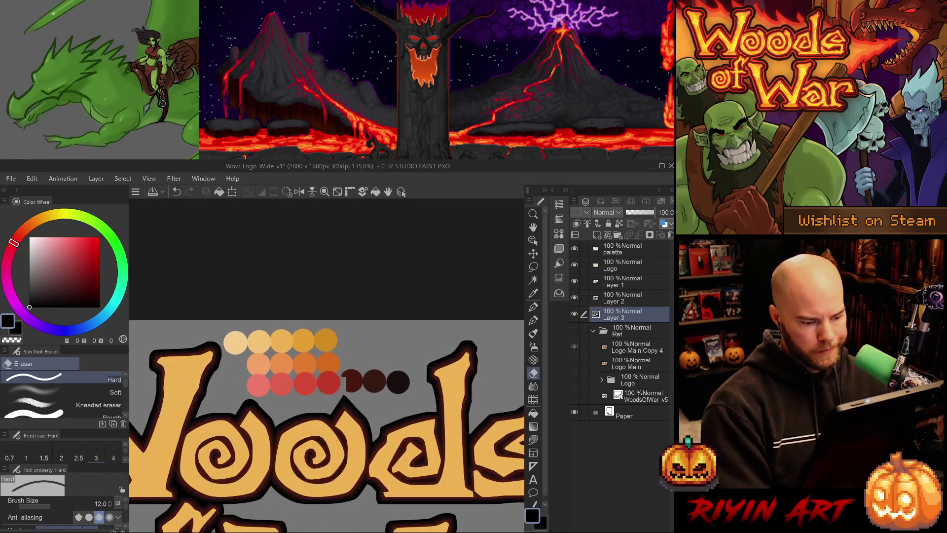
scroll(295, 385, "up", 4)
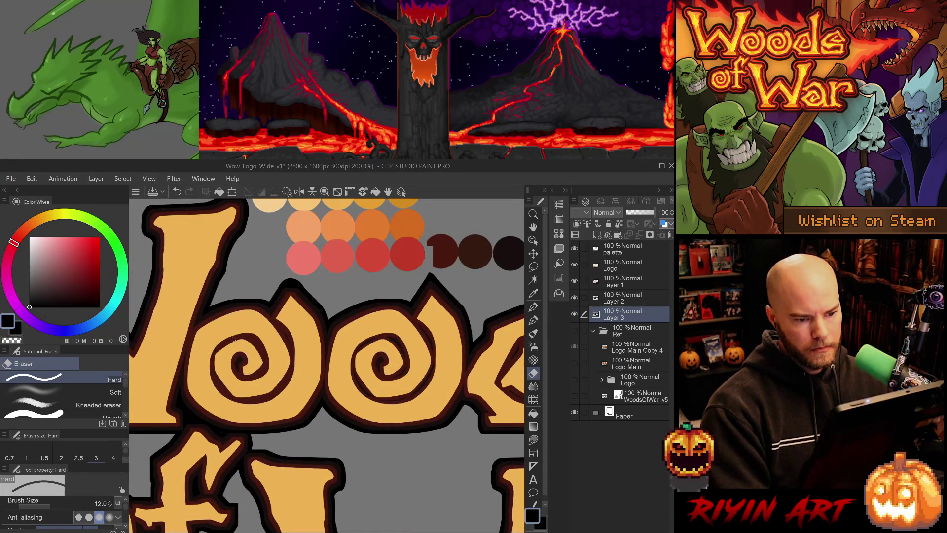
scroll(223, 307, "down", 2)
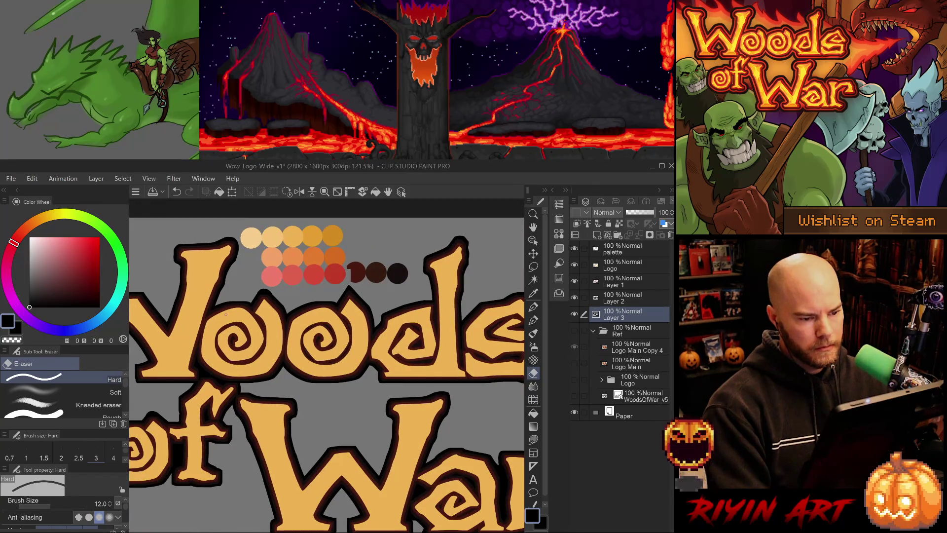
scroll(223, 313, "up", 3)
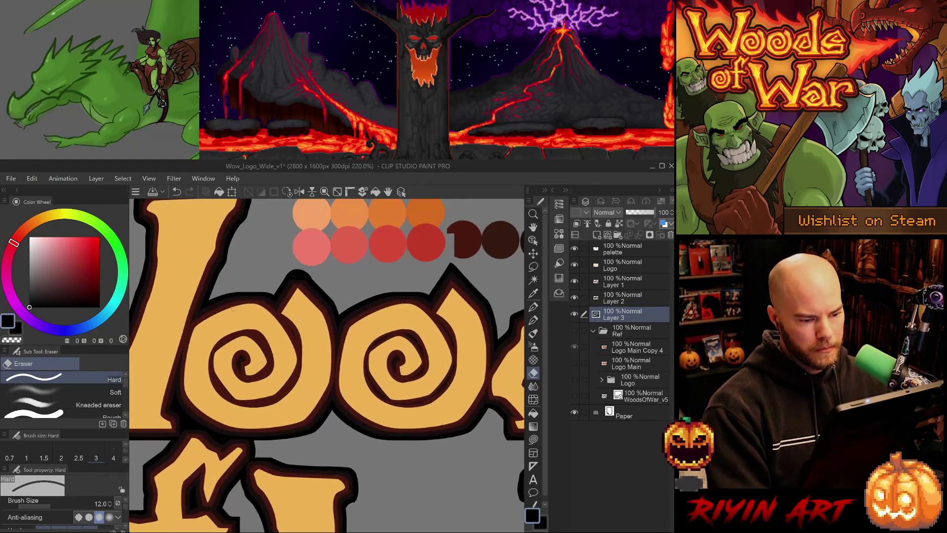
scroll(295, 308, "down", 1)
scroll(312, 319, "down", 2)
scroll(312, 320, "up", 2)
scroll(311, 319, "up", 1)
scroll(311, 320, "down", 2)
scroll(310, 320, "up", 1)
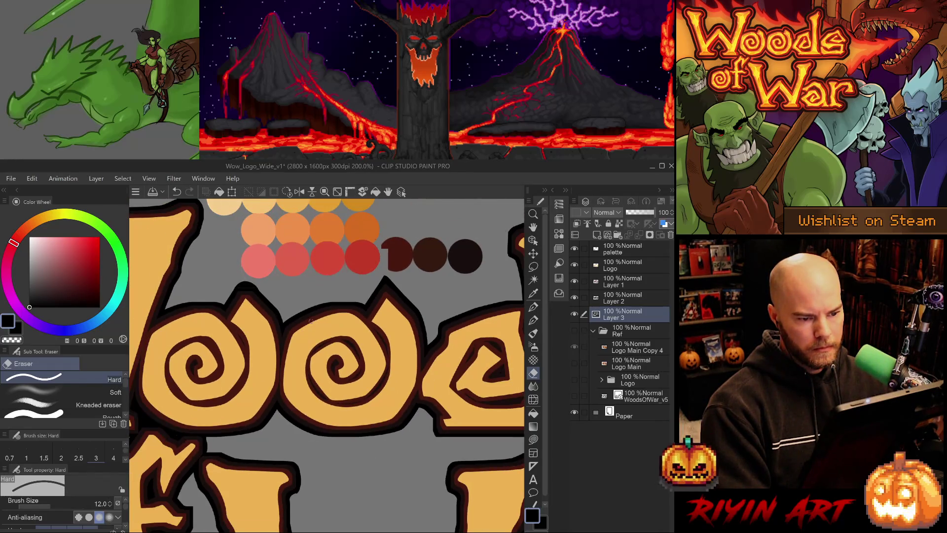
scroll(311, 320, "up", 4)
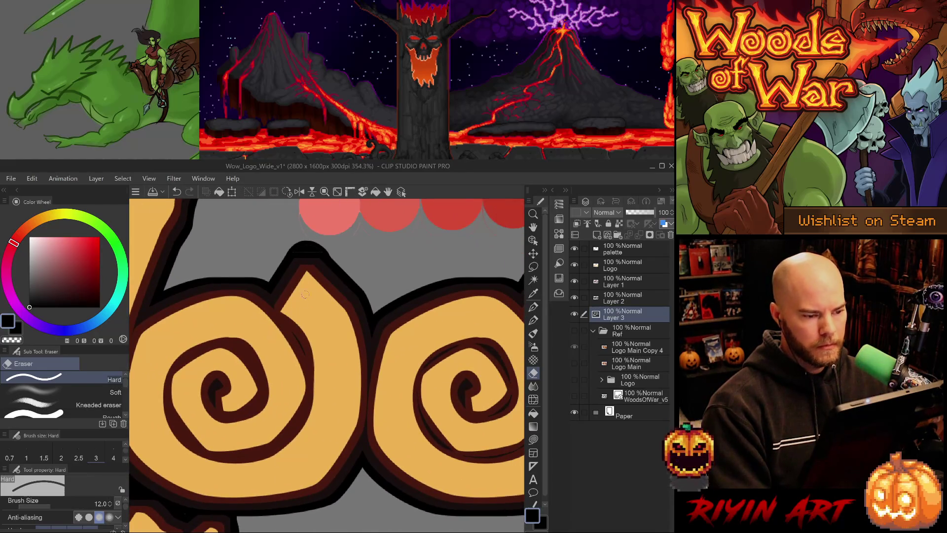
left_click_drag(264, 334, 258, 376)
scroll(303, 296, "up", 2)
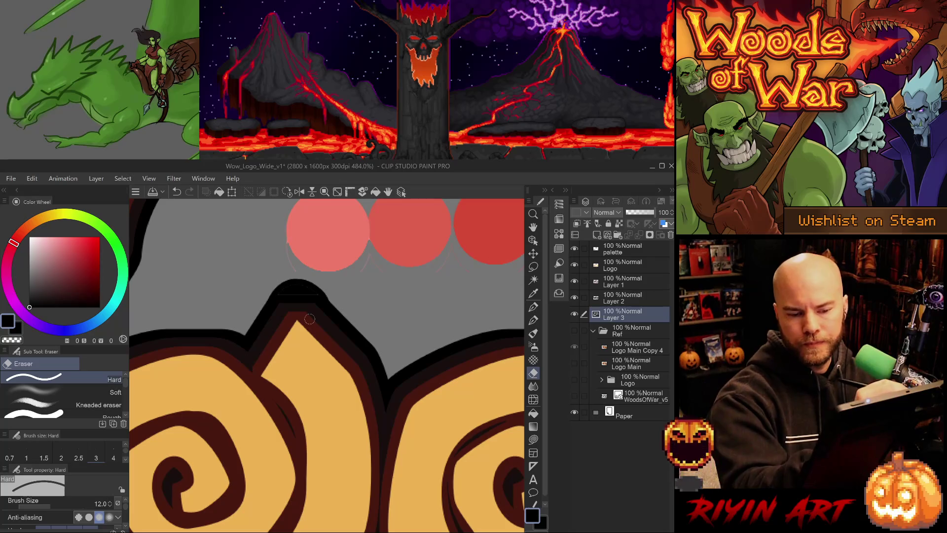
Trim the black outline's upper edge at the tip with the Hard eraser
key("p")
key("p")
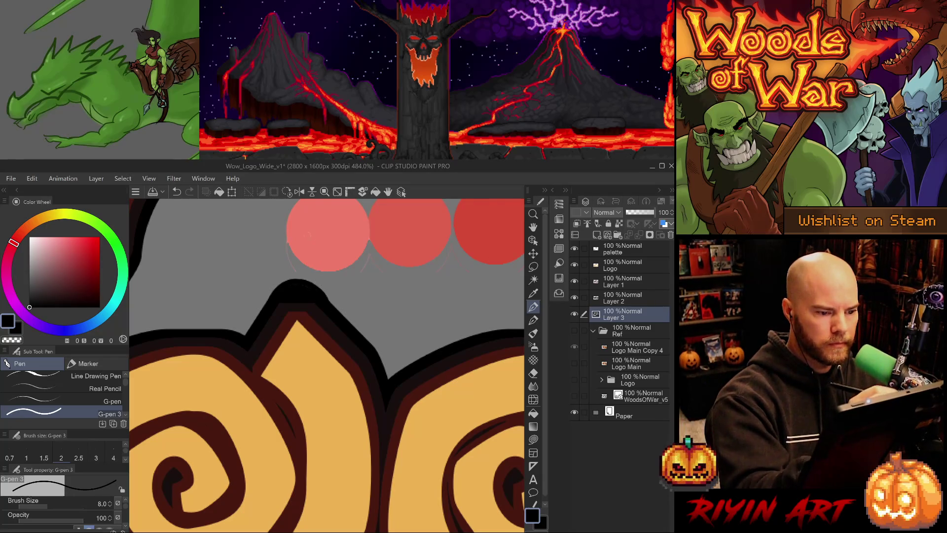
left_click_drag(319, 277, 237, 227)
key("ctrl+z")
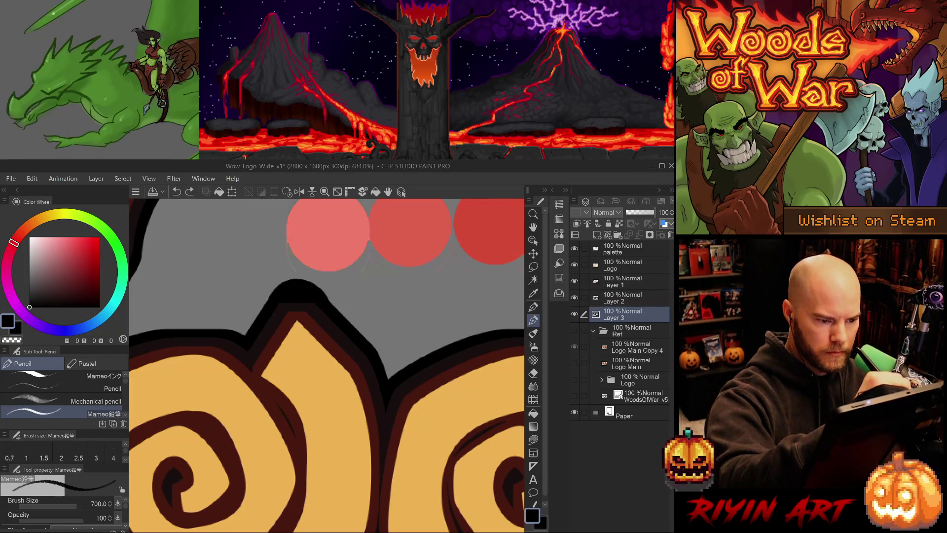
key("e")
mouse_move(302, 279)
left_mouse_down()
mouse_move(330, 299)
mouse_move(276, 301)
mouse_move(252, 345)
left_mouse_up()
left_click(273, 348, "ctrl+shift")
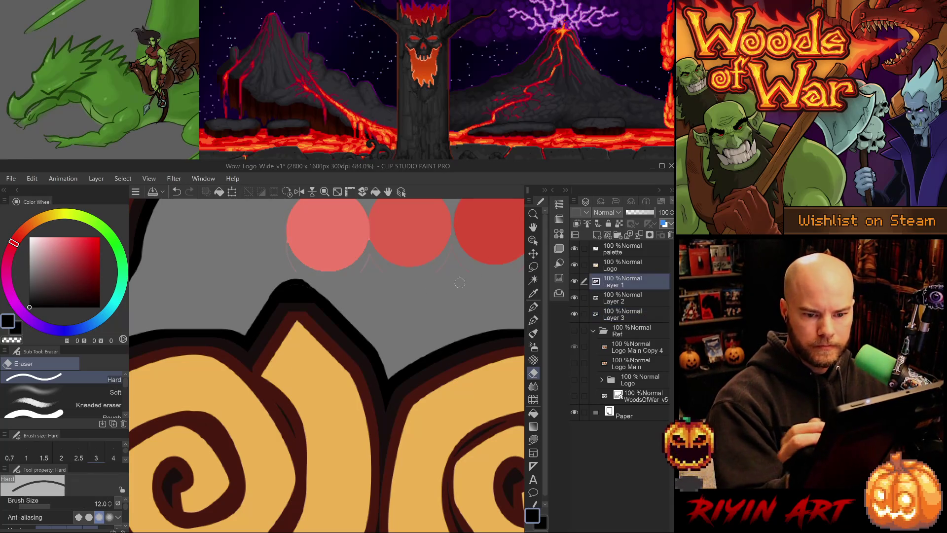
On Layer 1, sample the dark red-brown outline and try eraser and pen strokes near the tip, undoing both
left_click(272, 343, "alt")
left_click_drag(258, 369, 250, 380)
key("ctrl+z")
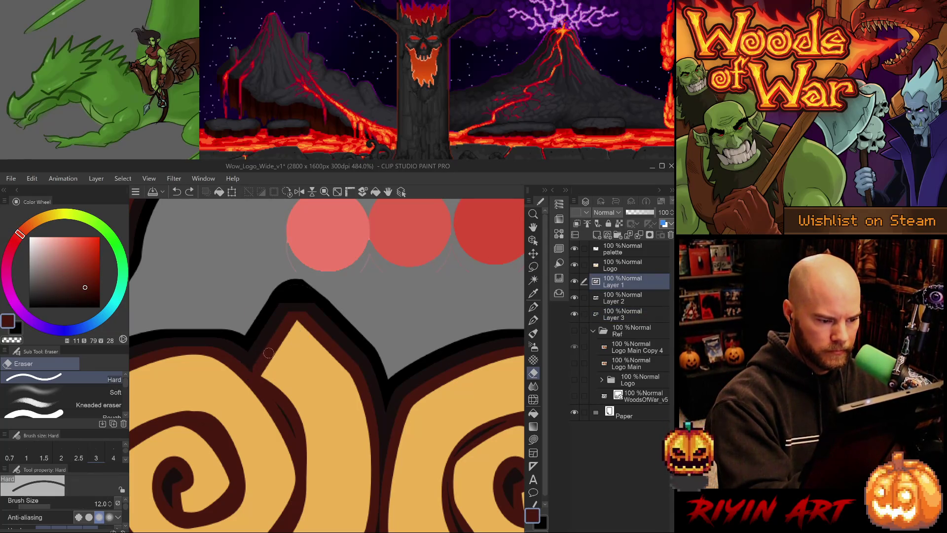
key("p")
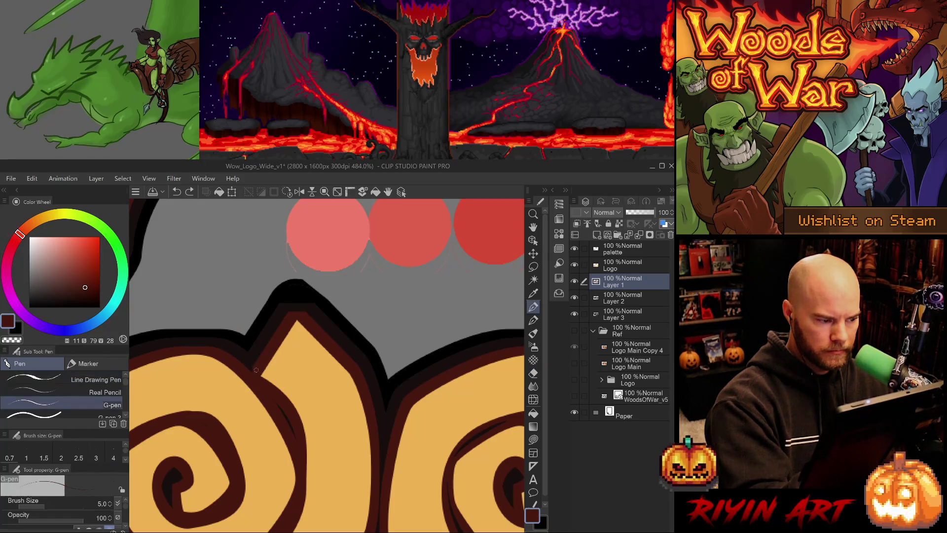
left_click_drag(260, 364, 250, 377)
key("ctrl+z")
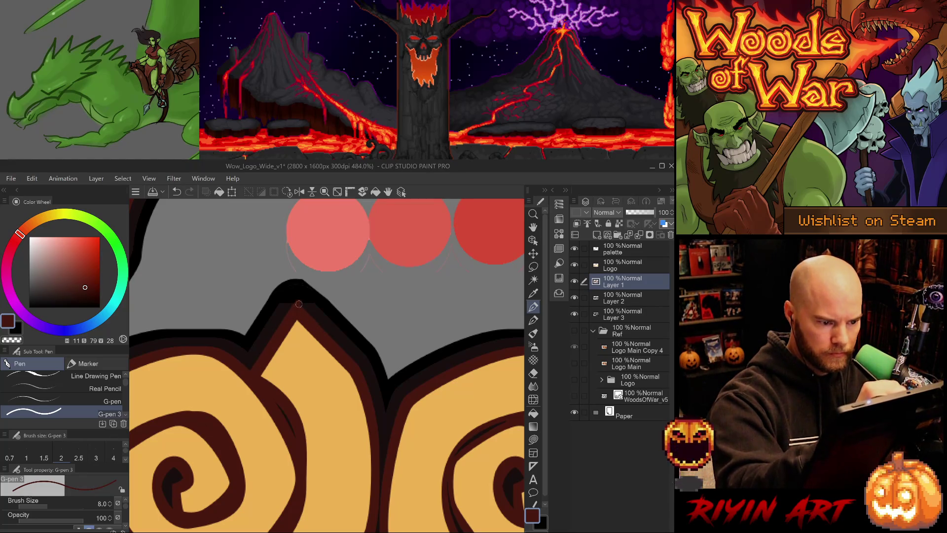
Compare the dark outline with and without the erased edit, then keep the erase
key("e")
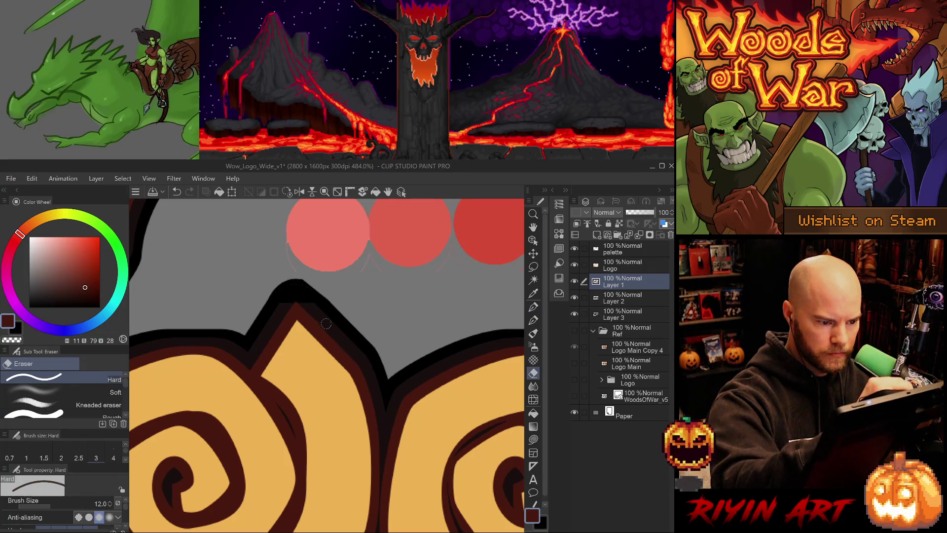
key("ctrl+z")
key("ctrl+y")
key("ctrl+z")
key("ctrl+y")
key("ctrl+z")
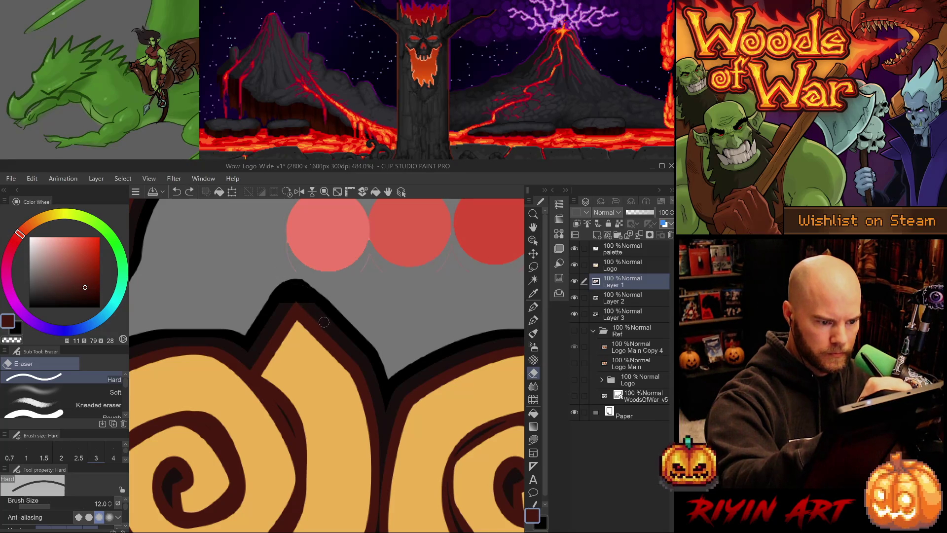
key("ctrl+y")
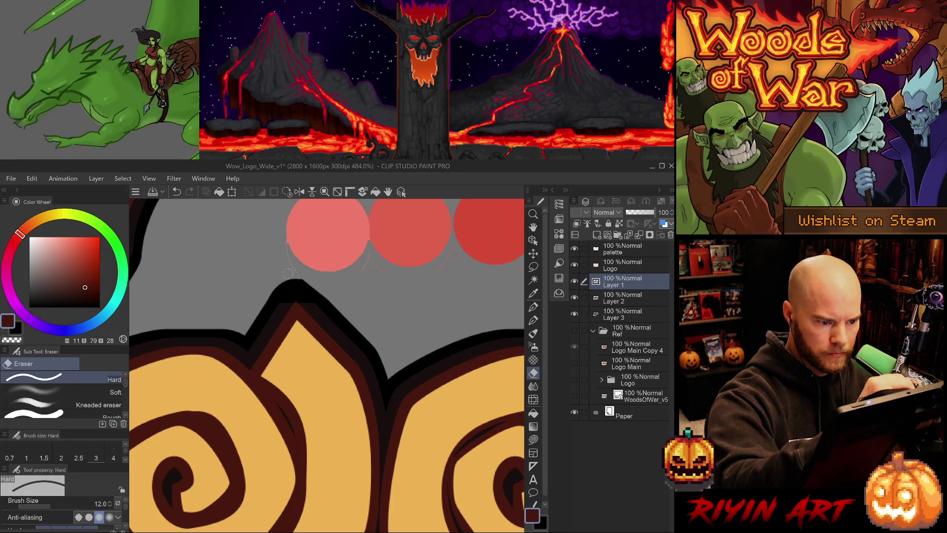
On Layer 2, sample the near-black outline, save, and test thickening the tip's right side
left_click(283, 306, "ctrl+shift")
left_click(282, 314, "alt")
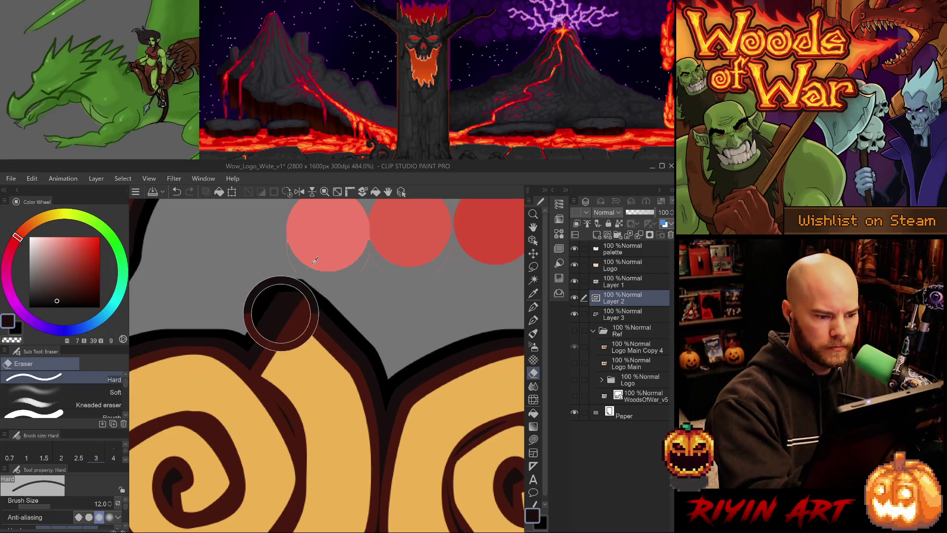
key("p")
key("ctrl+z")
key("p")
key("ctrl+s")
mouse_move(326, 312)
left_mouse_down()
mouse_move(293, 278)
mouse_move(324, 318)
left_mouse_up()
key("ctrl+z")
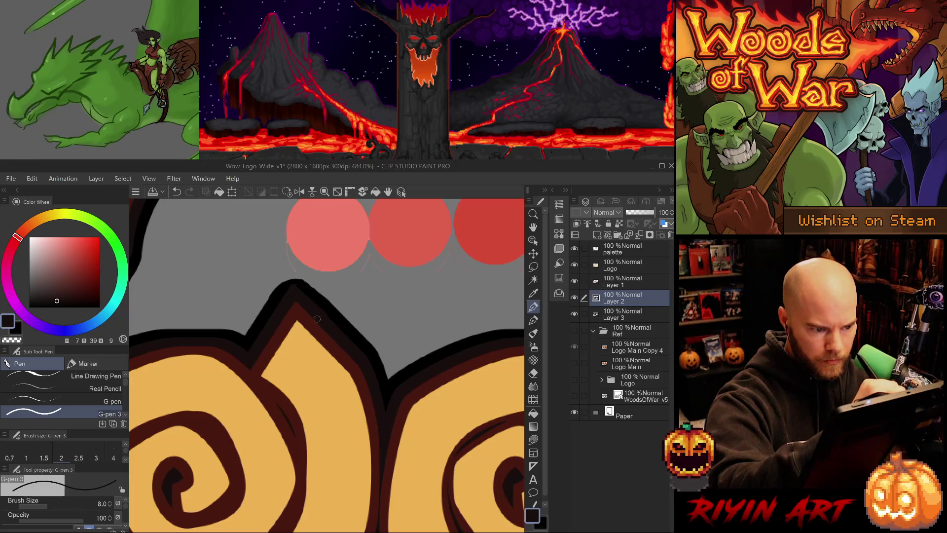
On Layer 3, paint pure black with the 8-px pen along the tip's left edge, undoing eraser misfires
left_click(618, 318)
left_click(319, 290, "alt")
key("period")
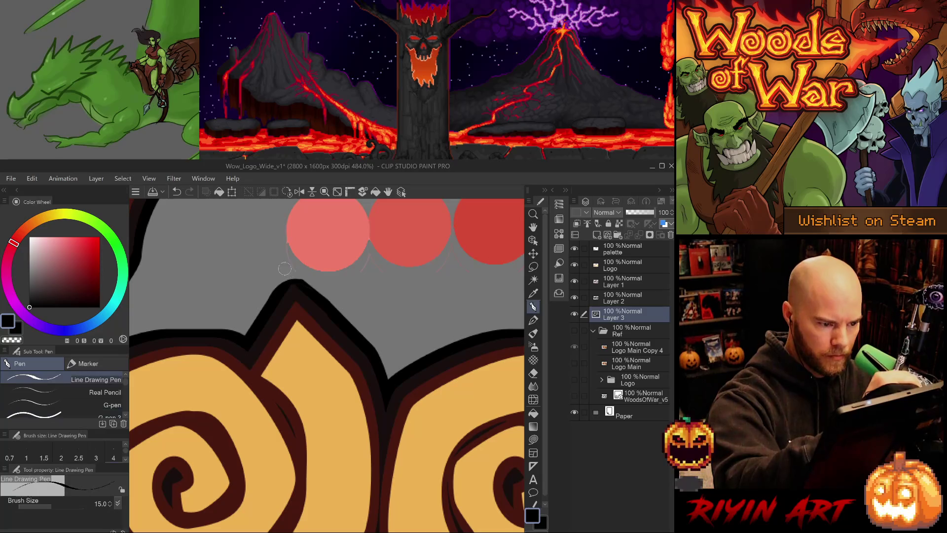
key("ctrl+z")
key("period")
left_click_drag(321, 300, 288, 268)
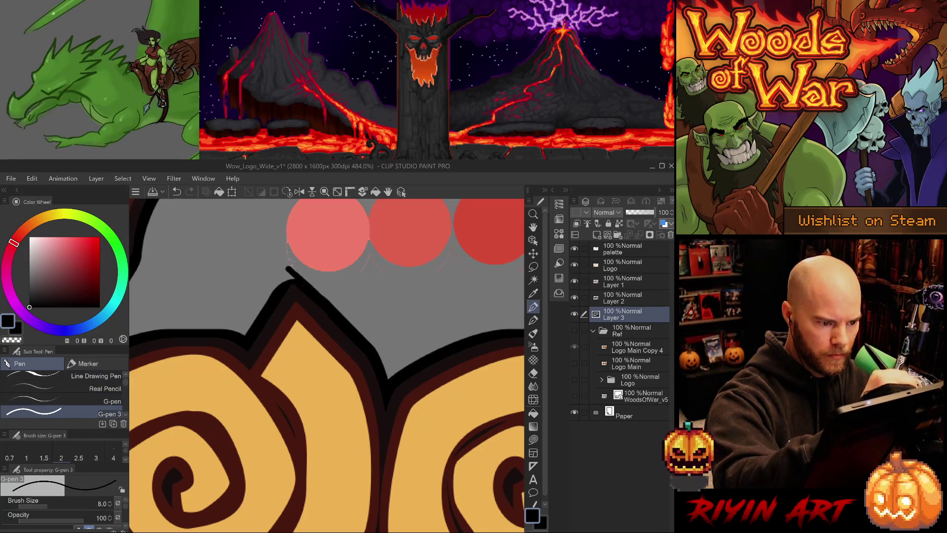
mouse_move(269, 306)
left_mouse_down()
mouse_move(291, 267)
mouse_move(280, 277)
left_mouse_up()
key("e")
key("ctrl+z")
key("ctrl+z")
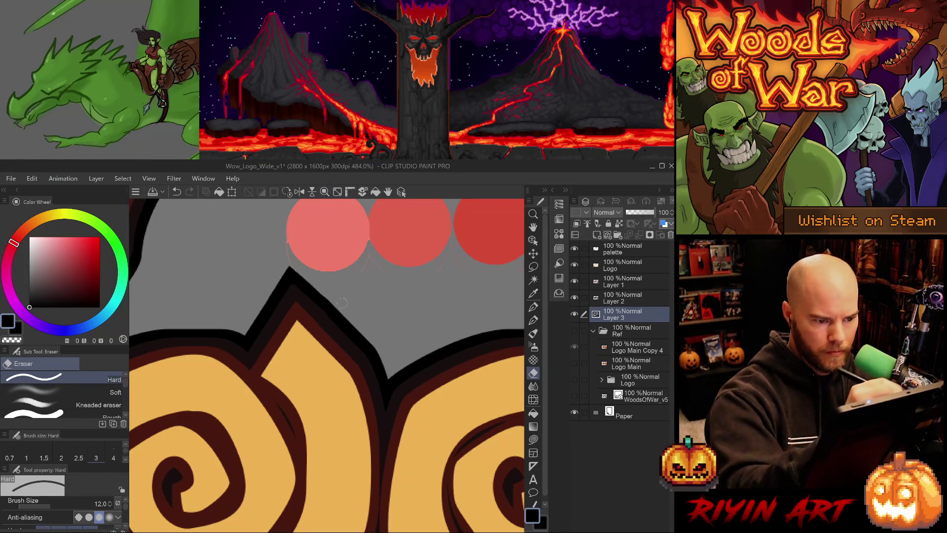
key("ctrl+z")
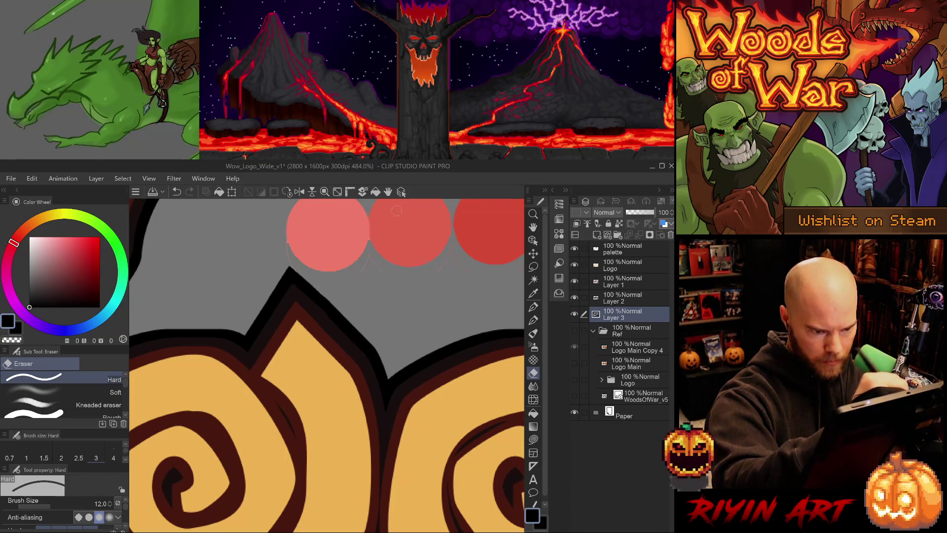
Make Layer 1 active, switch to the freehand Lasso selection, and save the logo
scroll(398, 348, "down", 5)
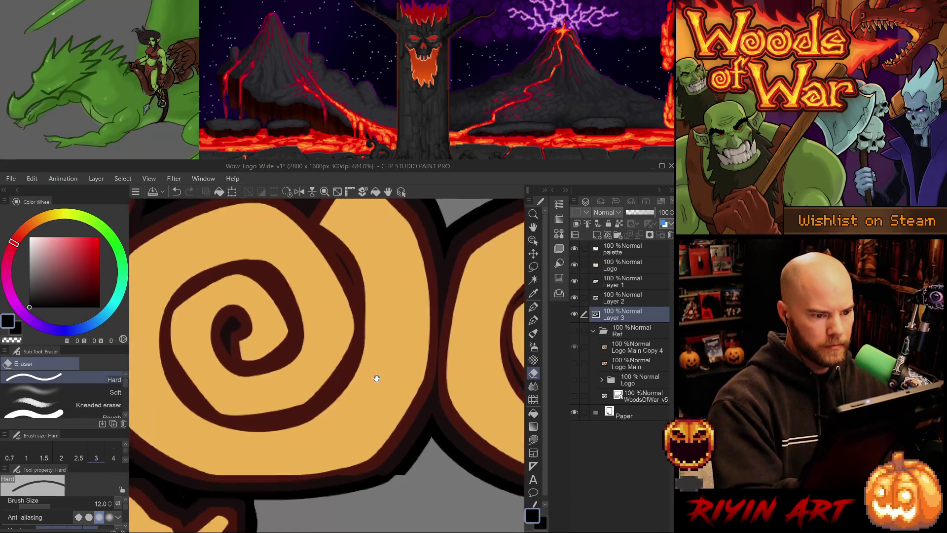
key("alt+bracketright")
key("alt+bracketright")
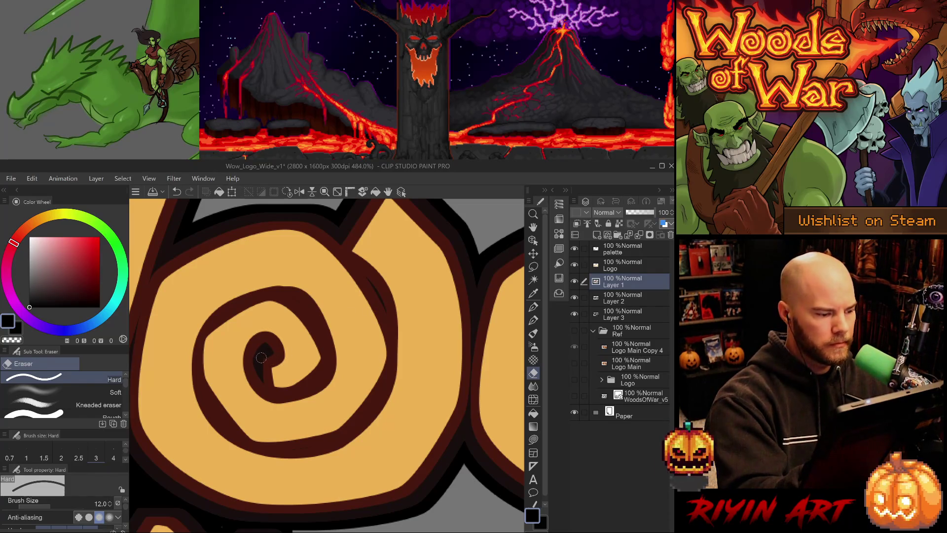
key("p")
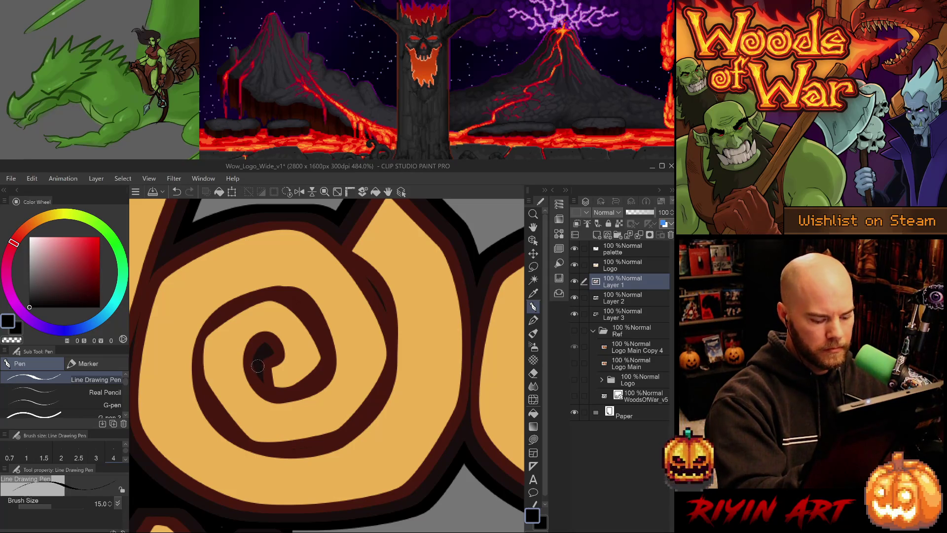
key("m")
key("ctrl+s")
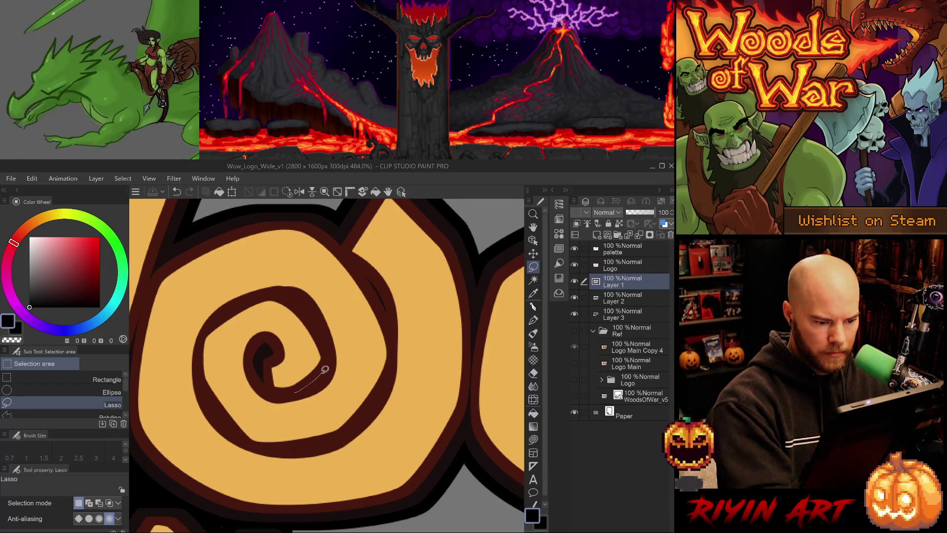
Lasso-select slivers along the spiral's inner and lower edges, rotating the view about 45°
left_click_drag(326, 376, 288, 396)
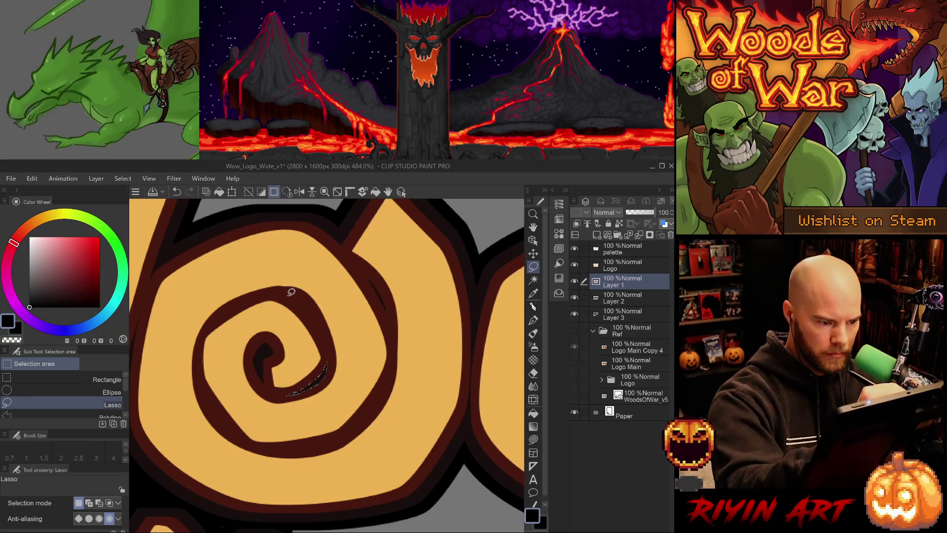
mouse_move(280, 295)
left_mouse_down()
mouse_move(311, 311)
mouse_move(329, 345)
mouse_move(304, 295)
mouse_move(289, 291)
mouse_move(209, 325)
mouse_move(247, 299)
left_mouse_up()
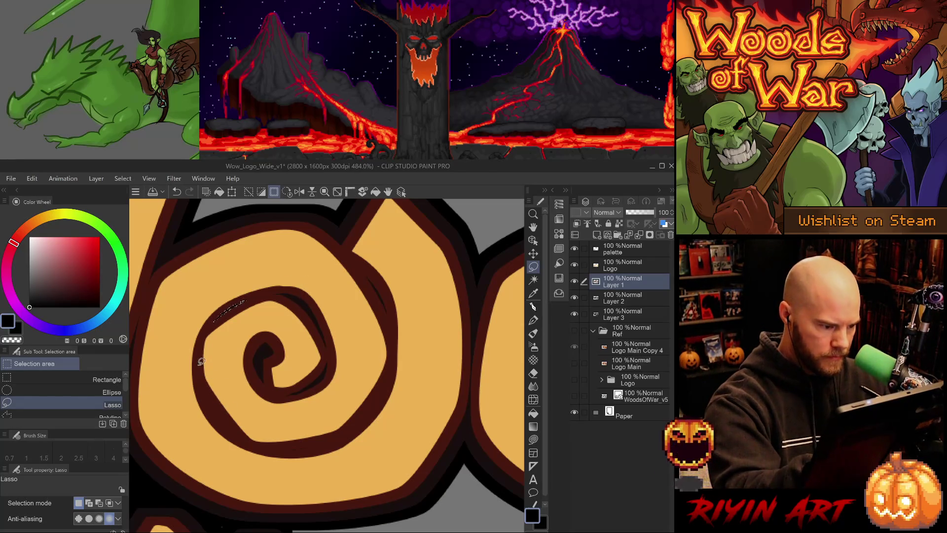
mouse_move(205, 381)
left_mouse_down()
mouse_move(250, 437)
mouse_move(210, 405)
mouse_move(201, 375)
left_mouse_up()
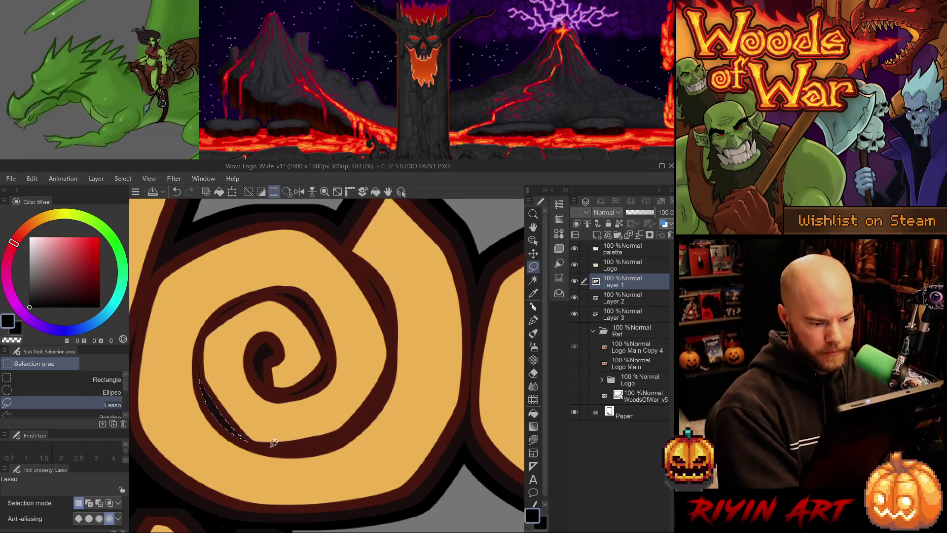
mouse_move(381, 440)
left_mouse_down()
mouse_move(369, 471)
mouse_move(256, 440)
mouse_move(222, 407)
left_mouse_up()
mouse_move(258, 285)
left_mouse_down()
mouse_move(260, 372)
mouse_move(253, 295)
left_mouse_up()
mouse_move(363, 434)
left_mouse_down()
mouse_move(275, 332)
mouse_move(276, 398)
mouse_move(281, 312)
left_mouse_up()
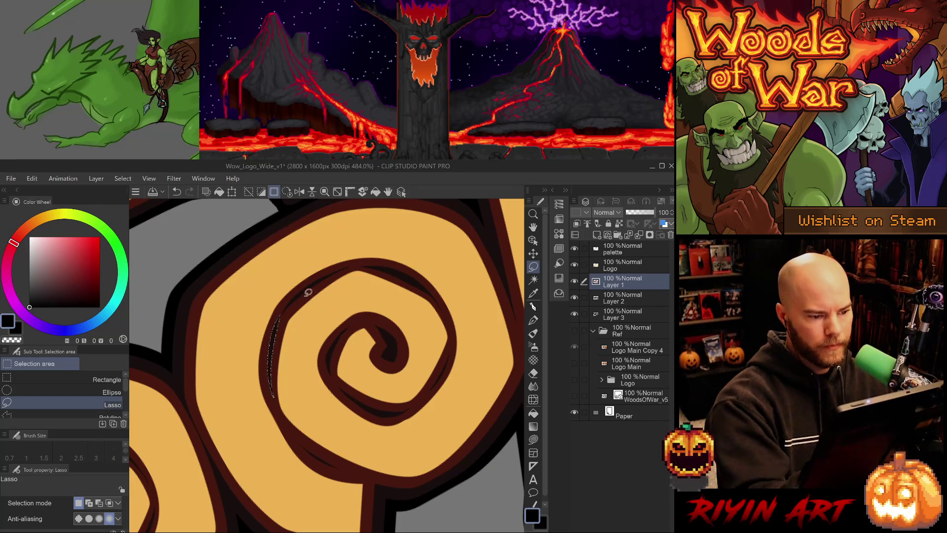
Try more spiral-line selections, undo them, and deselect everything with Ctrl+D
left_click(294, 300)
left_click_drag(274, 337, 302, 293)
key("ctrl+z")
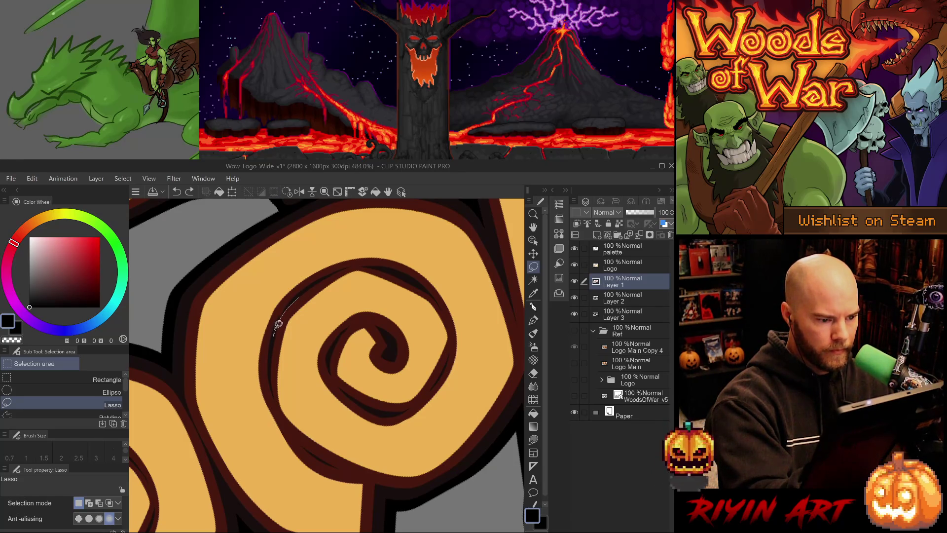
left_click_drag(311, 286, 313, 285)
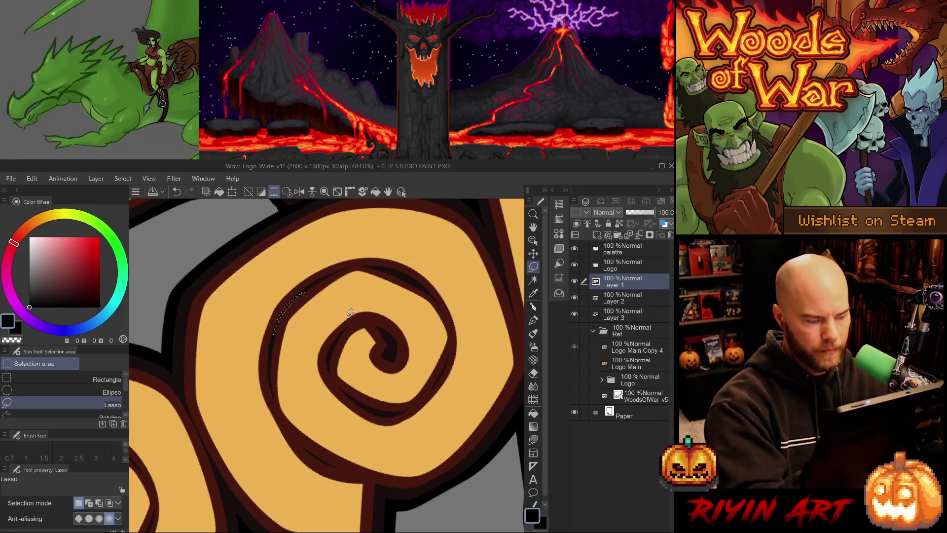
left_click(310, 285)
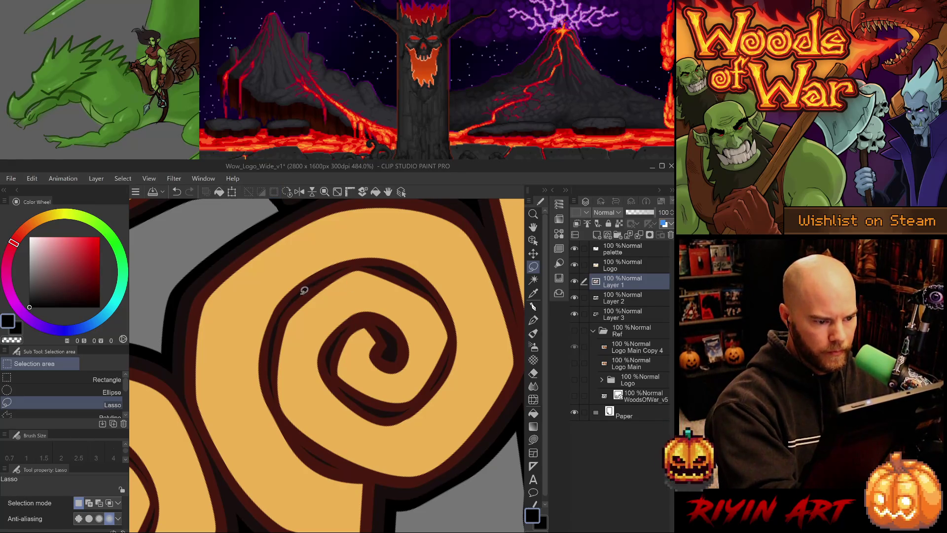
mouse_move(278, 320)
left_mouse_down()
mouse_move(274, 341)
mouse_move(313, 283)
mouse_move(271, 340)
mouse_move(312, 285)
left_mouse_up()
key("ctrl+z")
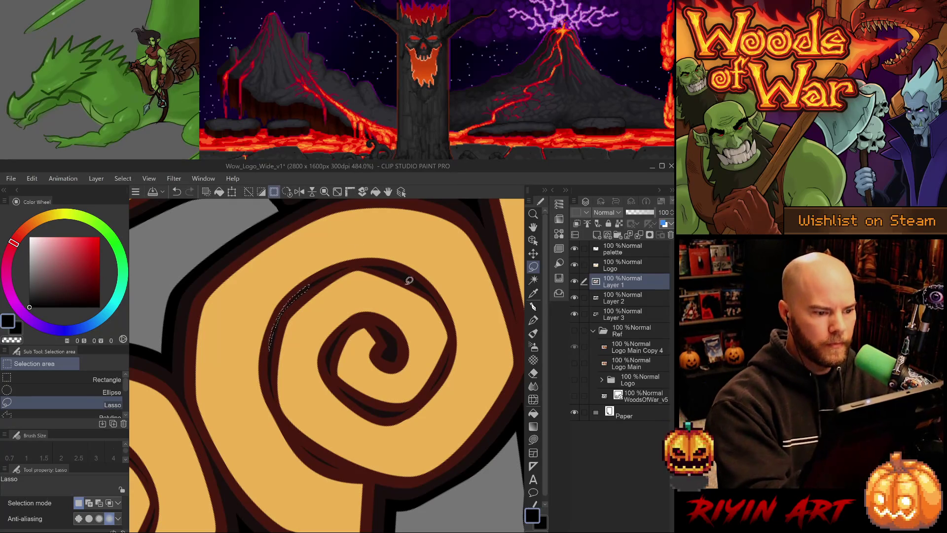
key("ctrl+d")
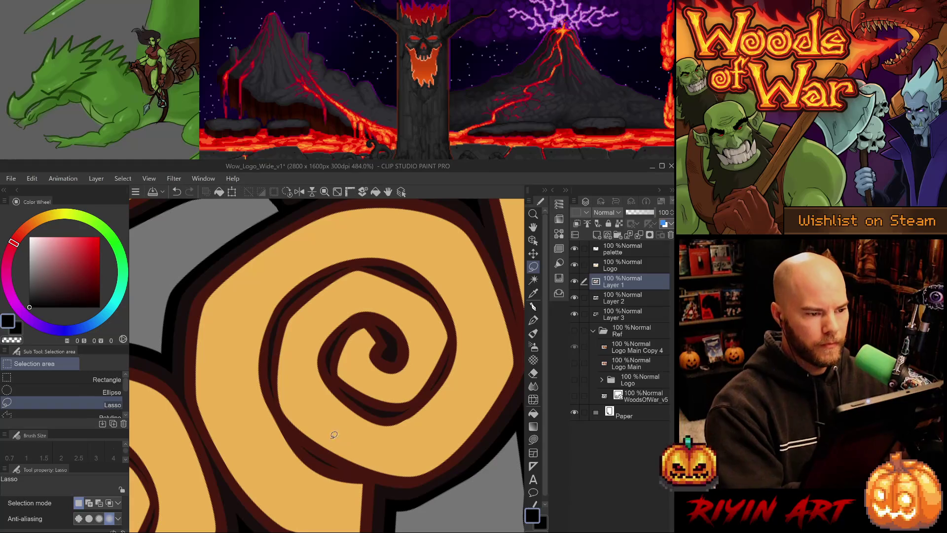
Save the unchanged logo, reset the canvas rotation and zoom out
mouse_move(354, 420)
left_mouse_down()
mouse_move(378, 411)
mouse_move(398, 339)
mouse_move(389, 338)
left_mouse_up()
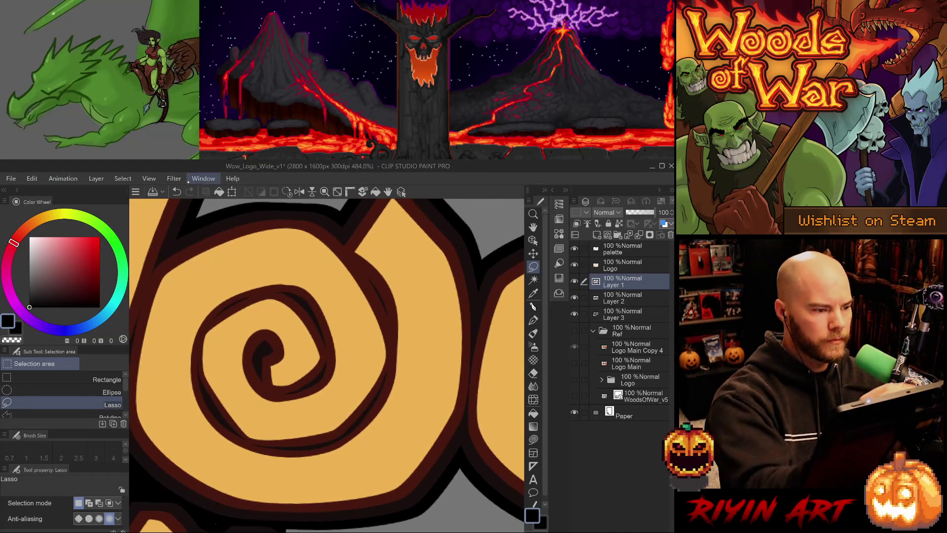
key("ctrl+s")
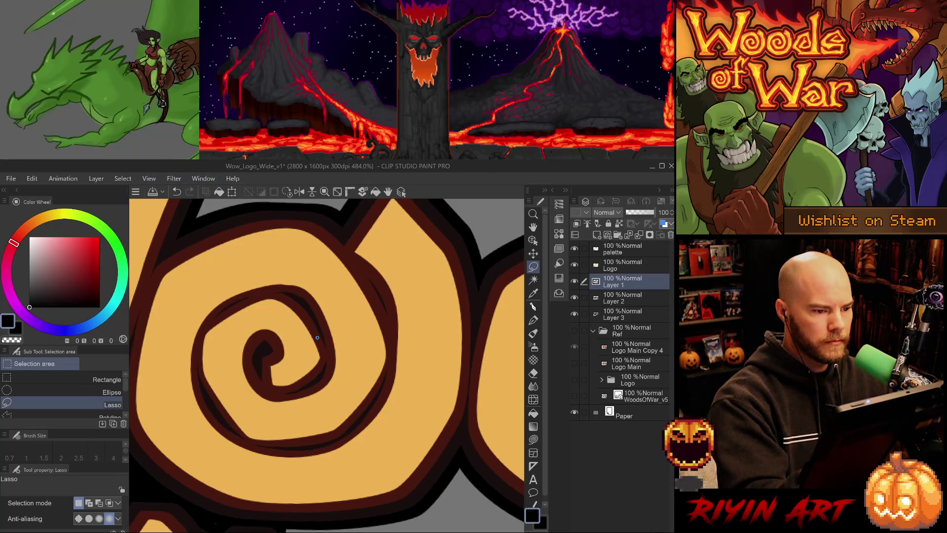
left_click(286, 192)
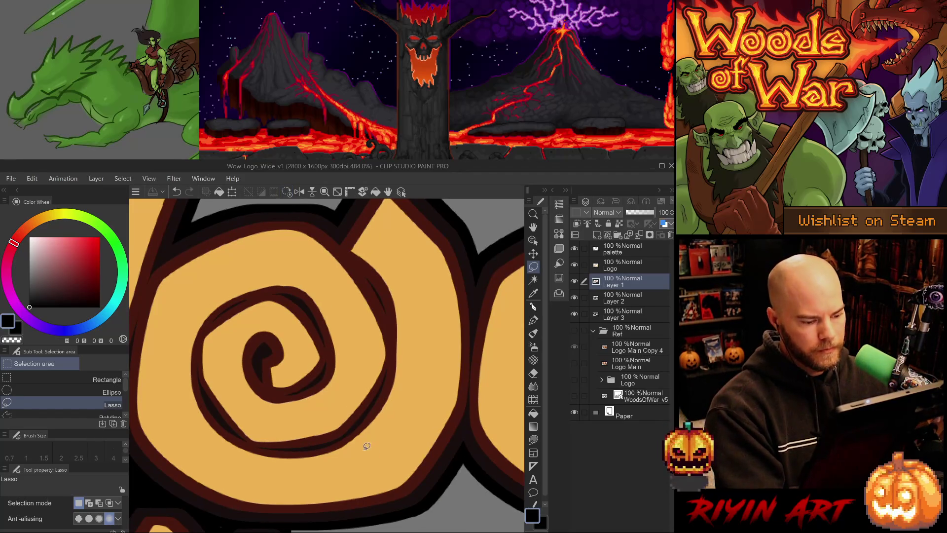
scroll(442, 476, "down", 3)
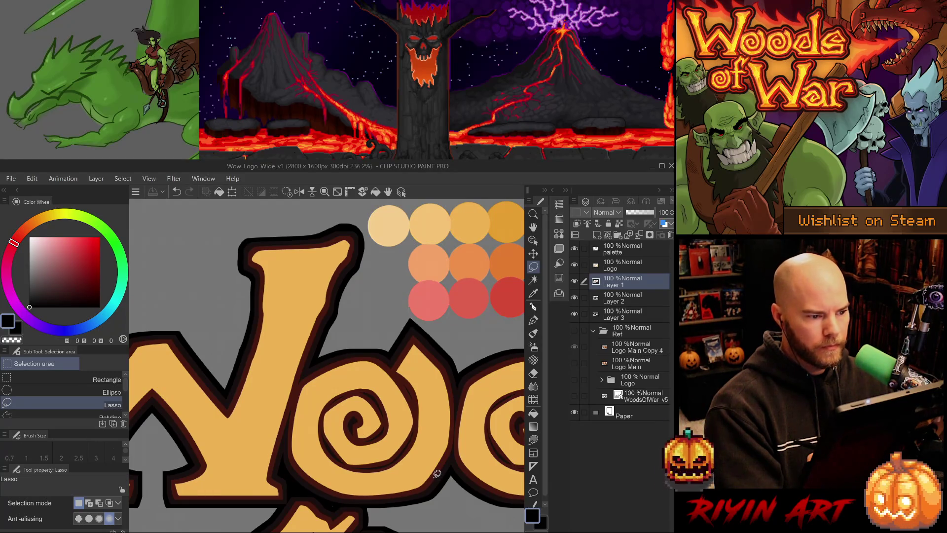
On Layer 1, sample the dark maroon outline and test a stroke on the W serif's top, undoing it
scroll(341, 238, "up", 5)
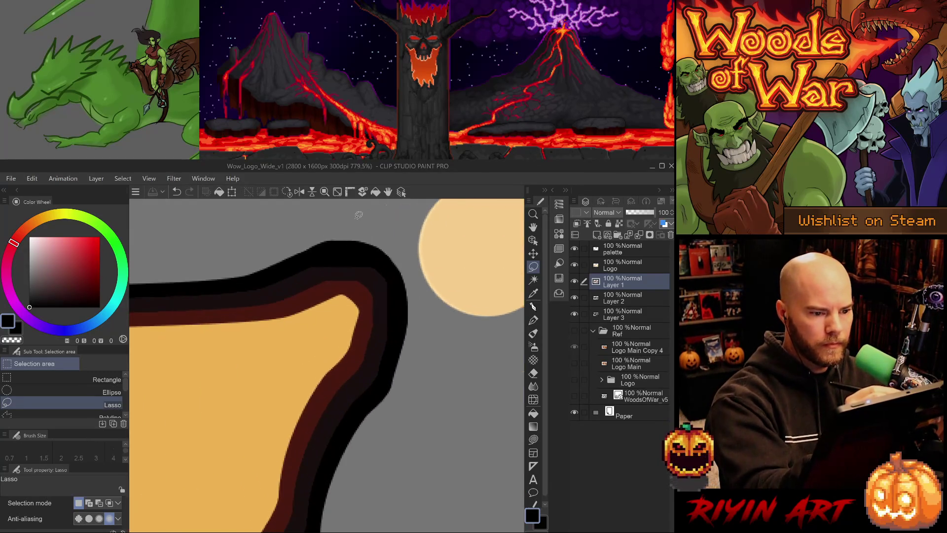
left_click(624, 294)
left_click(614, 315)
left_click(624, 299)
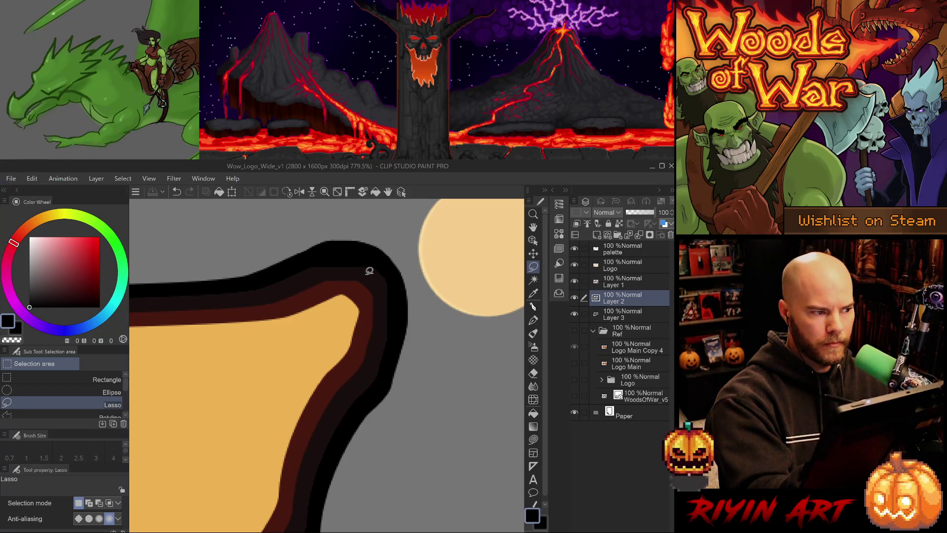
left_click(627, 279)
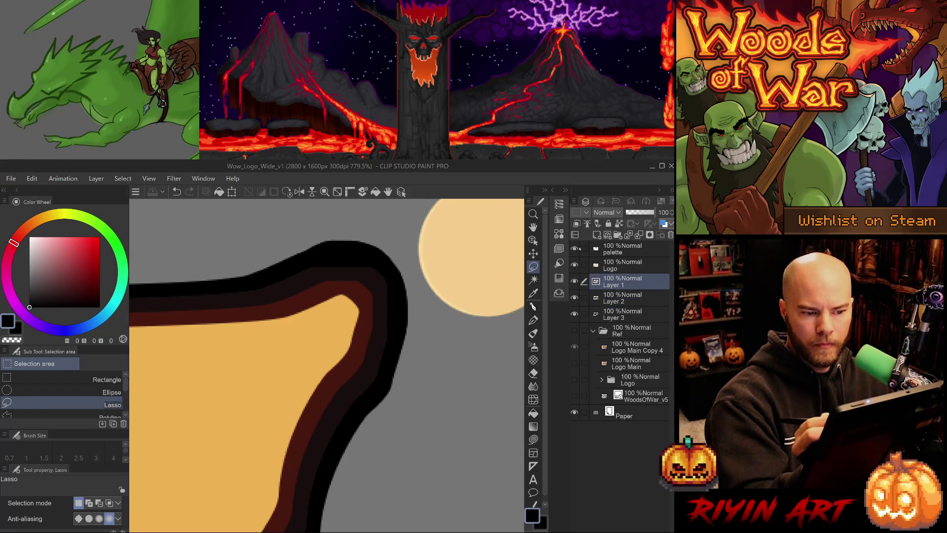
key("p")
left_click(359, 271, "alt")
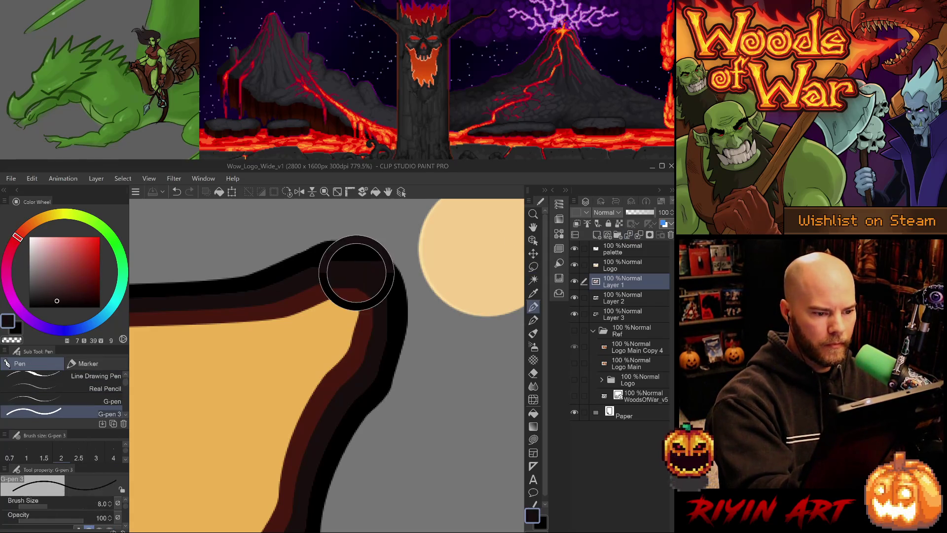
left_click_drag(315, 294, 324, 286)
left_click(328, 284, "alt")
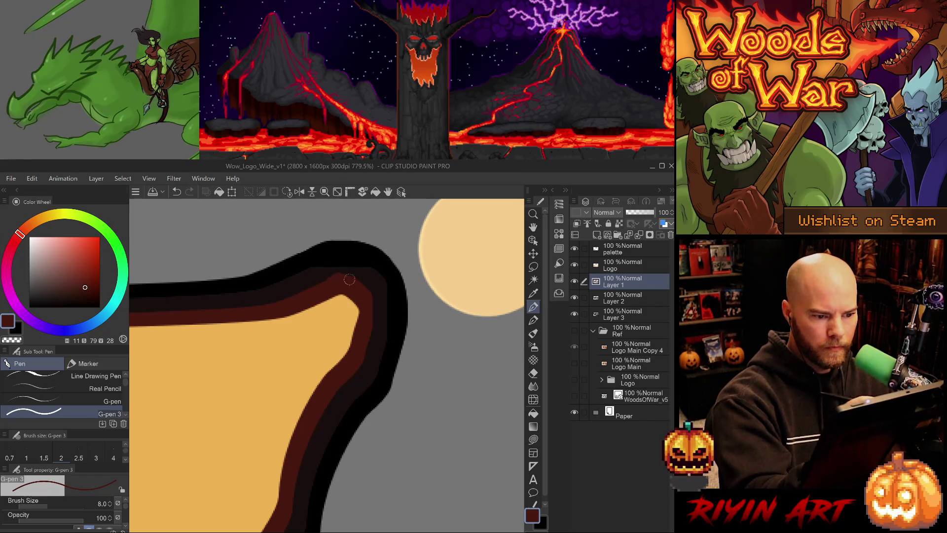
key("ctrl+z")
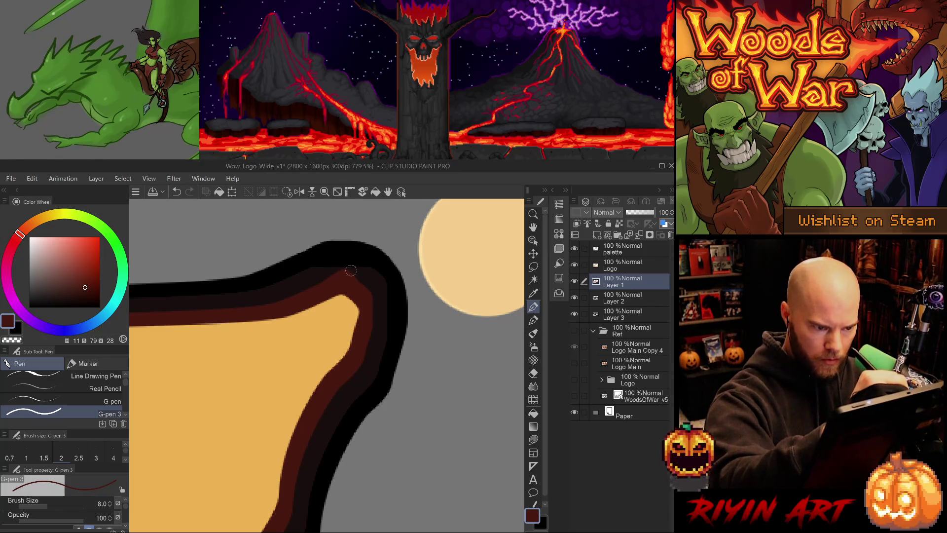
Try hard-eraser strokes along the serif-top outline and undo them
key("e")
left_click_drag(341, 261, 361, 267)
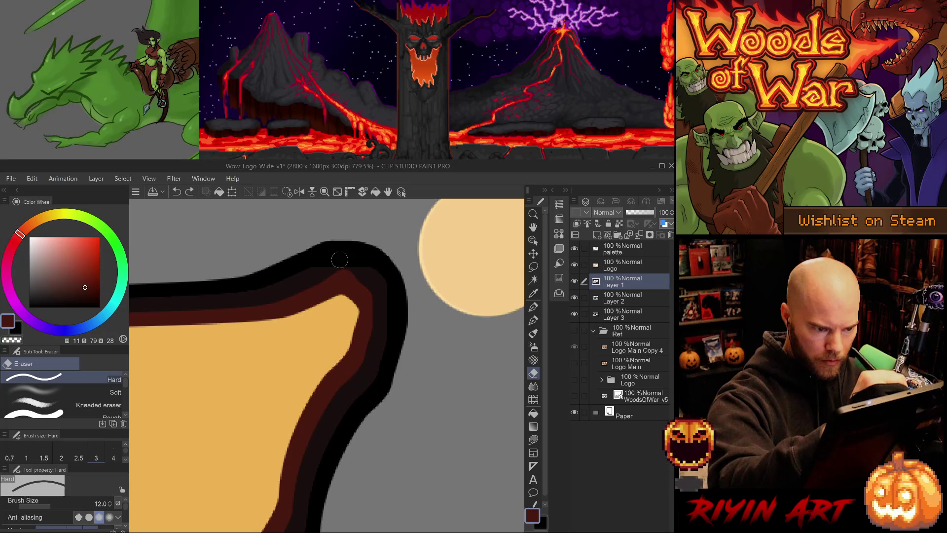
key("ctrl+z")
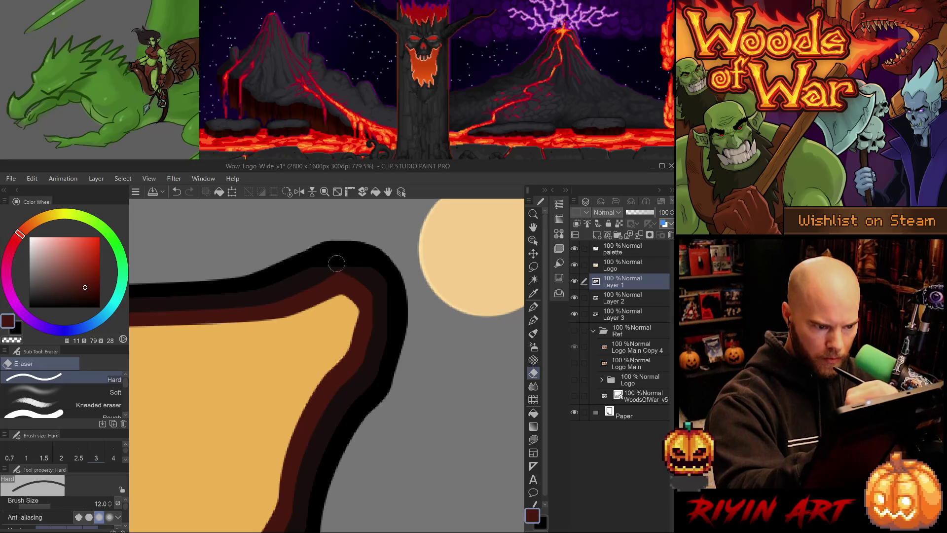
key("ctrl+z")
left_click_drag(326, 260, 335, 264)
key("ctrl+z")
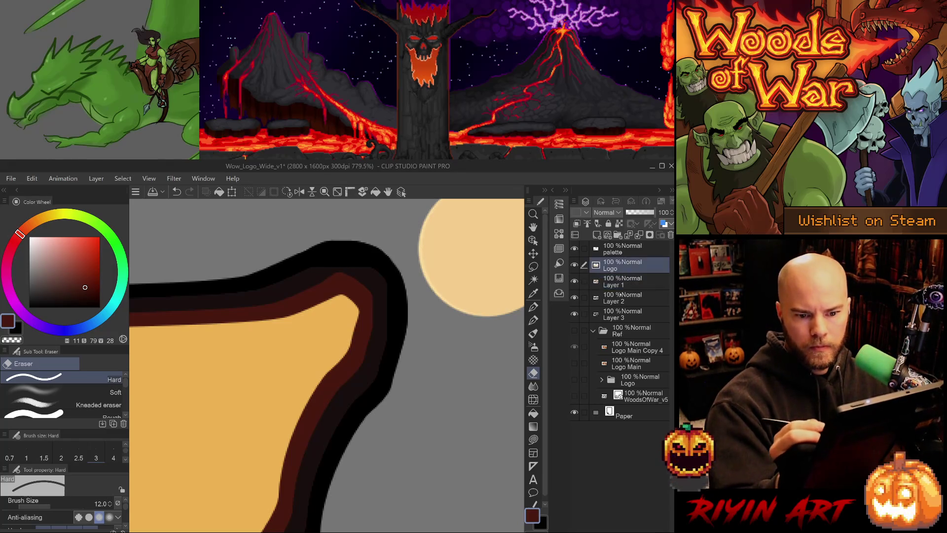
Sample the near-black outline and paint it over the brown band's top with the 8.0 pen
left_click(366, 269, "ctrl+shift")
left_click(366, 269, "alt")
key("p")
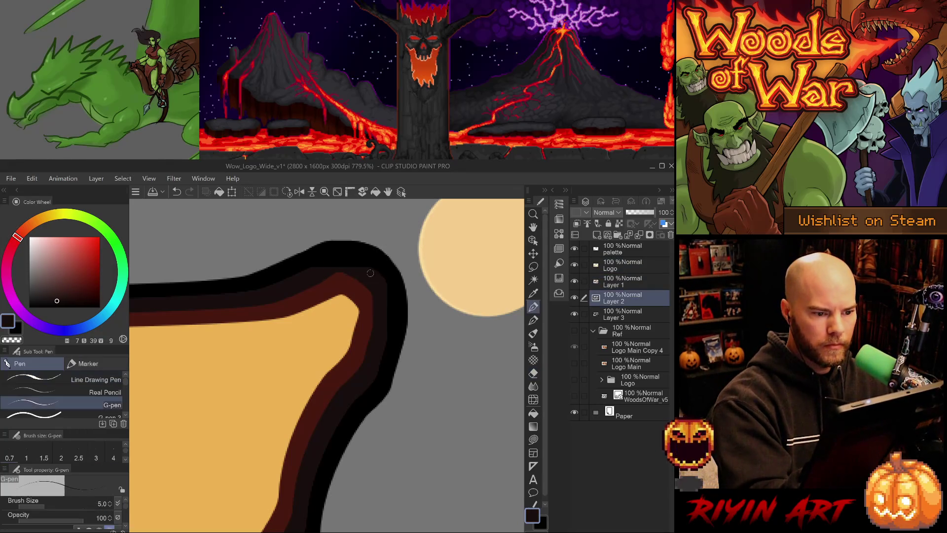
key("period")
mouse_move(370, 271)
left_mouse_down()
mouse_move(303, 264)
mouse_move(347, 265)
left_mouse_up()
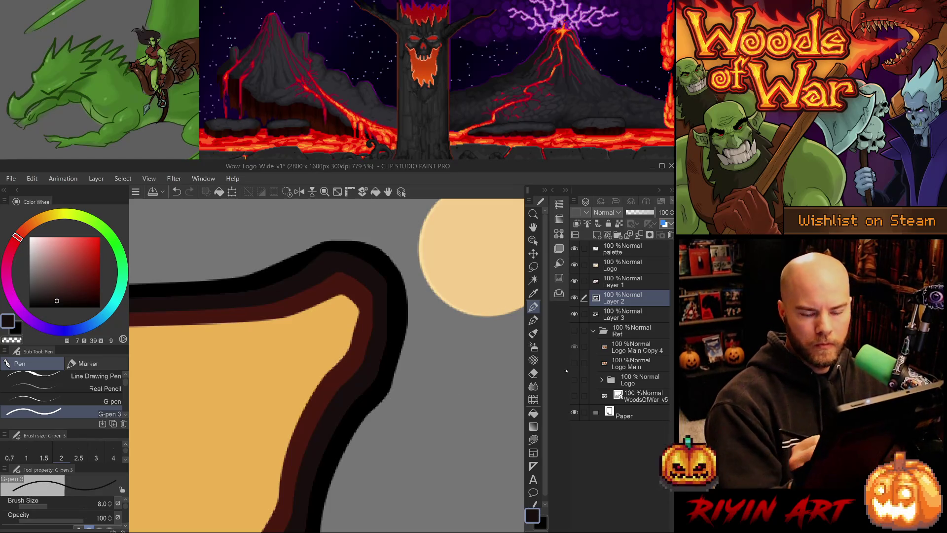
On Layer 3, thicken the pure black outline across the serif's crest
left_click(624, 314)
left_click(380, 254, "alt")
mouse_move(382, 254)
left_mouse_down()
mouse_move(321, 230)
mouse_move(282, 267)
mouse_move(328, 241)
left_mouse_up()
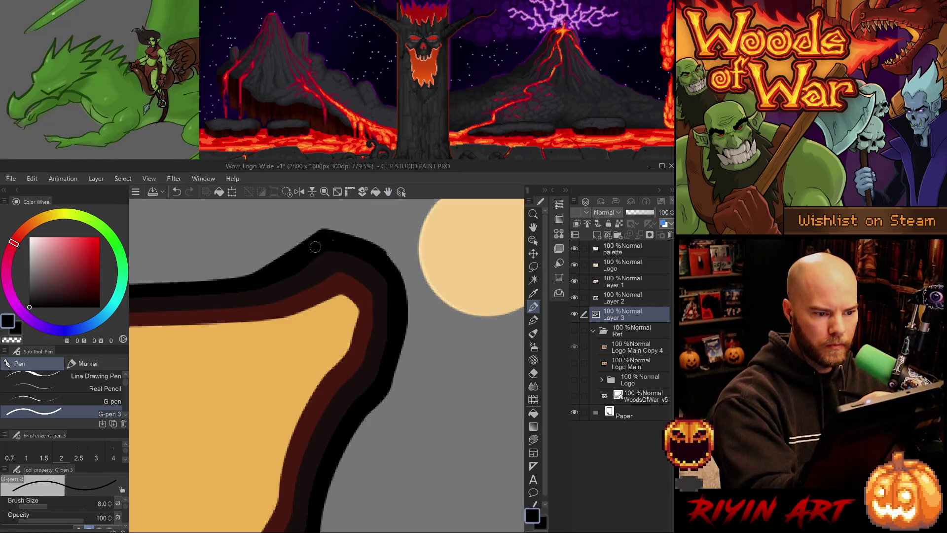
key("e")
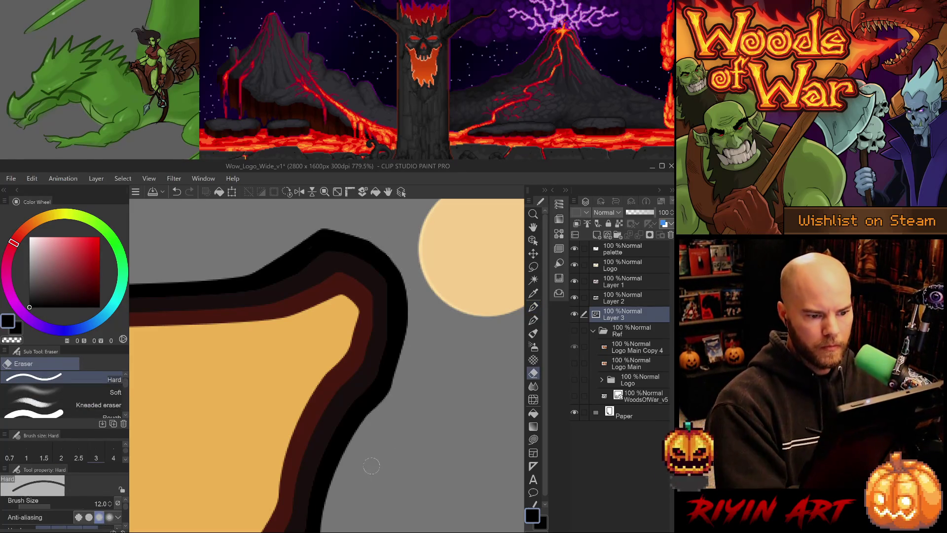
scroll(364, 471, "down", 5)
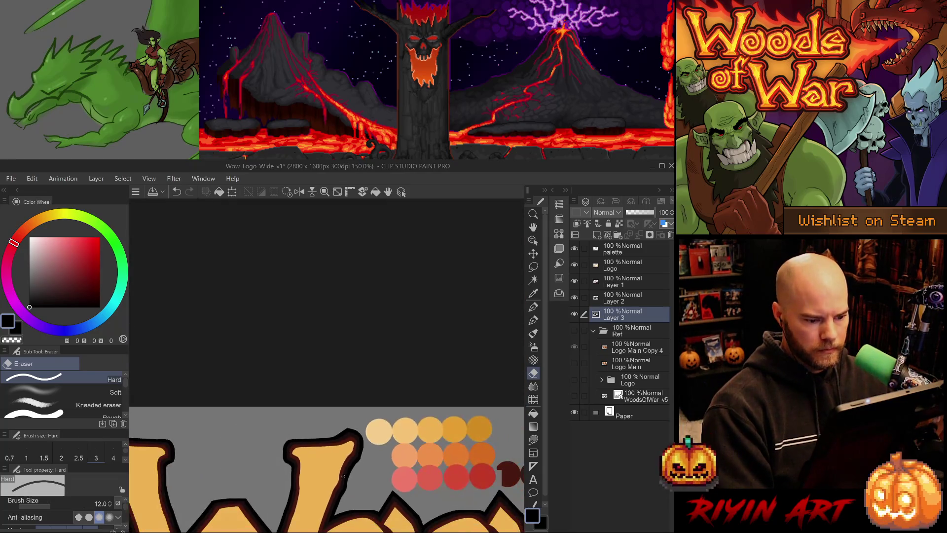
Test erasing along the outline's top edge with the hard eraser and undo it
scroll(337, 458, "up", 2)
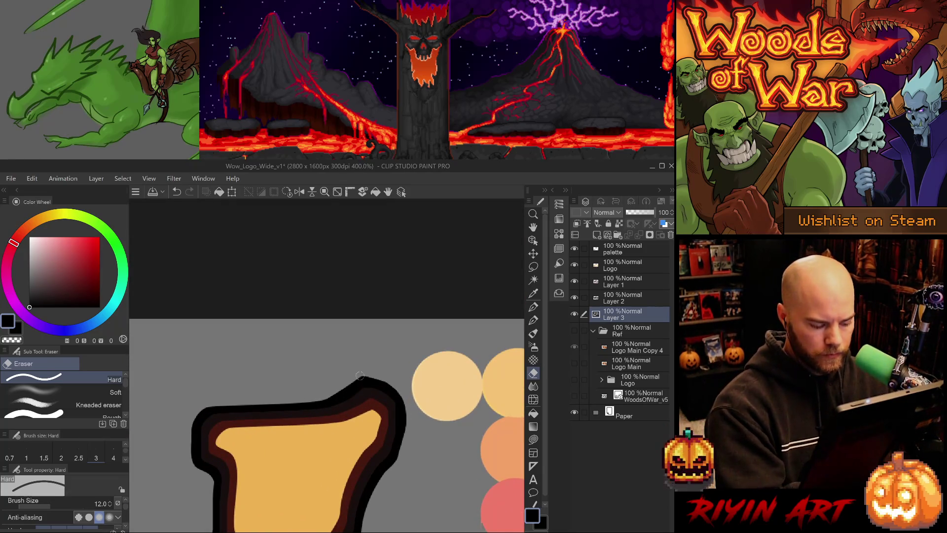
key("p")
key("e")
left_click_drag(324, 398, 364, 374)
key("ctrl+z")
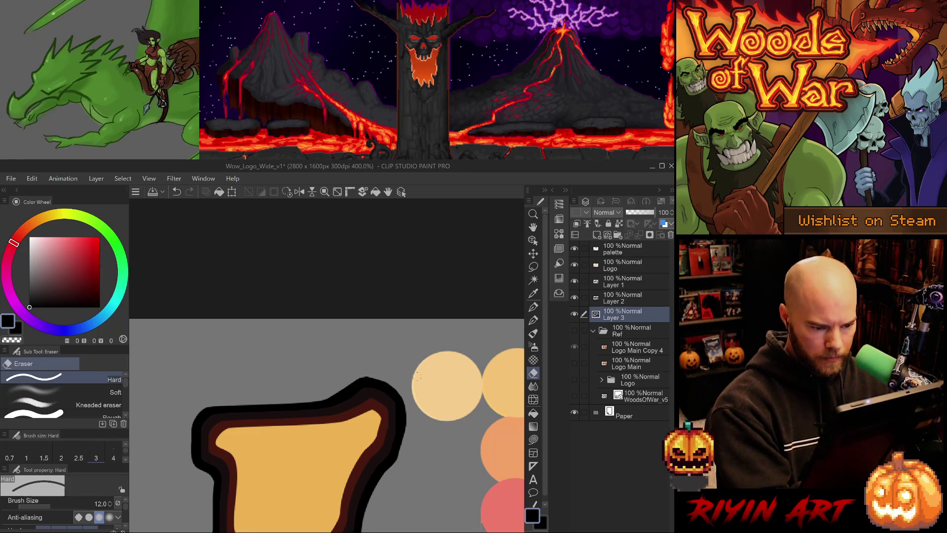
scroll(412, 377, "down", 5)
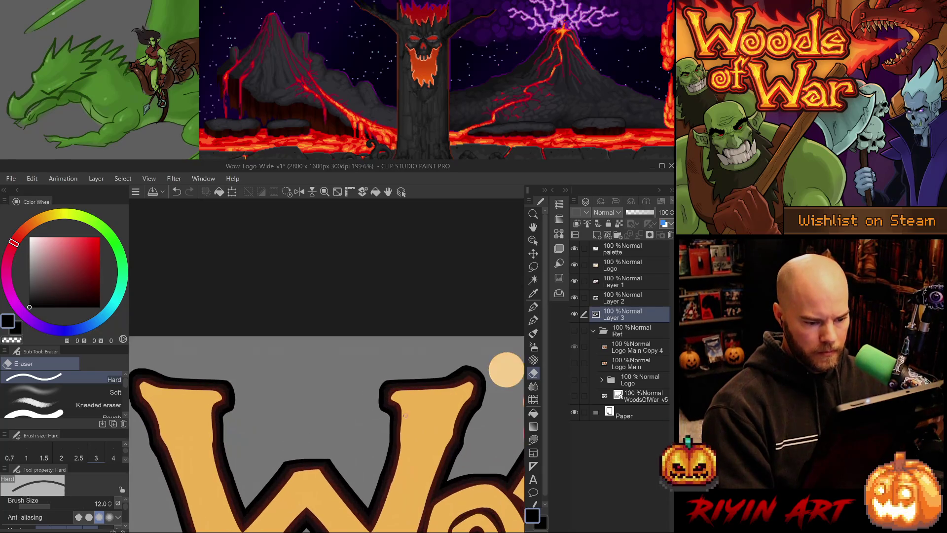
scroll(389, 421, "up", 5)
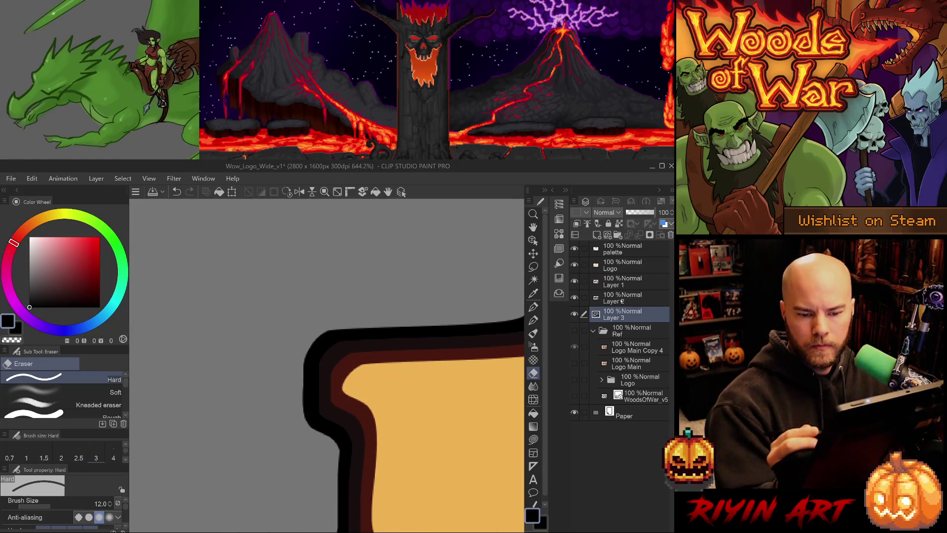
On Layer 1, patch the dark-brown band along the corner's left edge with G-pen 3
left_click(623, 281)
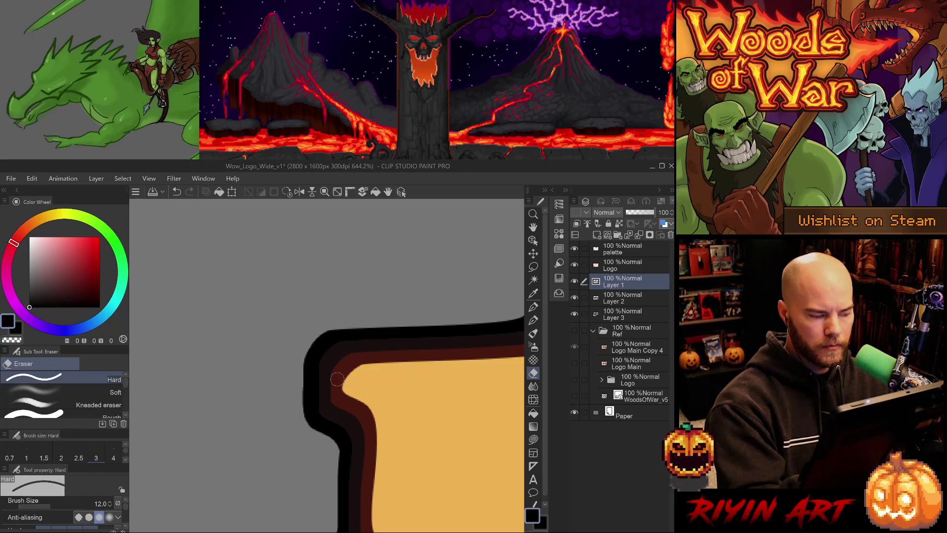
key("p")
left_click(340, 378, "alt")
key("p")
mouse_move(336, 373)
left_mouse_down()
mouse_move(334, 405)
mouse_move(343, 360)
left_mouse_up()
key("ctrl+z")
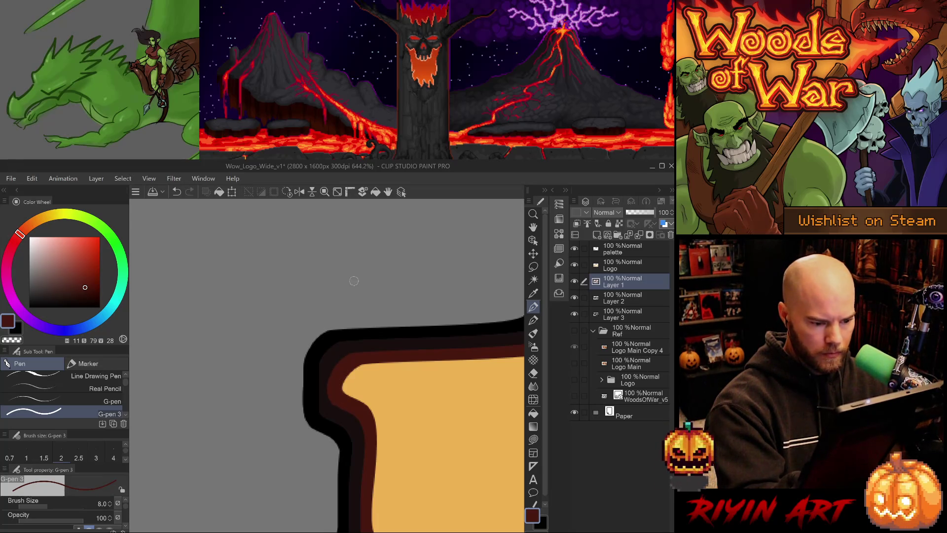
Sample the near-black band on Layer 2 and pure black on Layer 3 for the outer bands
left_click(341, 375, "ctrl+shift")
left_click(328, 377, "alt")
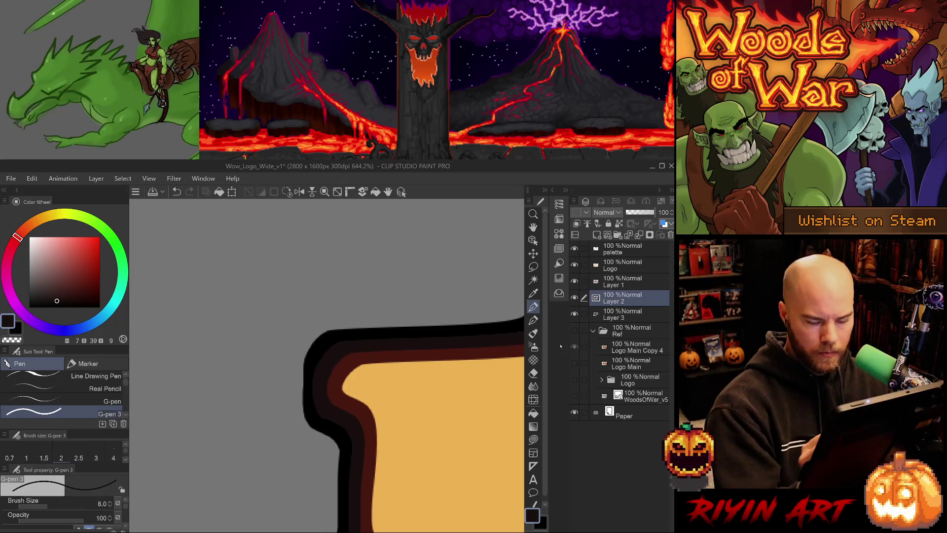
left_click(623, 315)
left_click(305, 380, "alt")
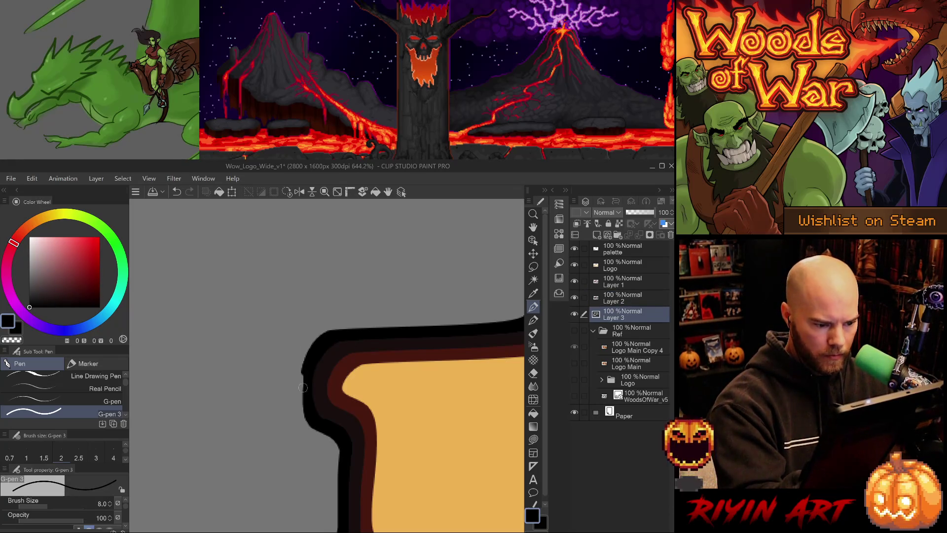
scroll(350, 448, "down", 2)
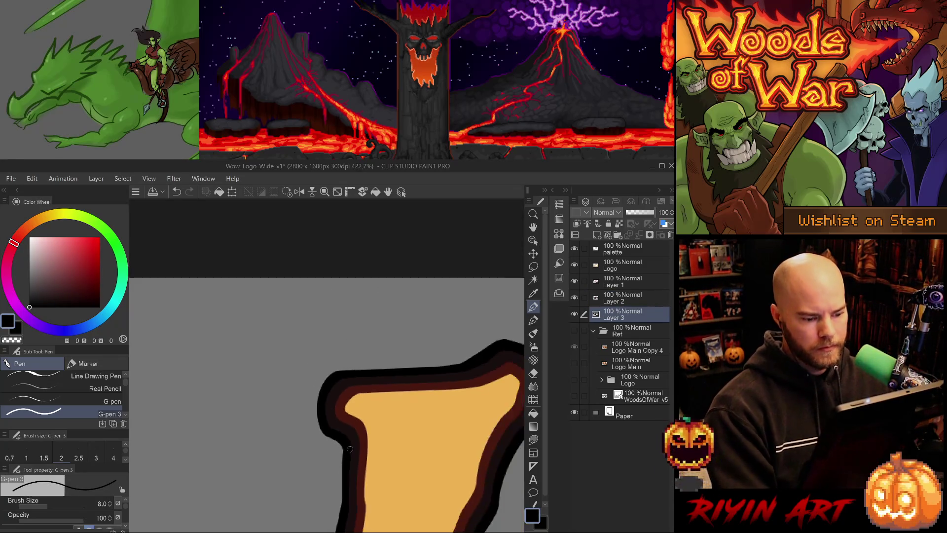
On Layer 1, sample the red-brown band and smooth it along the letter's edge
scroll(349, 448, "down", 4)
scroll(346, 425, "up", 2)
scroll(346, 424, "up", 2)
left_click(371, 370, "ctrl")
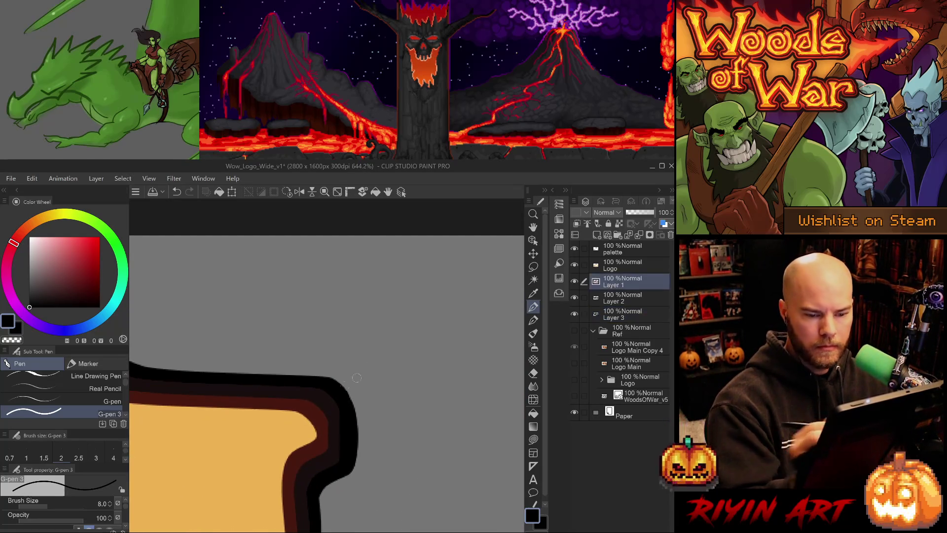
left_click(326, 430, "alt")
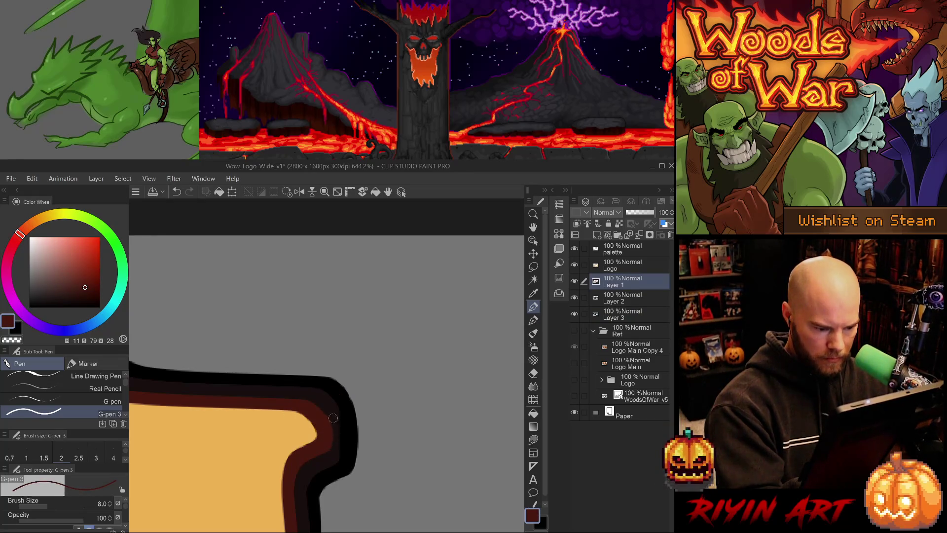
left_click_drag(325, 422, 326, 437)
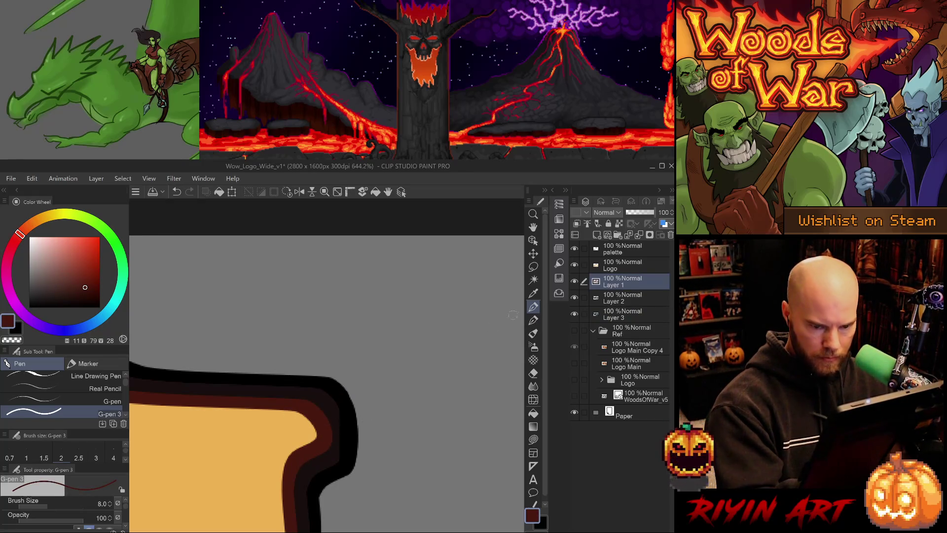
Sample the near-black band colour on Layer 2 and zoom out to see more of the letter
left_click(619, 297)
left_click(334, 412, "alt")
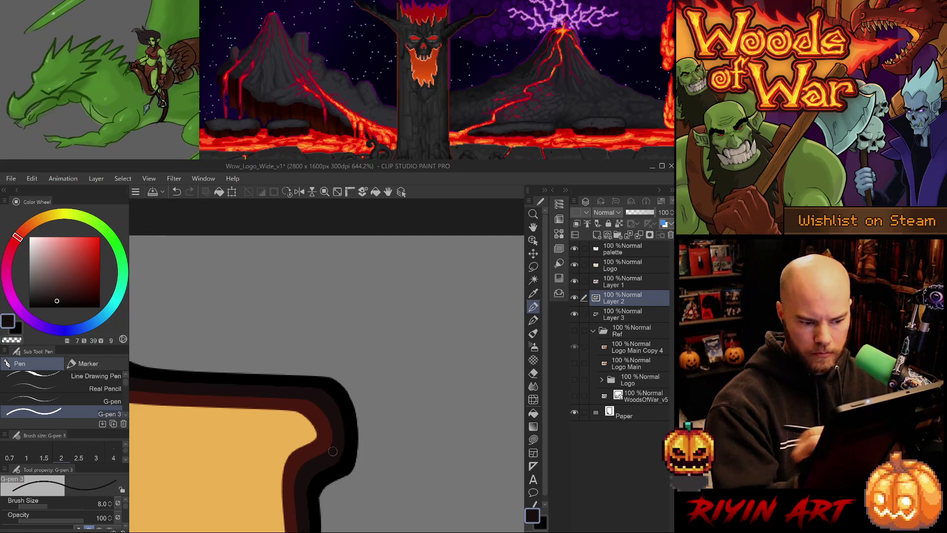
key("ctrl+minus")
scroll(185, 402, "up", 3)
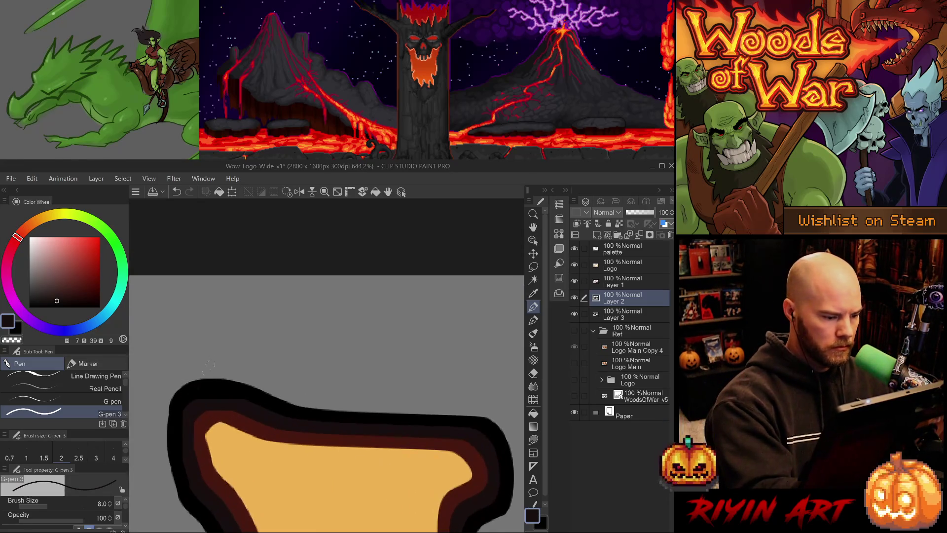
Save, then paint dark red along the top outline band on Layer 1
left_click(627, 274)
key("ctrl+s")
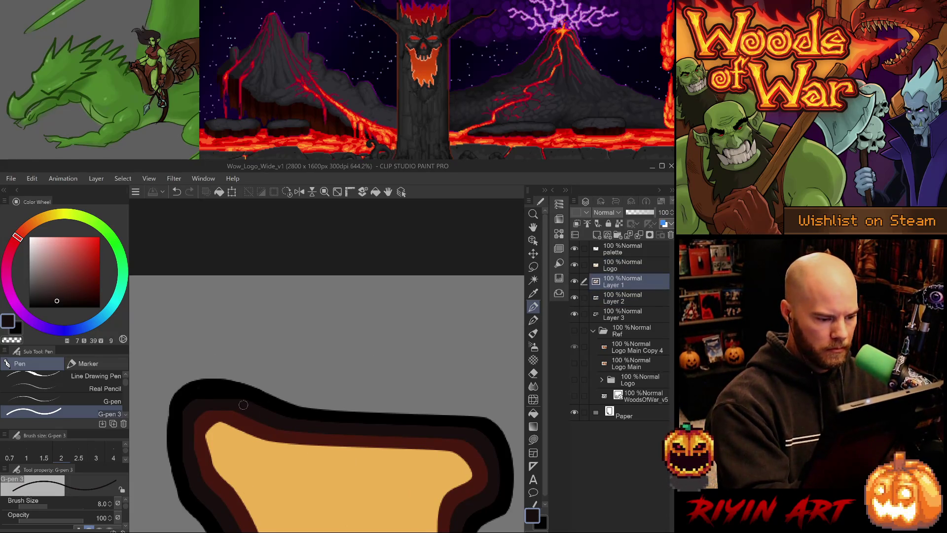
left_click(229, 415, "alt")
left_click_drag(210, 414, 253, 385)
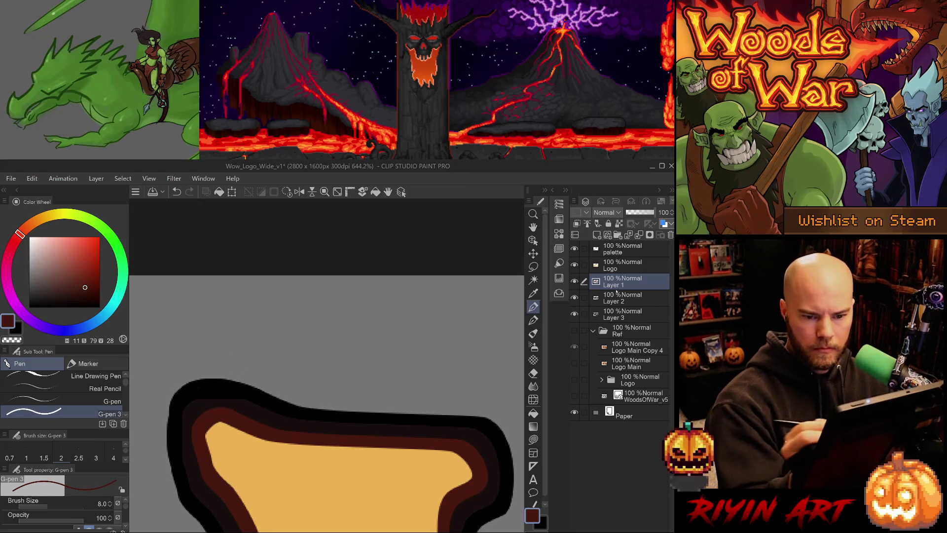
On Layers 2 and 3, sample near-black and pure black, smoothing the black outline's left edge
key("alt+bracketleft")
left_click(214, 398, "alt")
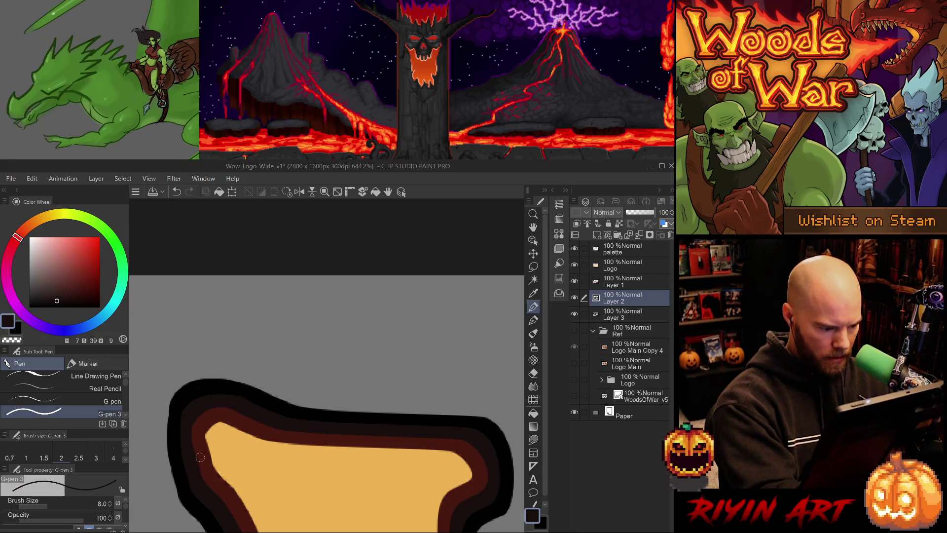
key("alt+bracketleft")
left_click(174, 433, "alt")
left_click_drag(172, 402, 186, 500)
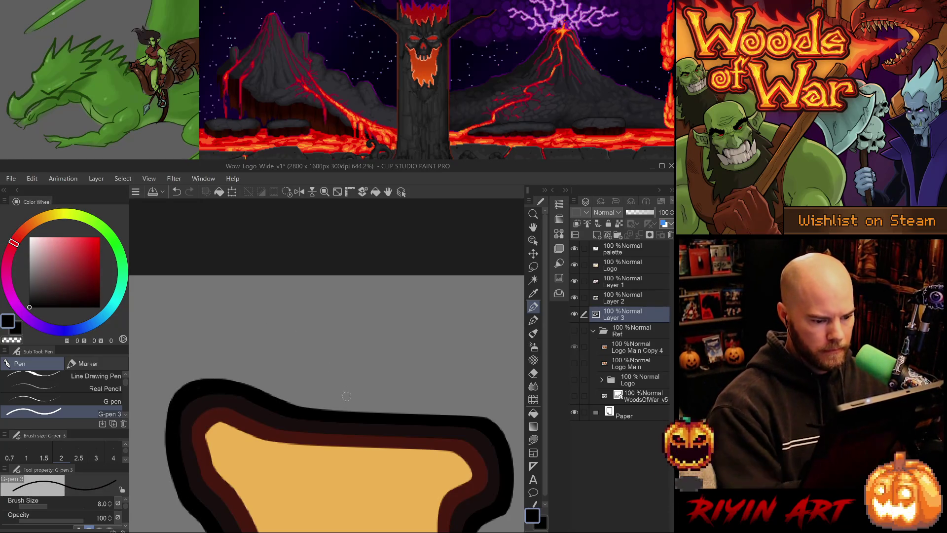
scroll(346, 396, "down", 10)
left_click_drag(370, 474, 219, 351)
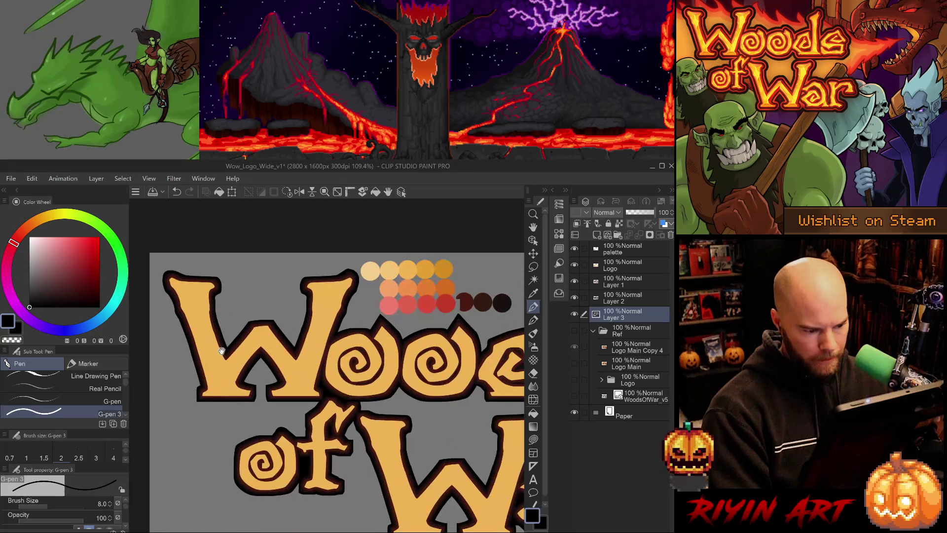
Zoom into 'of' and fill a small gap in the dark outline
scroll(333, 444, "up", 4)
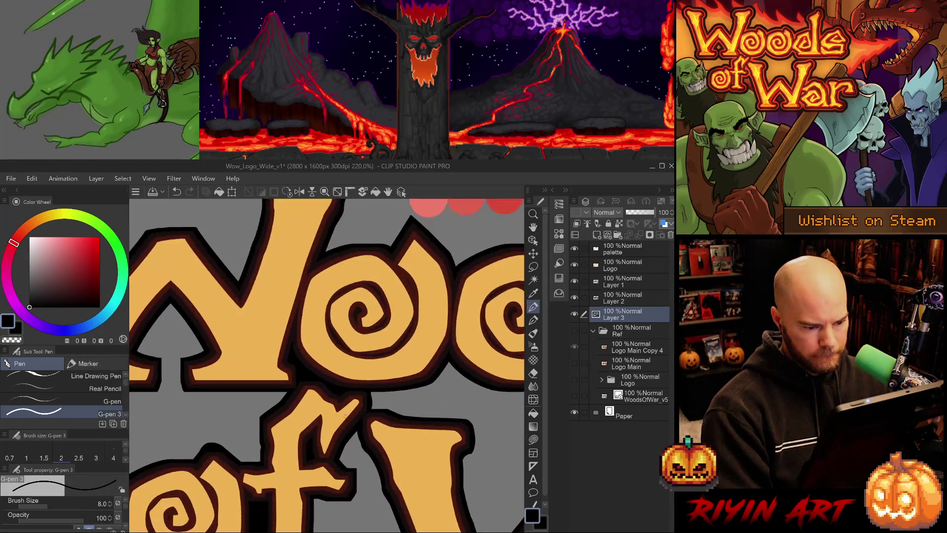
scroll(345, 416, "up", 2)
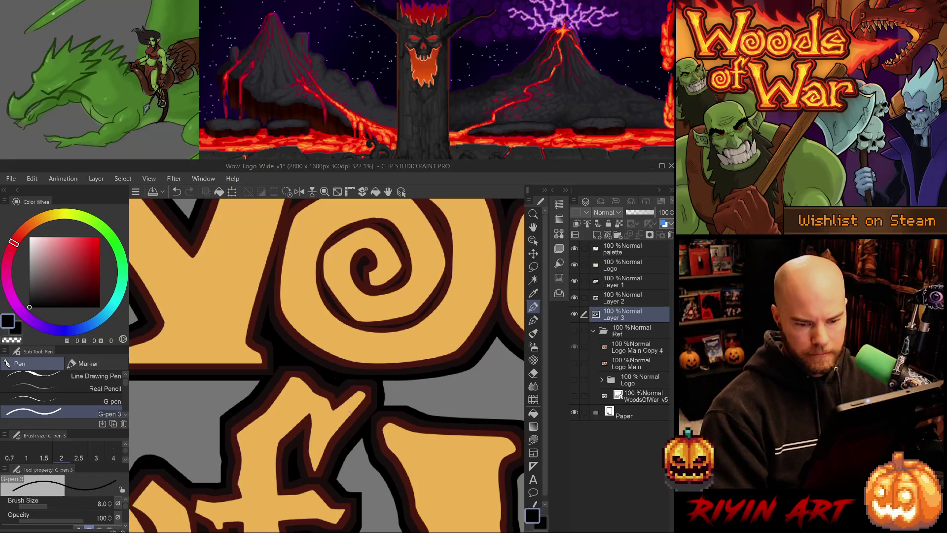
left_click_drag(376, 380, 380, 395)
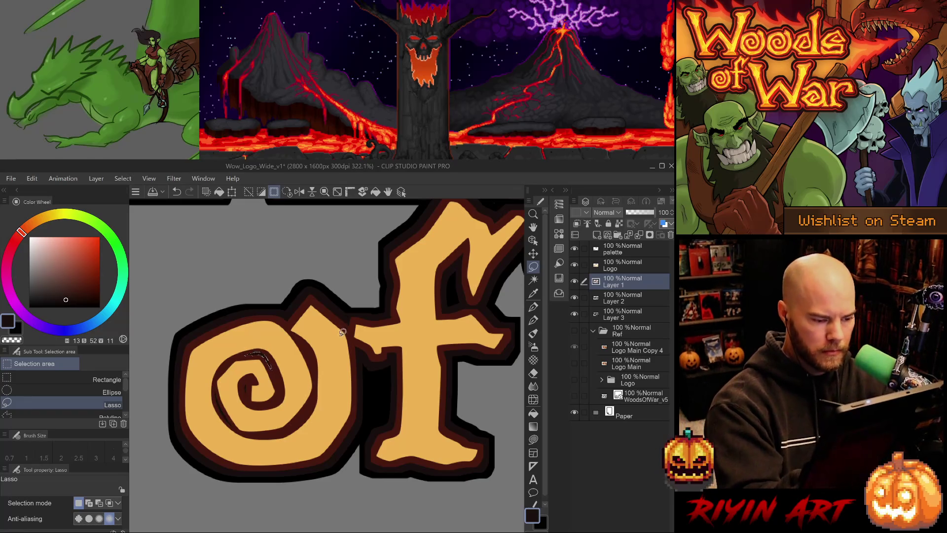
Lasso-select along the spiral's inner edge and the o's inner curve, restarting once
mouse_move(282, 385)
left_mouse_down()
mouse_move(273, 400)
mouse_move(270, 364)
left_mouse_up()
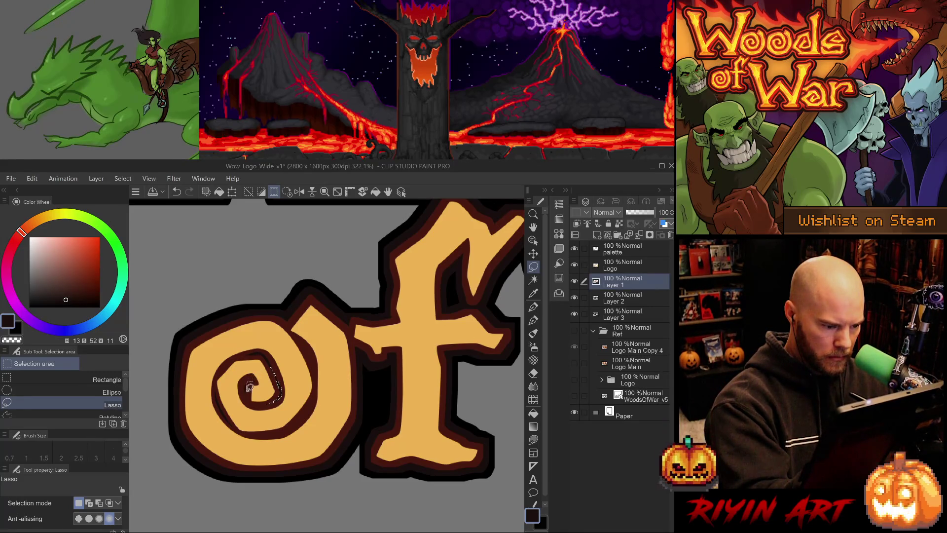
left_click(251, 375)
mouse_move(239, 355)
left_mouse_down()
mouse_move(220, 374)
mouse_move(233, 359)
left_mouse_up()
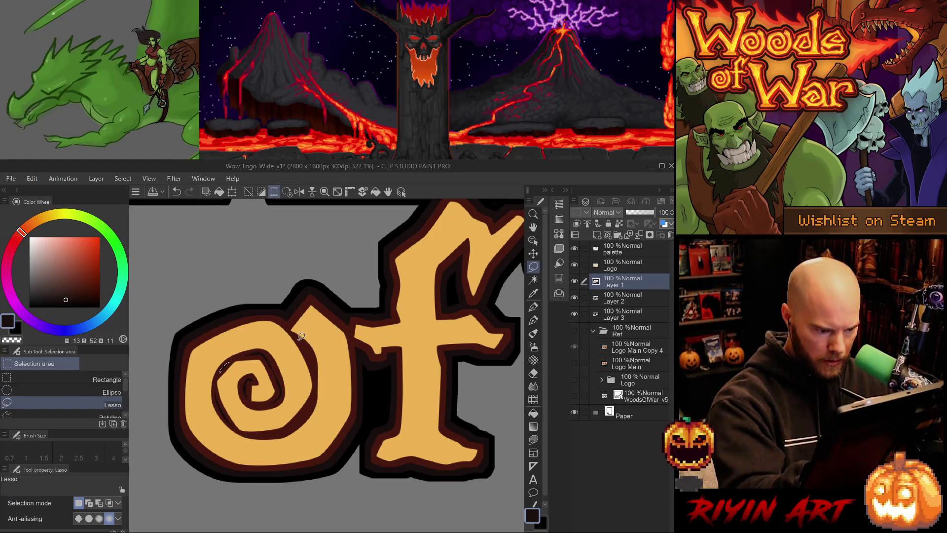
mouse_move(298, 338)
left_mouse_down()
mouse_move(316, 360)
mouse_move(302, 337)
left_mouse_up()
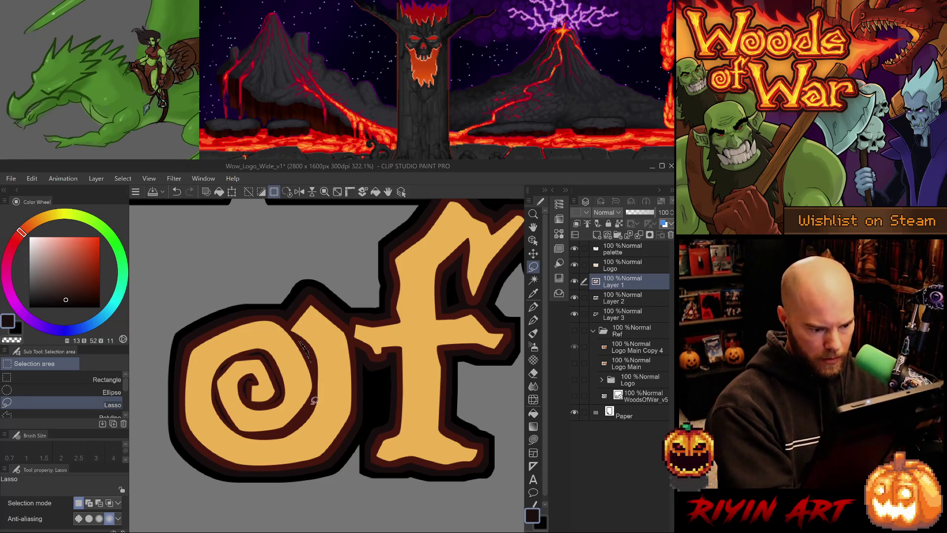
left_click_drag(316, 396, 277, 429)
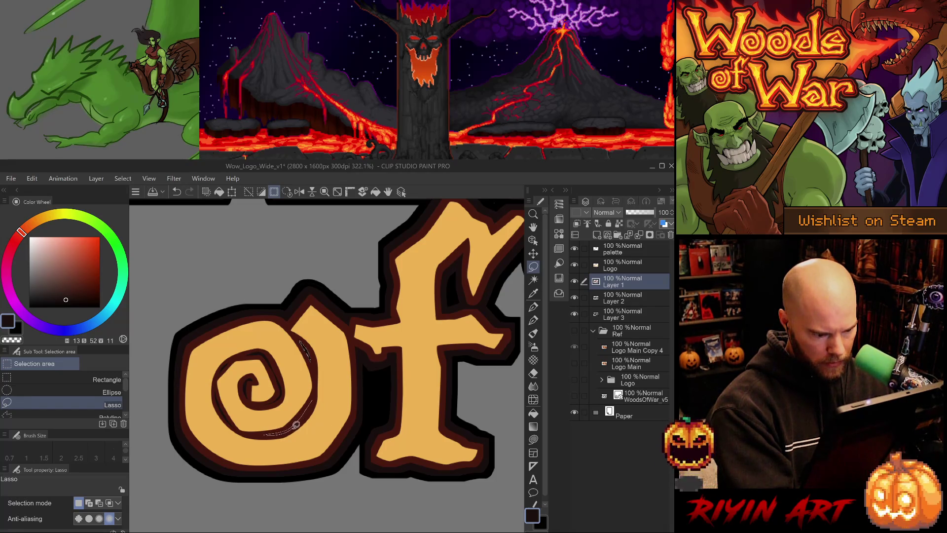
left_click_drag(306, 417, 326, 372)
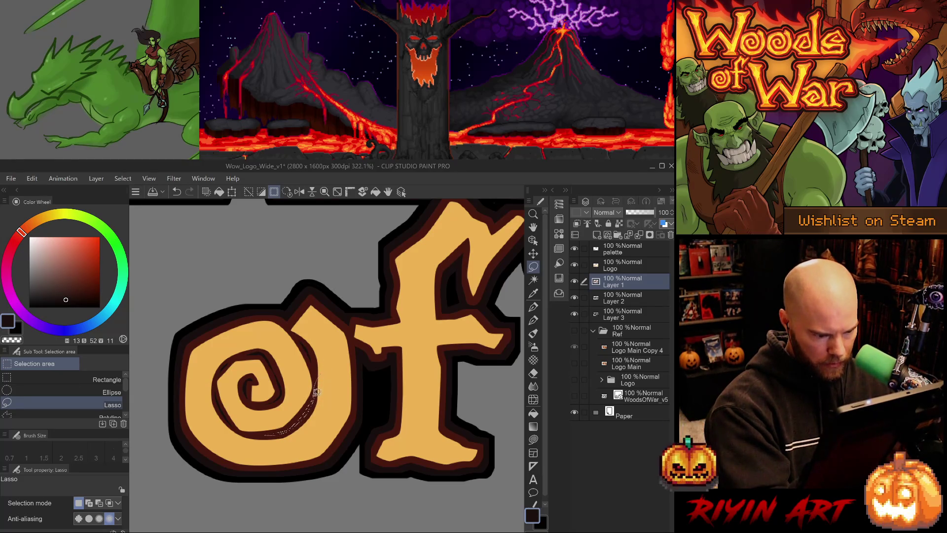
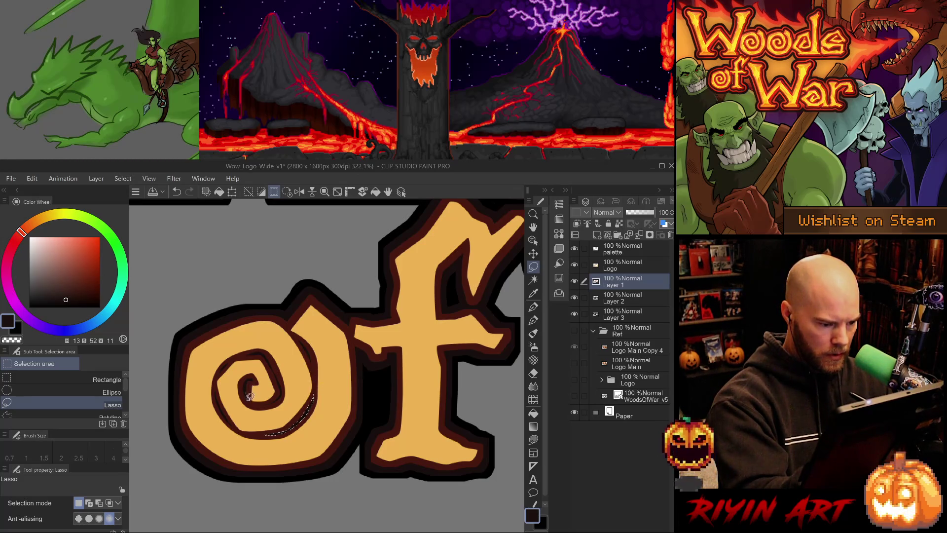
Clear the spiral selection and switch to G-pen 3 at size 3 in dark red-brown
mouse_move(246, 396)
left_mouse_down()
mouse_move(243, 388)
mouse_move(245, 402)
left_mouse_up()
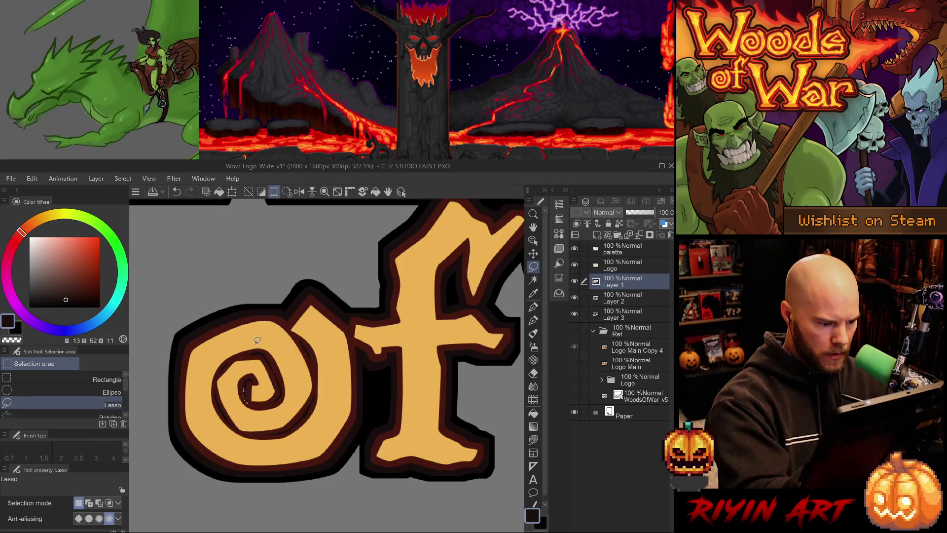
left_click(251, 389)
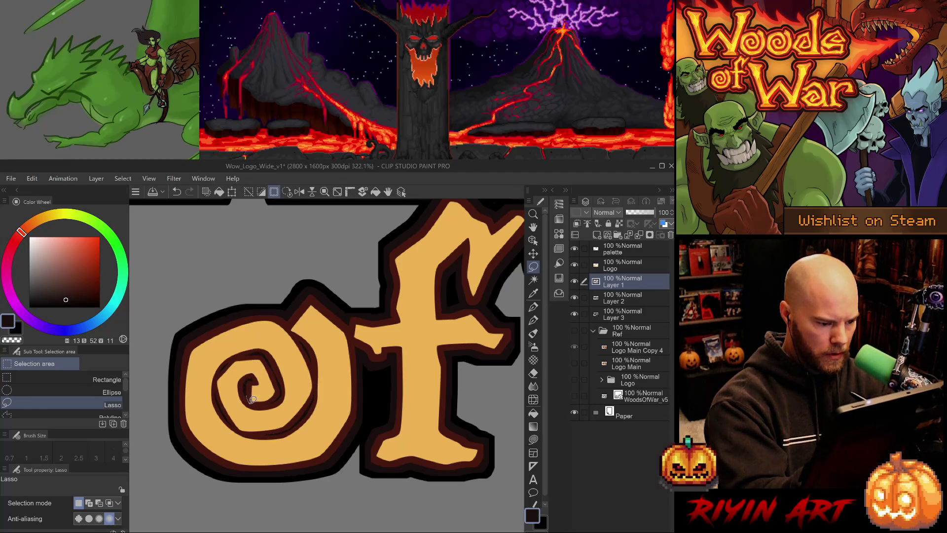
left_click(264, 362)
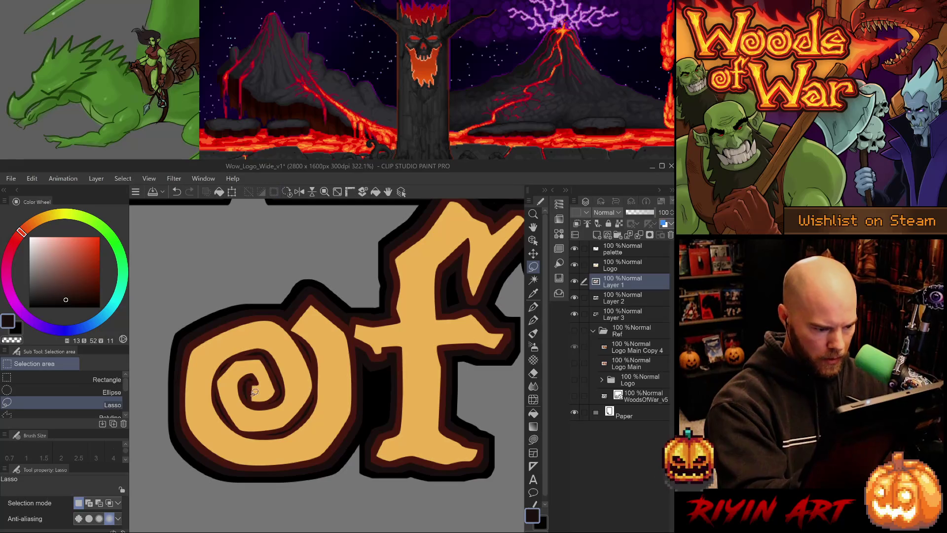
key("p")
left_click(251, 351, "alt")
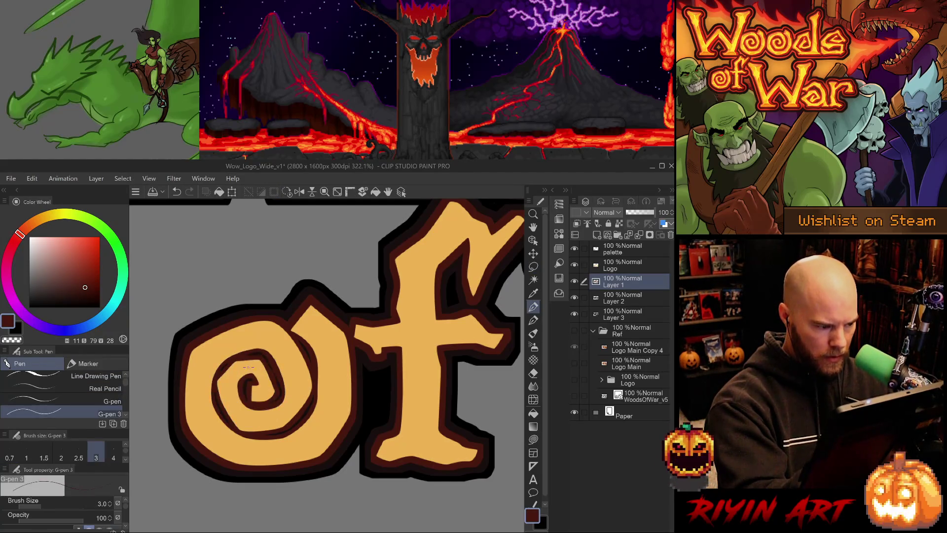
key("p")
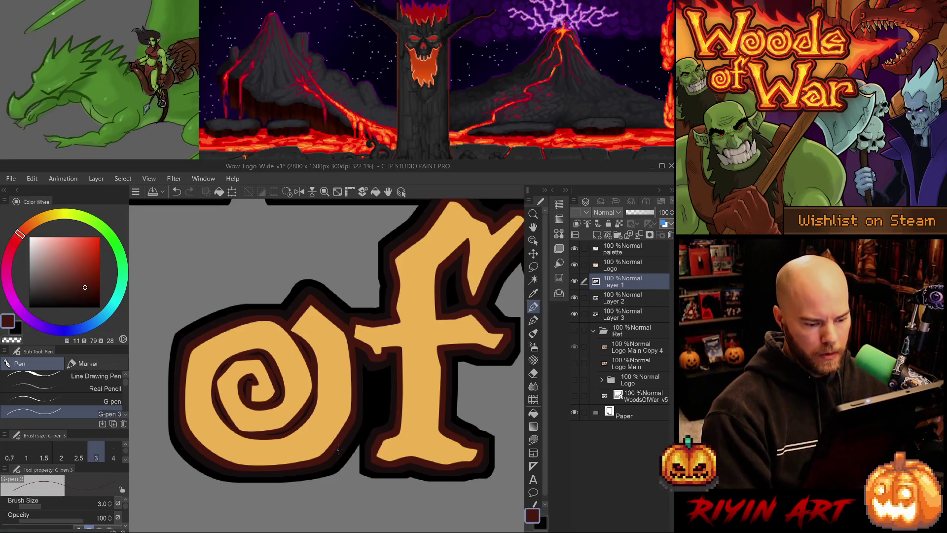
scroll(406, 468, "up", 1)
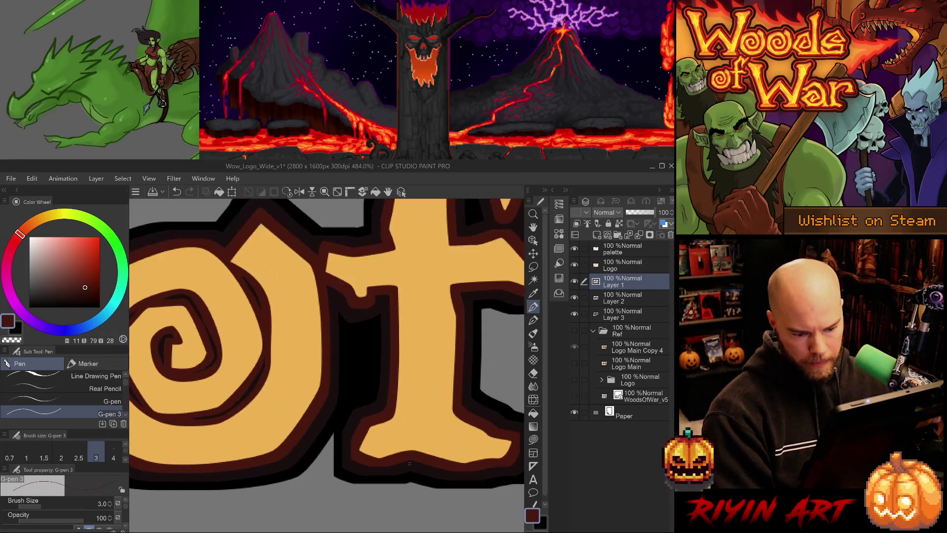
Raise the pen to size 6 and ink dark outline-colour strokes along the f's foot on Layer 2
scroll(432, 463, "up", 1)
key("x")
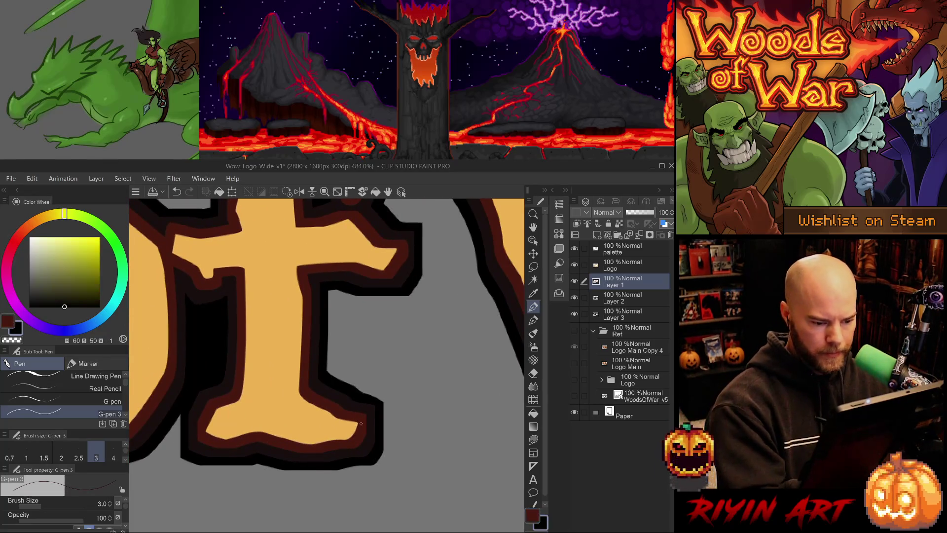
key("x")
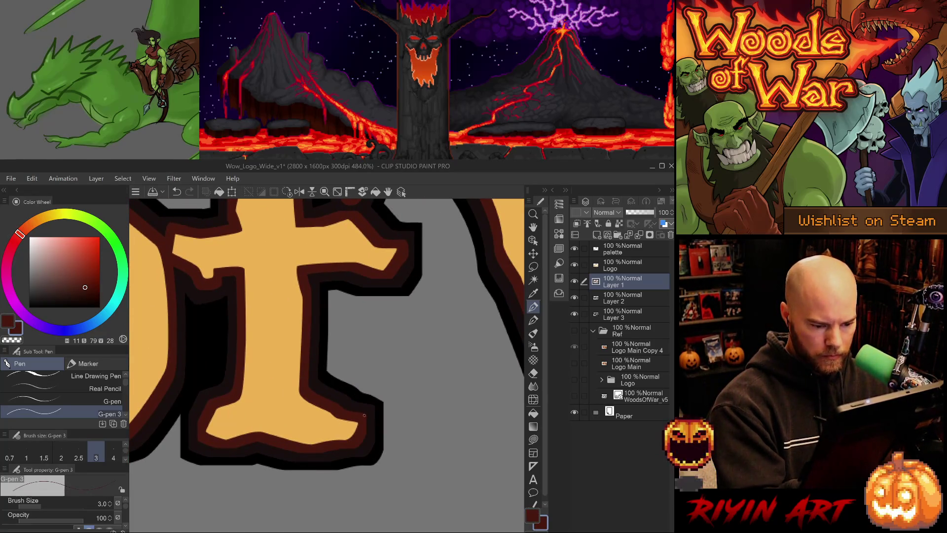
key("bracketright")
key("bracketright")
key("bracketright")
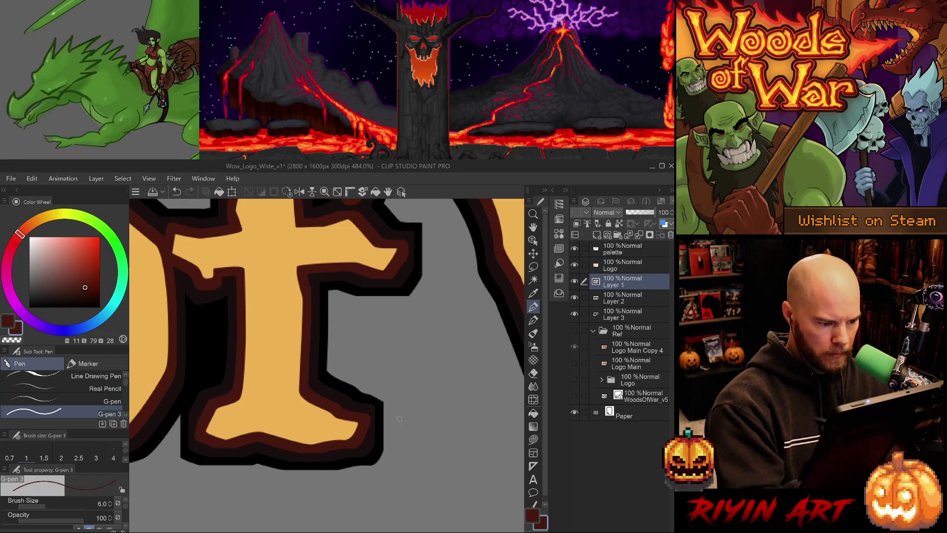
key("ctrl+z")
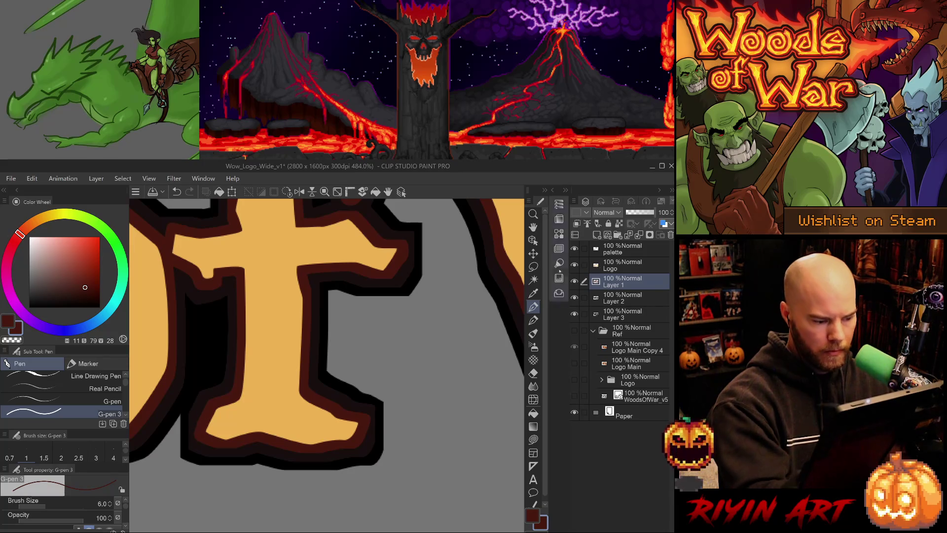
key("alt+bracketleft")
left_click(373, 404, "alt")
left_click_drag(373, 406, 371, 446)
key("ctrl+z")
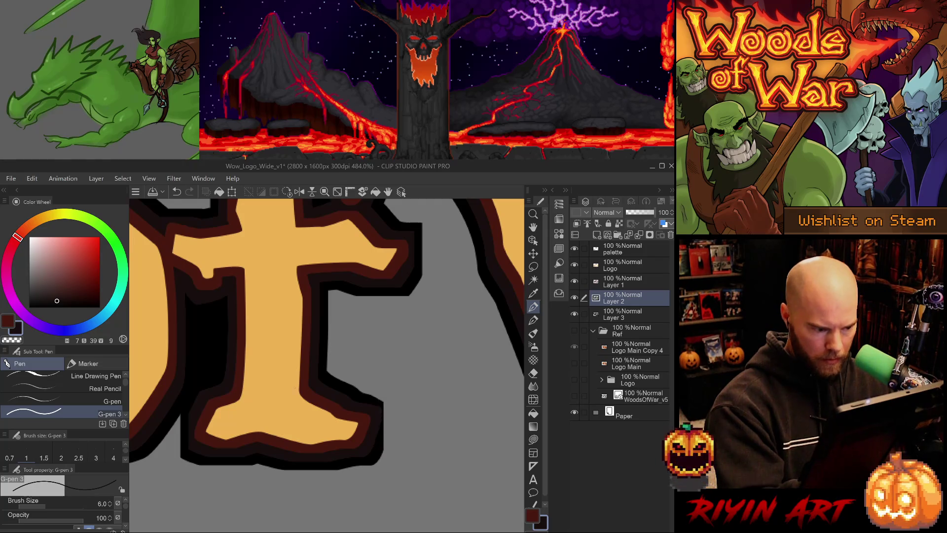
left_click_drag(185, 422, 193, 451)
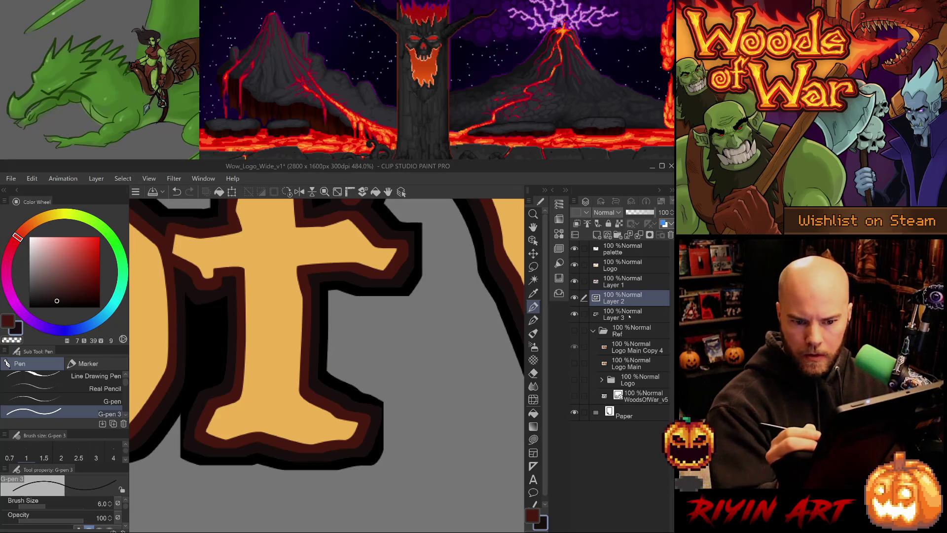
On Layer 3, sample black and darken the f's lower-right foot edge
key("alt+bracketleft")
left_click(332, 376, "alt")
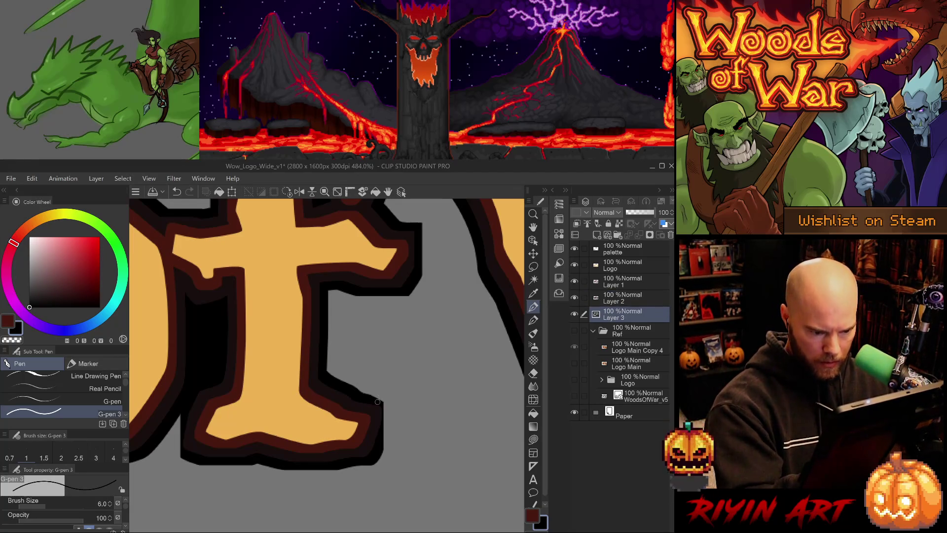
mouse_move(381, 404)
left_mouse_down()
mouse_move(392, 411)
mouse_move(381, 452)
left_mouse_up()
key("ctrl+z")
left_click_drag(384, 404, 382, 451)
left_click_drag(387, 410, 385, 433)
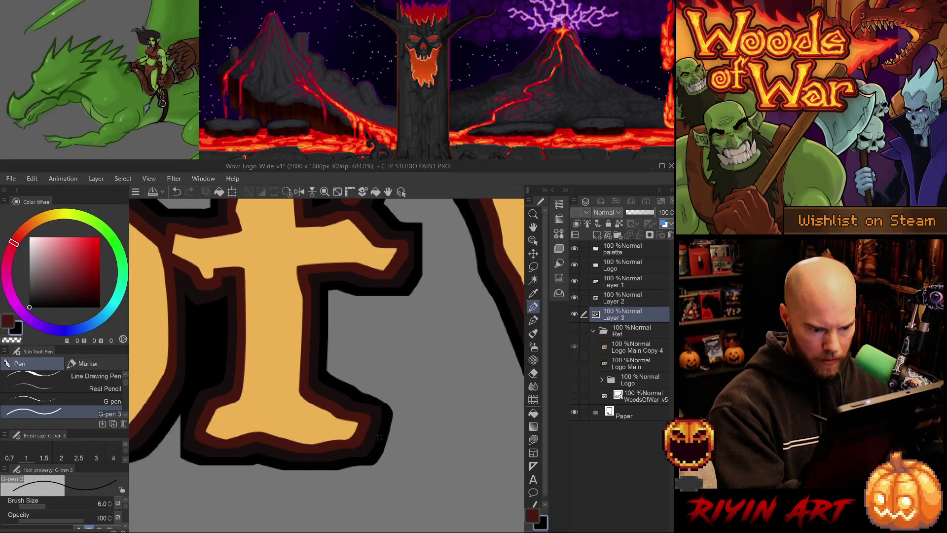
left_click_drag(378, 401, 393, 417)
key("ctrl+z")
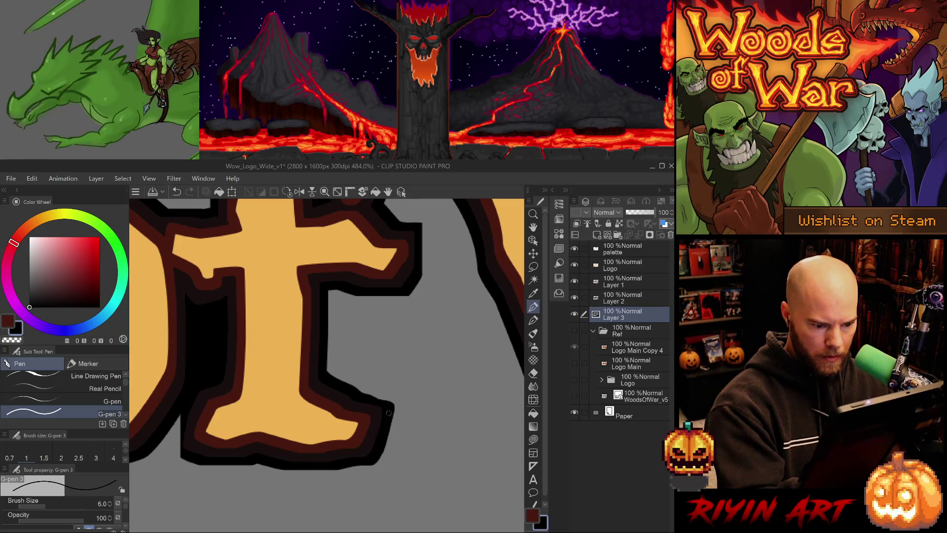
Darken the lower-left and bottom-left outline edges of the f's foot
mouse_move(182, 412)
left_mouse_down()
mouse_move(184, 458)
mouse_move(182, 438)
left_mouse_up()
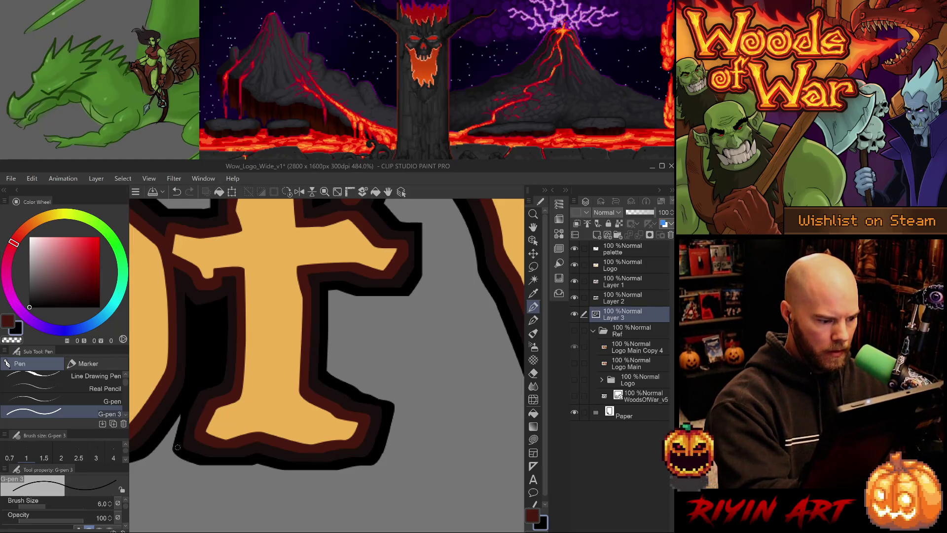
left_click_drag(176, 446, 179, 415)
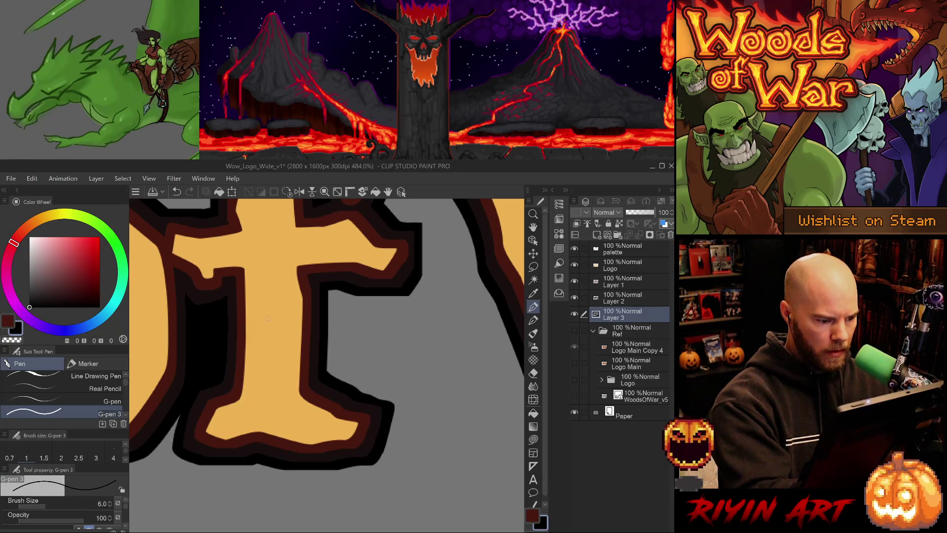
left_click_drag(173, 448, 179, 415)
key("ctrl+z")
left_click_drag(173, 449, 180, 416)
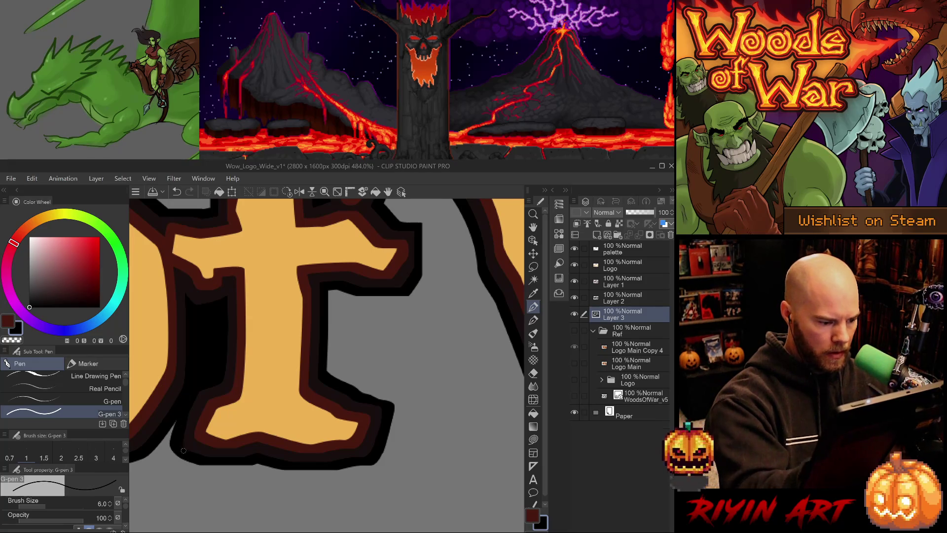
left_click_drag(172, 448, 192, 462)
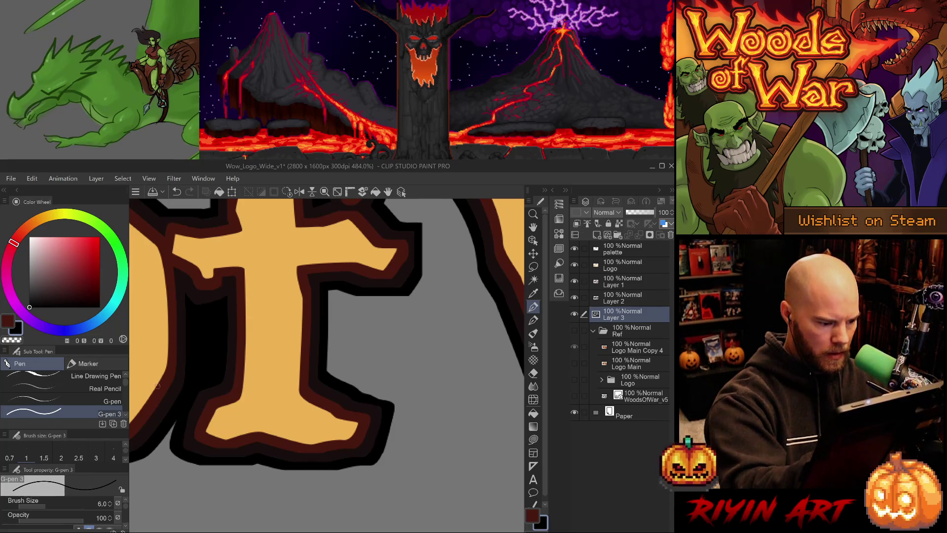
scroll(391, 375, "up", 3)
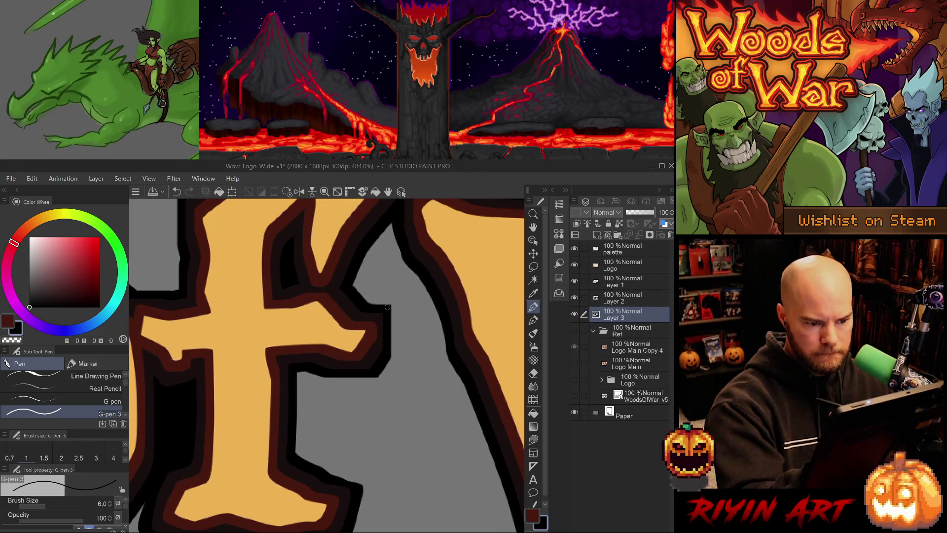
Sample the dark brown outline on Layer 2 and set the pen to size 6
mouse_move(393, 305)
left_mouse_down()
mouse_move(398, 338)
mouse_move(384, 366)
mouse_move(404, 308)
mouse_move(386, 303)
left_mouse_up()
key("ctrl+z")
key("g")
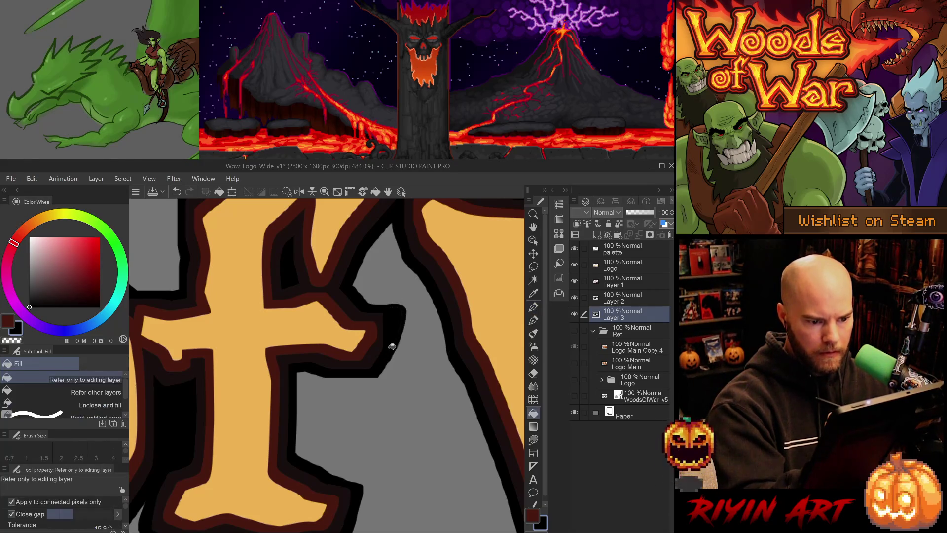
key("b")
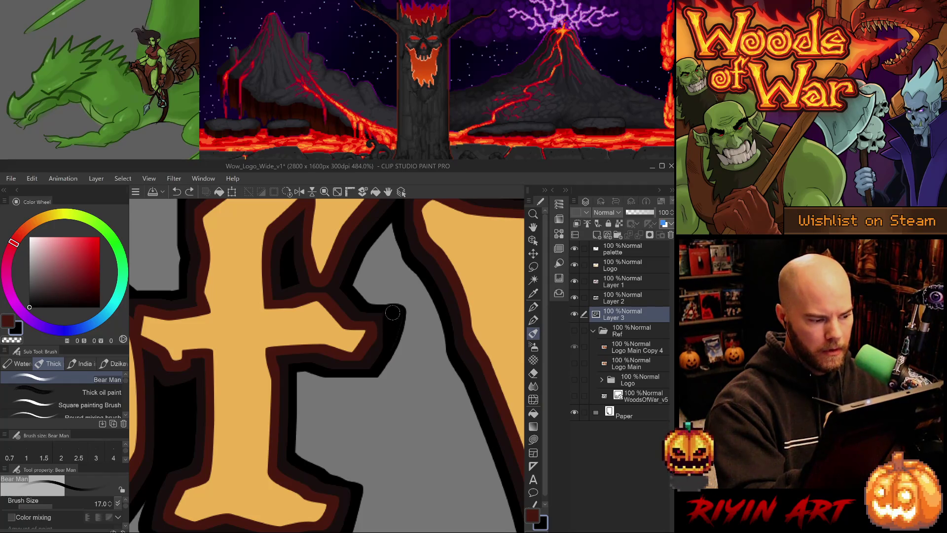
key("p")
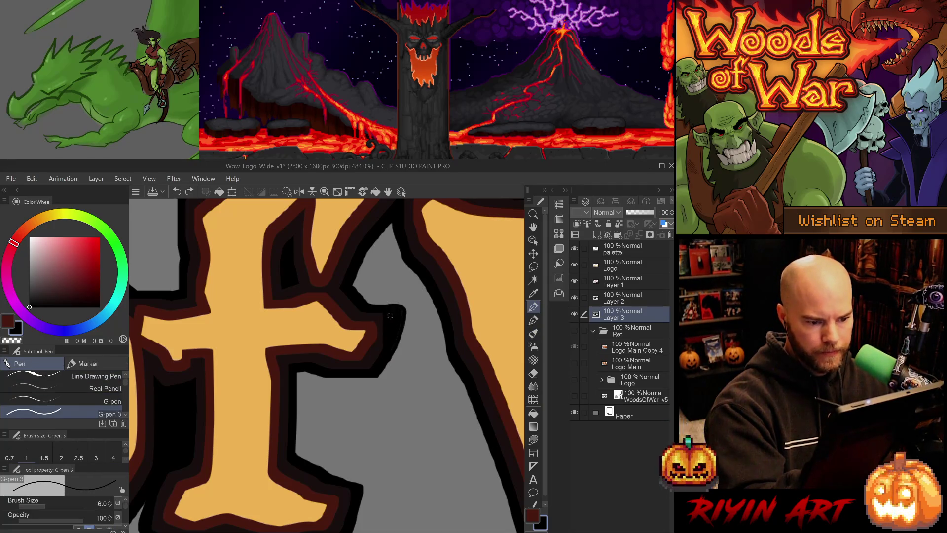
key("e")
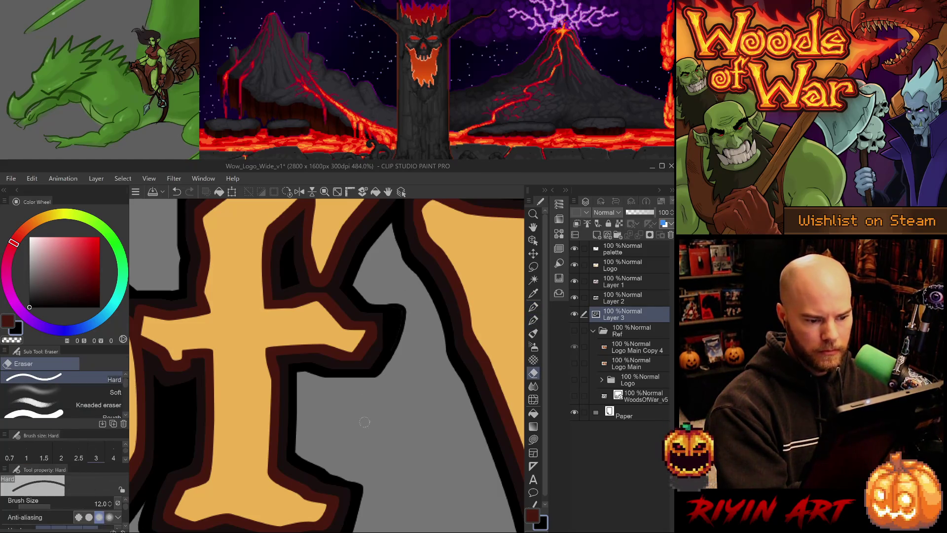
left_click(375, 350, "ctrl+shift")
left_click(376, 349, "alt")
key("p")
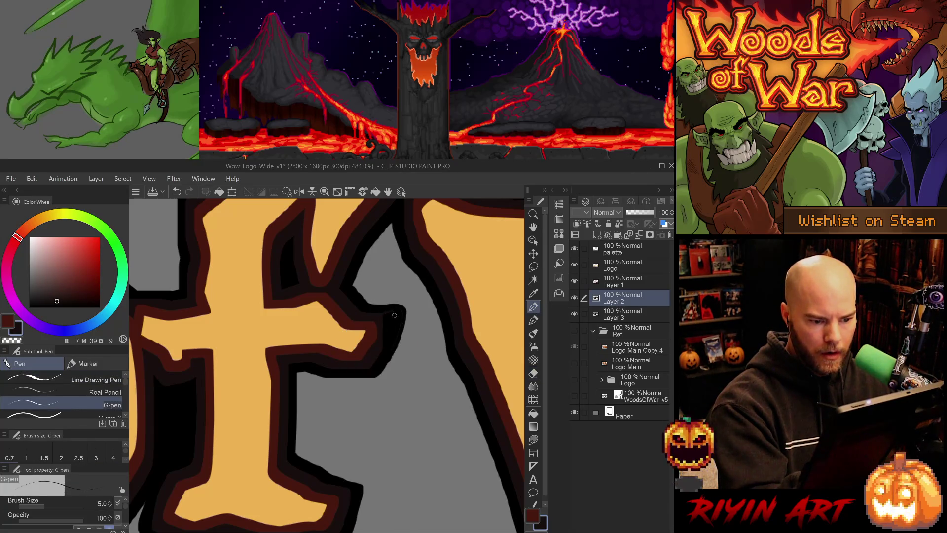
key("period")
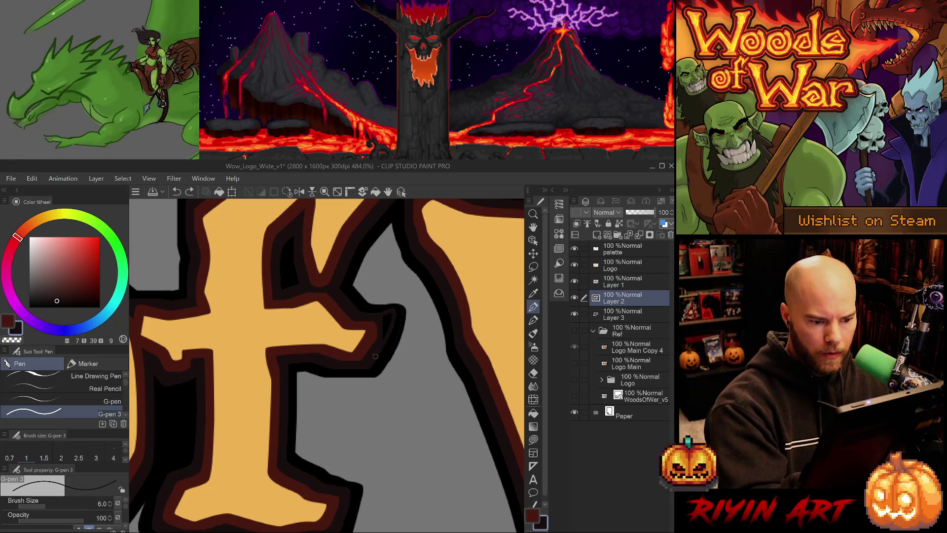
Darken the right edge of the f's arm tip and tidy it with the eraser
left_click_drag(385, 346, 393, 305)
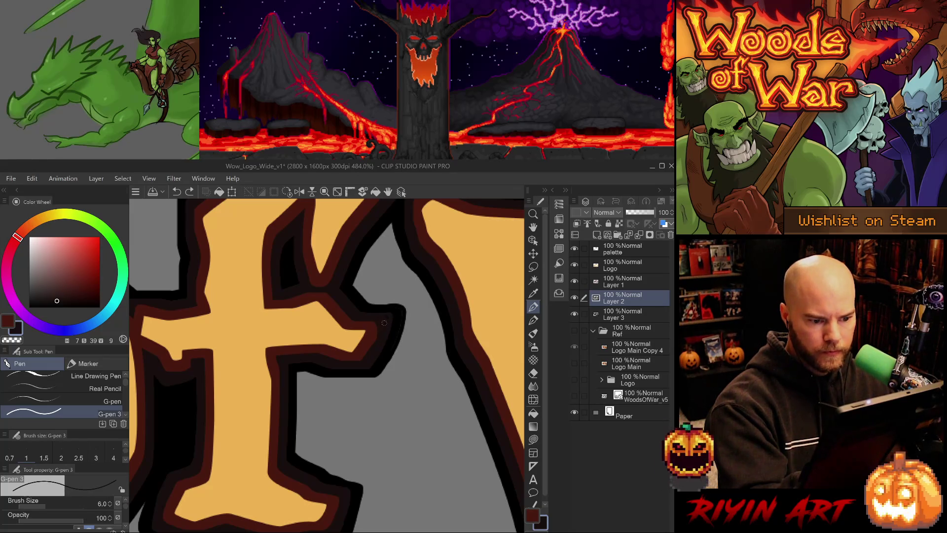
left_click(386, 317)
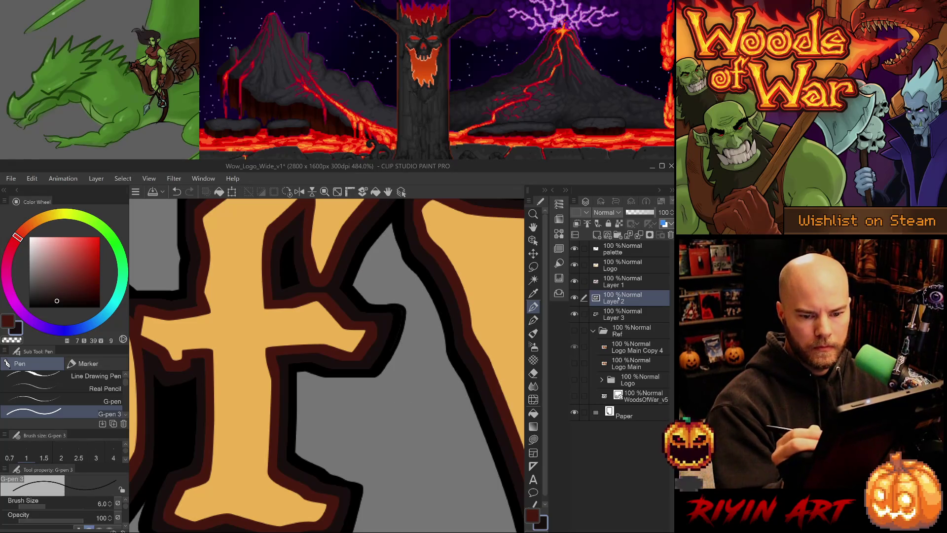
left_click(374, 336, "ctrl+shift")
left_click(373, 335, "alt")
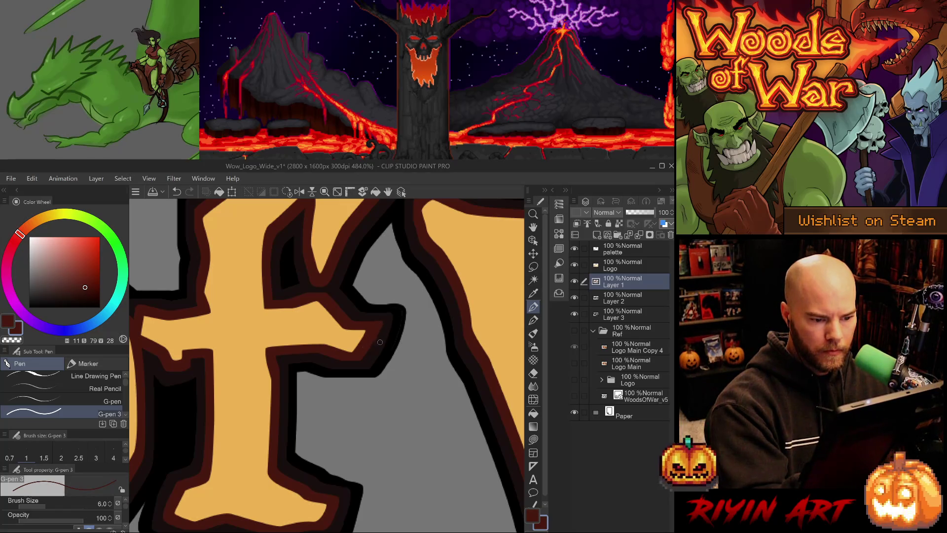
key("e")
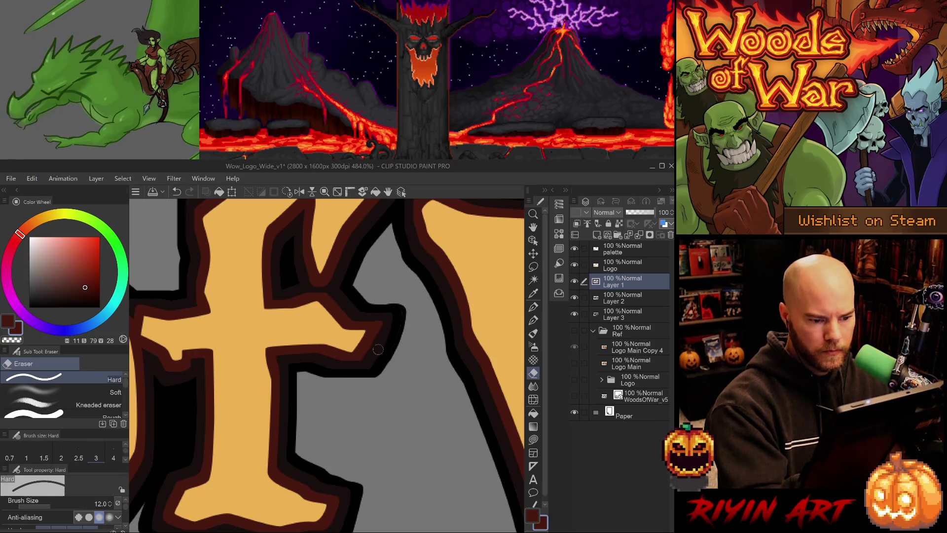
key("p")
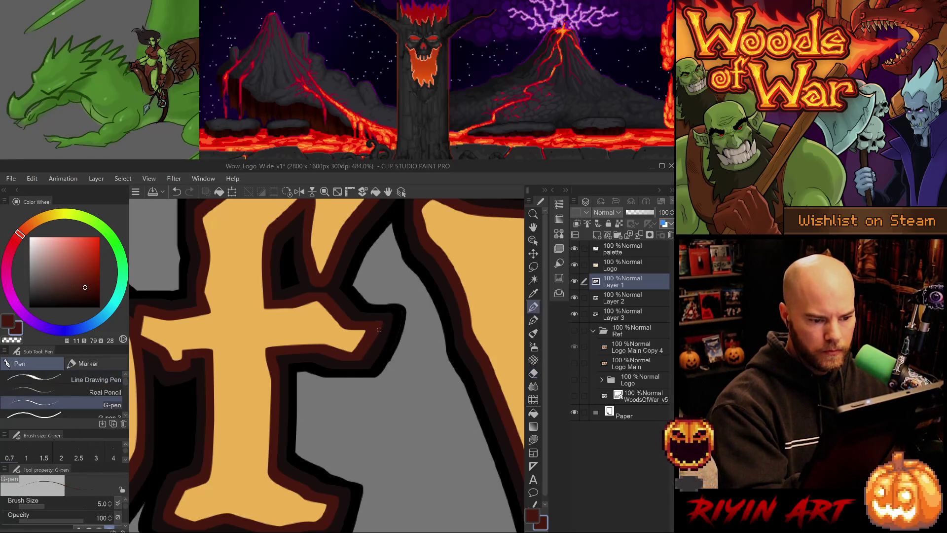
key("period")
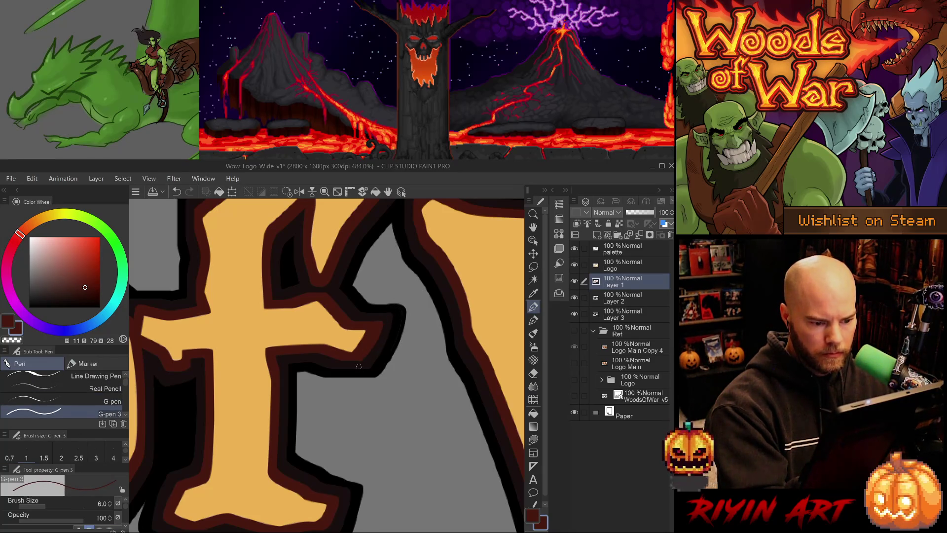
key("e")
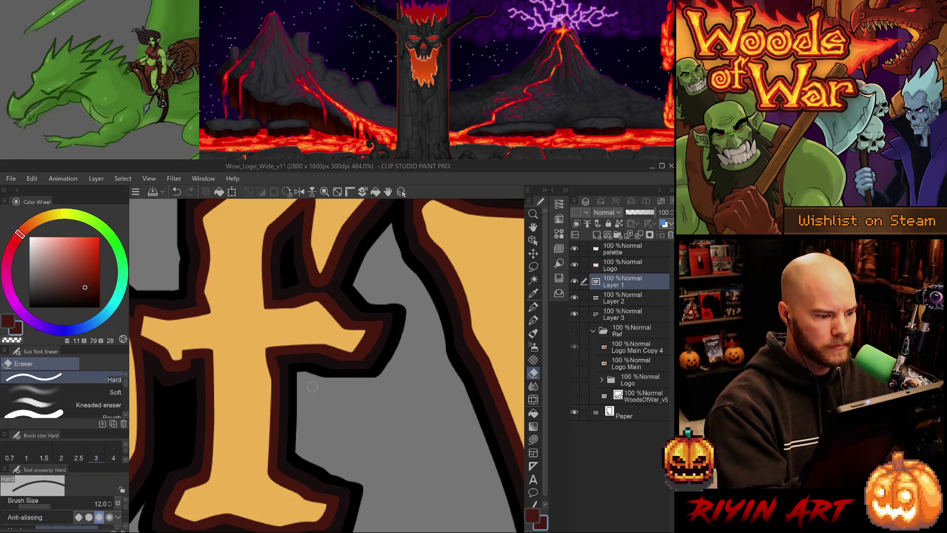
scroll(313, 386, "down", 3)
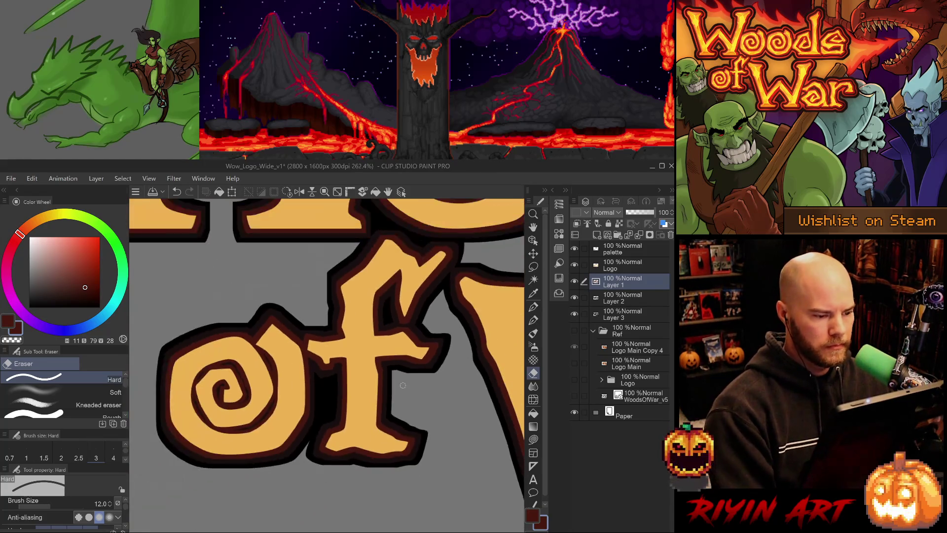
Save the logo with Ctrl+S and zoom in on the W's top-left corner
scroll(403, 385, "down", 1)
scroll(409, 389, "down", 1)
left_click_drag(409, 389, 289, 415)
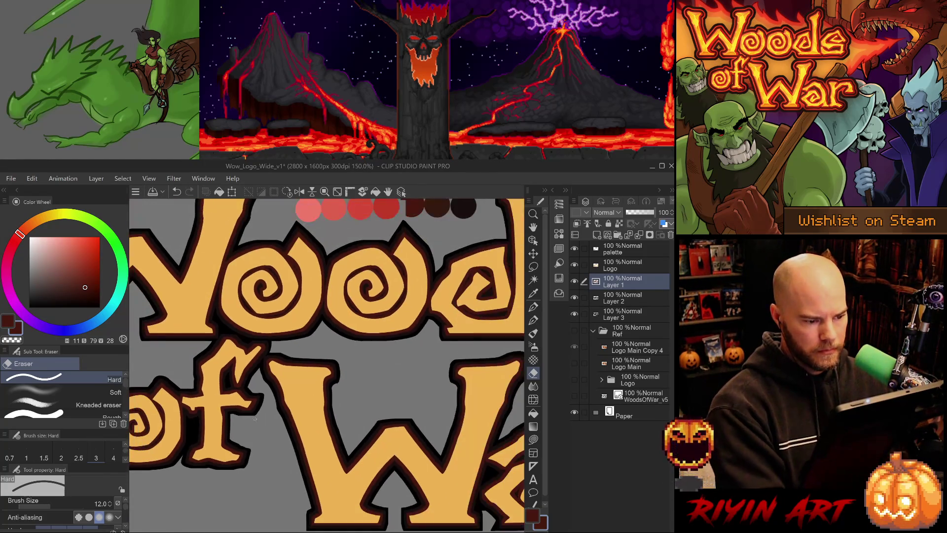
key("ctrl+s")
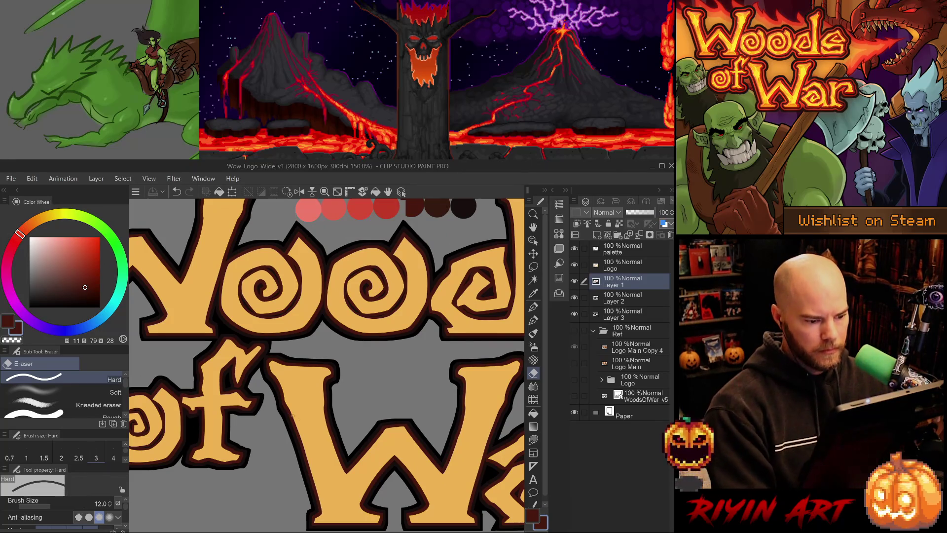
scroll(334, 414, "down", 2)
left_click_drag(374, 431, 361, 428)
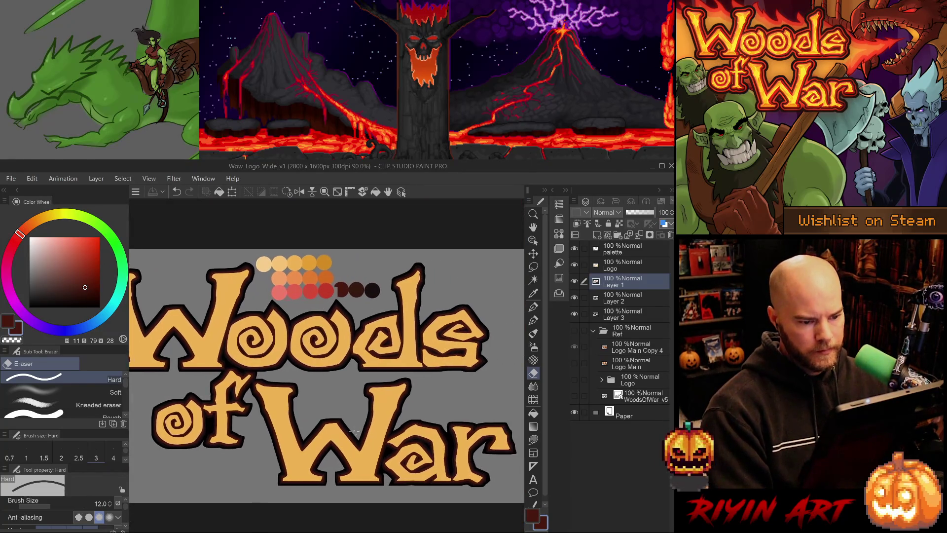
scroll(355, 426, "down", 1)
scroll(349, 425, "up", 5)
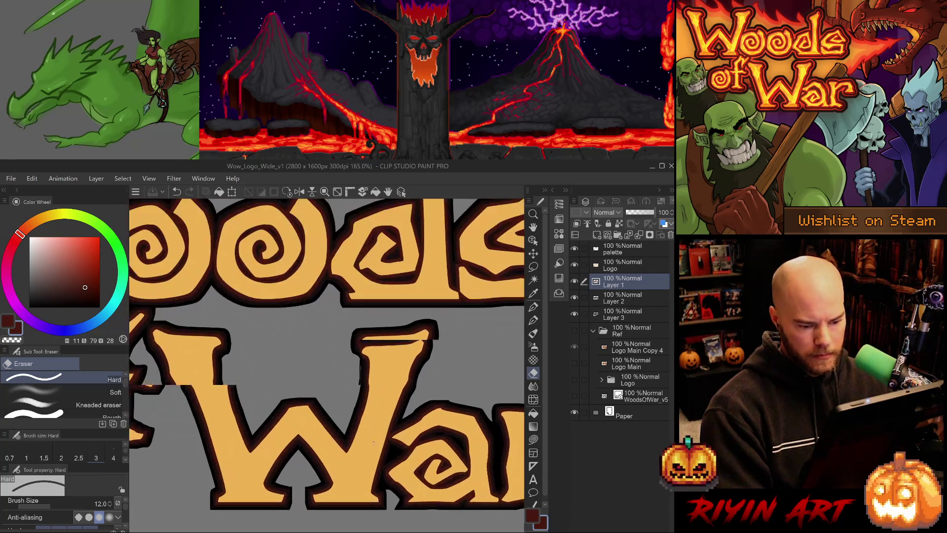
scroll(432, 291, "up", 2)
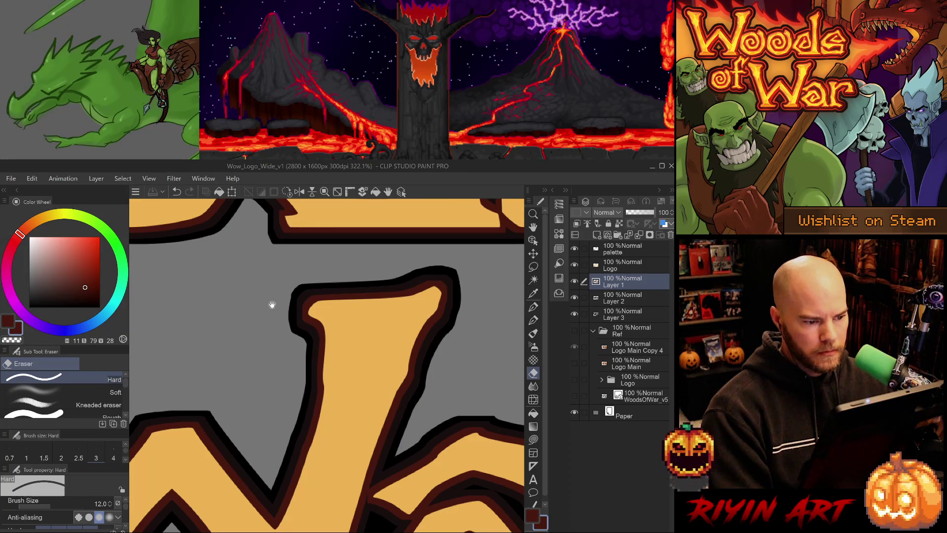
scroll(271, 307, "up", 2)
left_click_drag(318, 364, 274, 354)
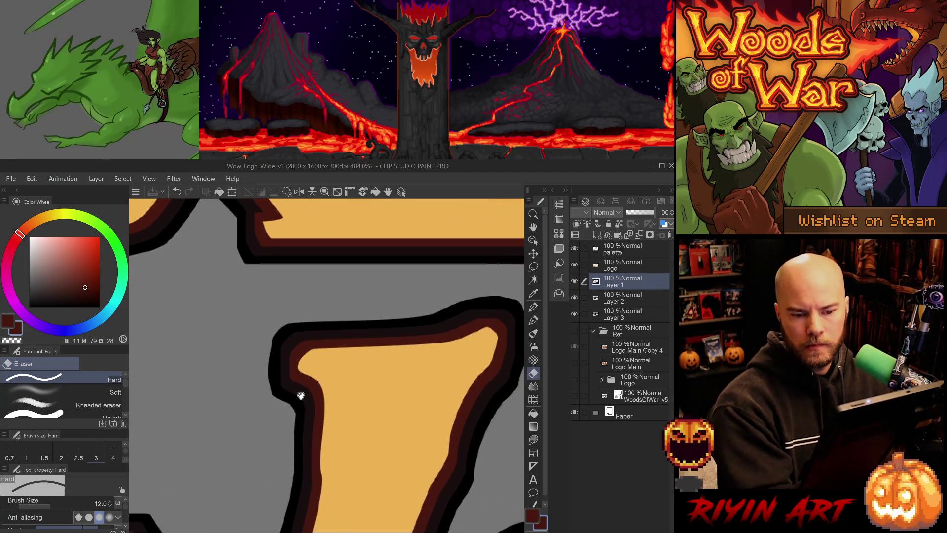
Sample the dark red inner outline on Layer 1 and ink a short line inside the corner
key("p")
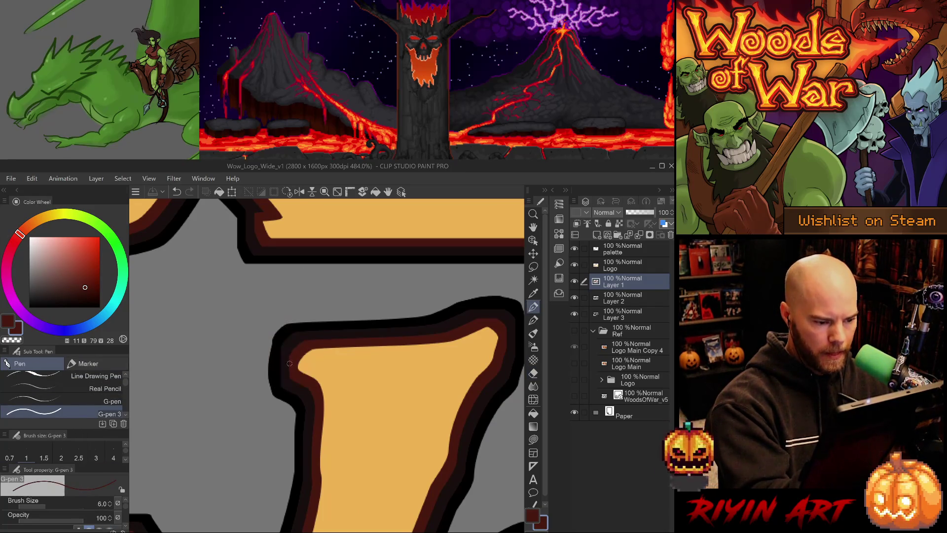
key("ctrl+z")
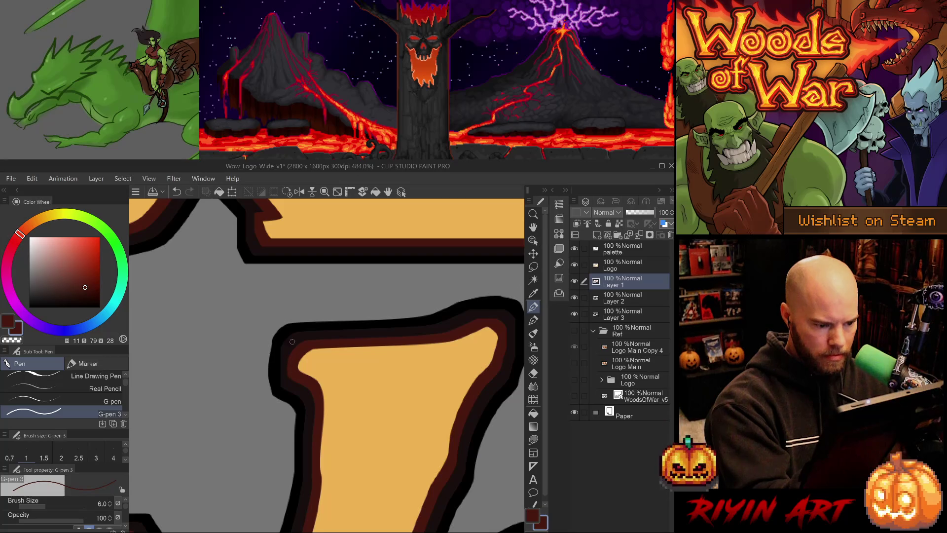
key("alt+bracketleft")
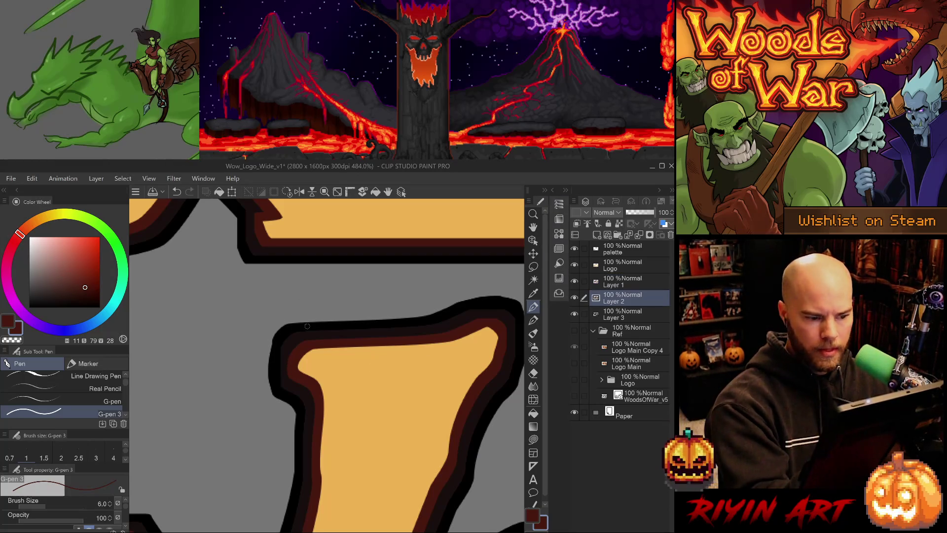
left_click(289, 343, "alt")
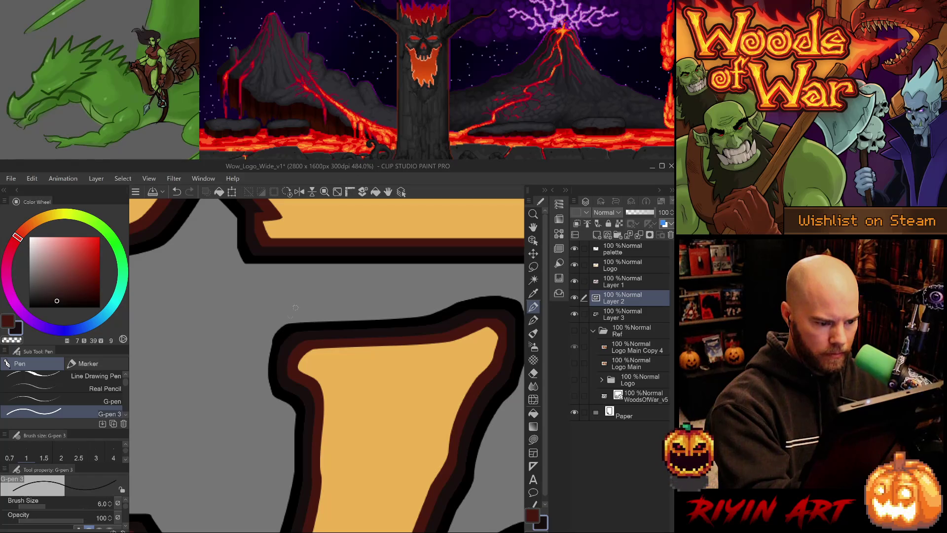
left_click_drag(398, 429, 355, 438)
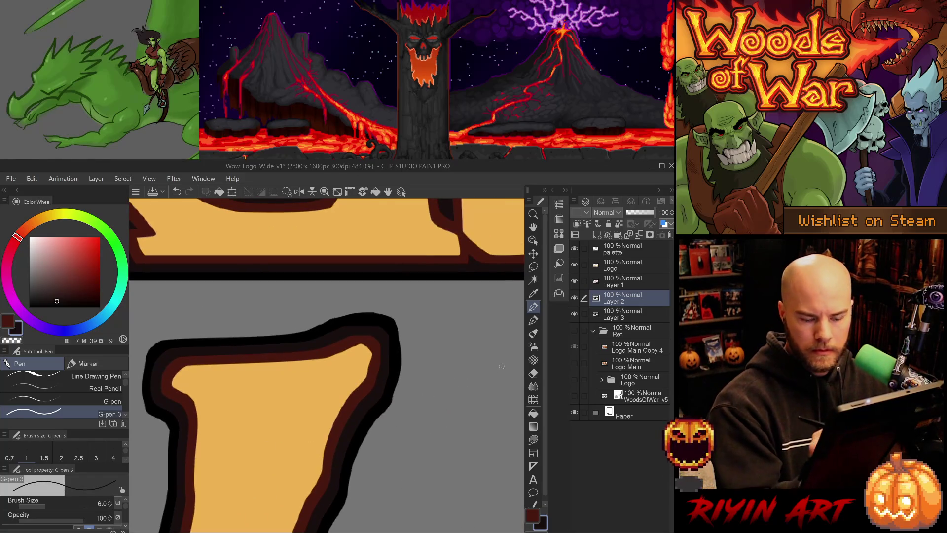
left_click(619, 283)
left_click(383, 336, "alt")
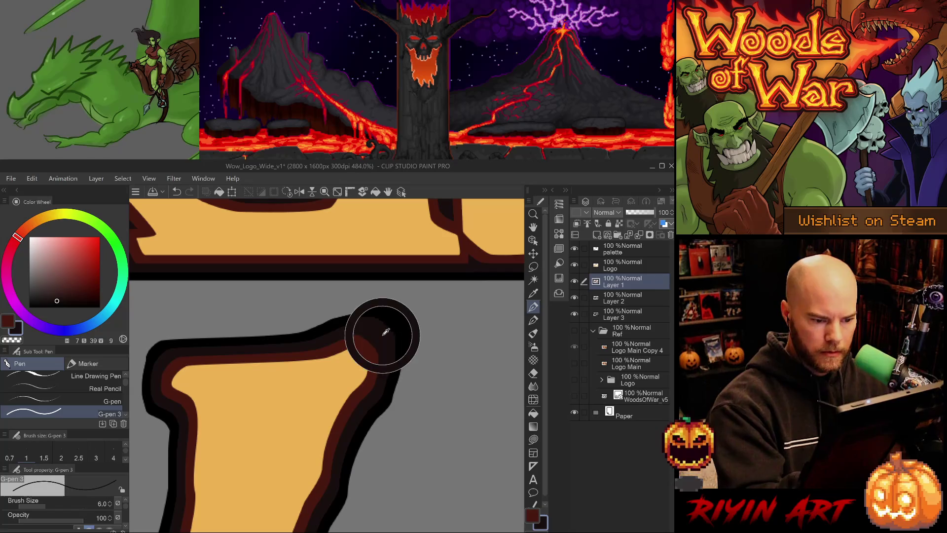
left_click(377, 346, "alt")
key("ctrl+z")
left_click_drag(378, 347, 376, 367)
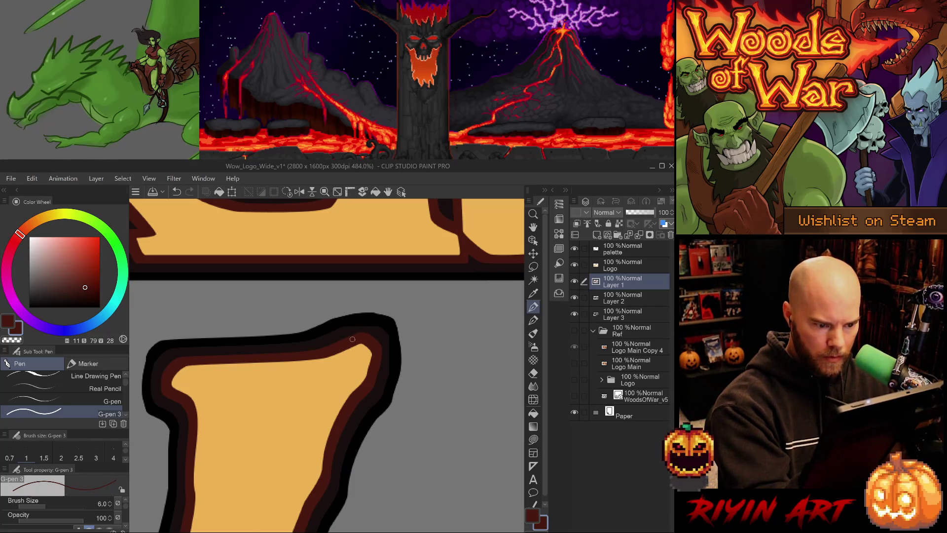
On Layer 2, erase a little along the near-black outline's top edge
left_click(623, 298)
left_click(379, 332, "alt")
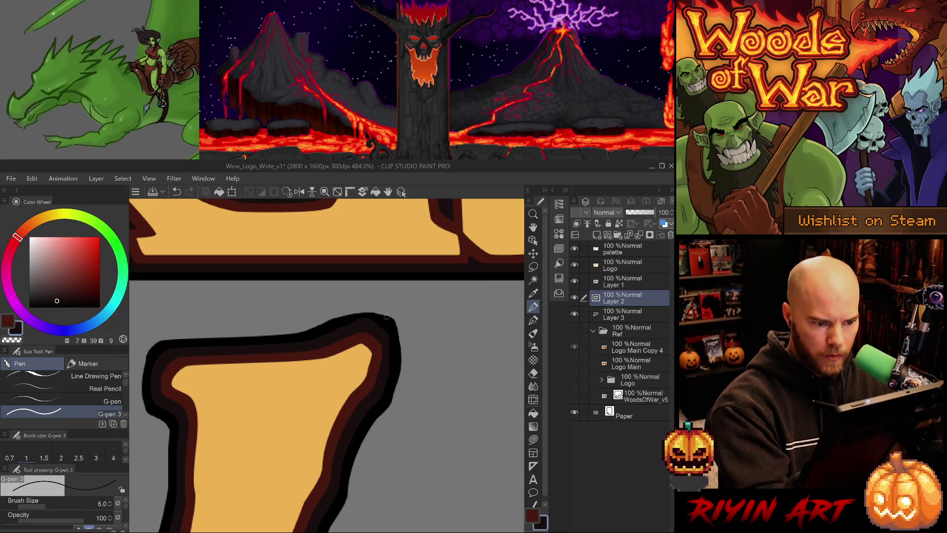
key("e")
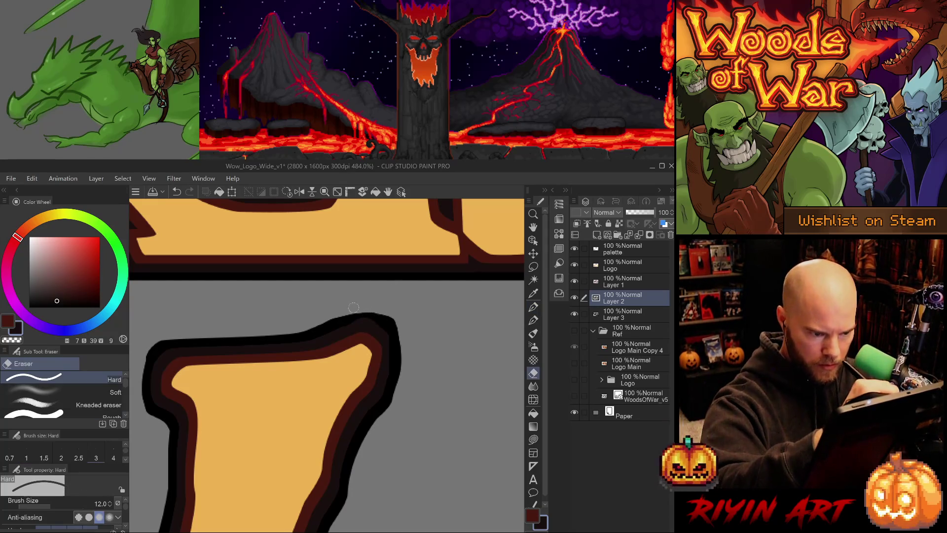
key("ctrl+z")
left_click_drag(345, 320, 388, 303)
key("p")
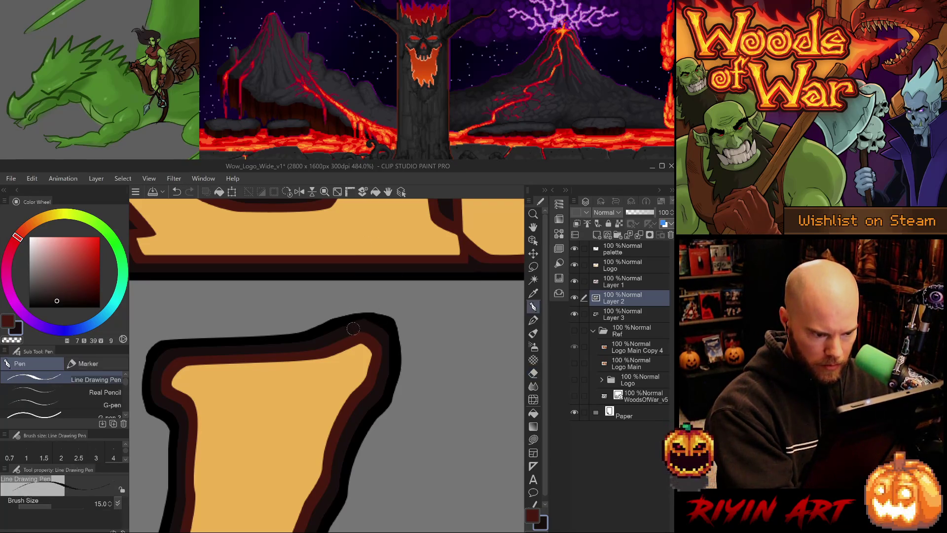
On Layer 3, thicken the black outer outline along the top edge and corner
key("alt+bracketleft")
left_click(332, 326, "alt")
left_click_drag(323, 329, 394, 300)
key("ctrl+z")
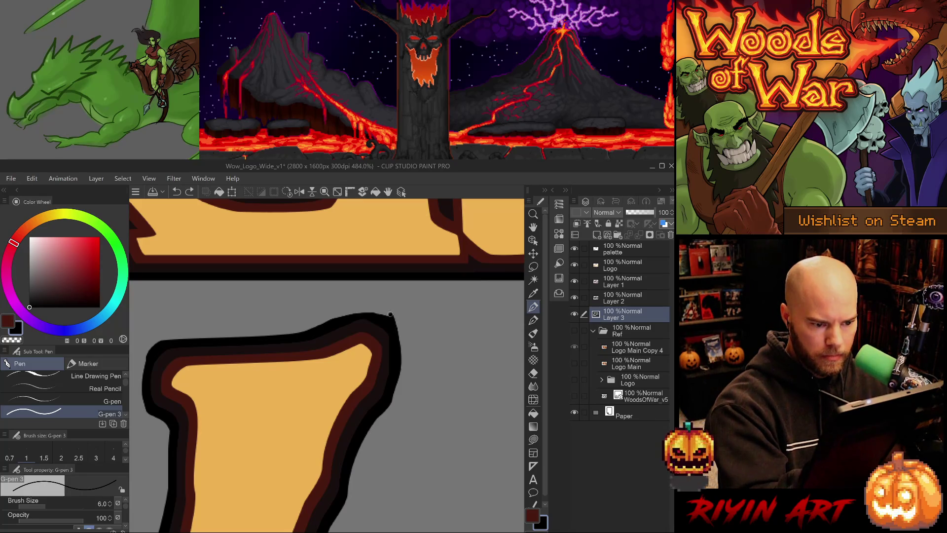
key("e")
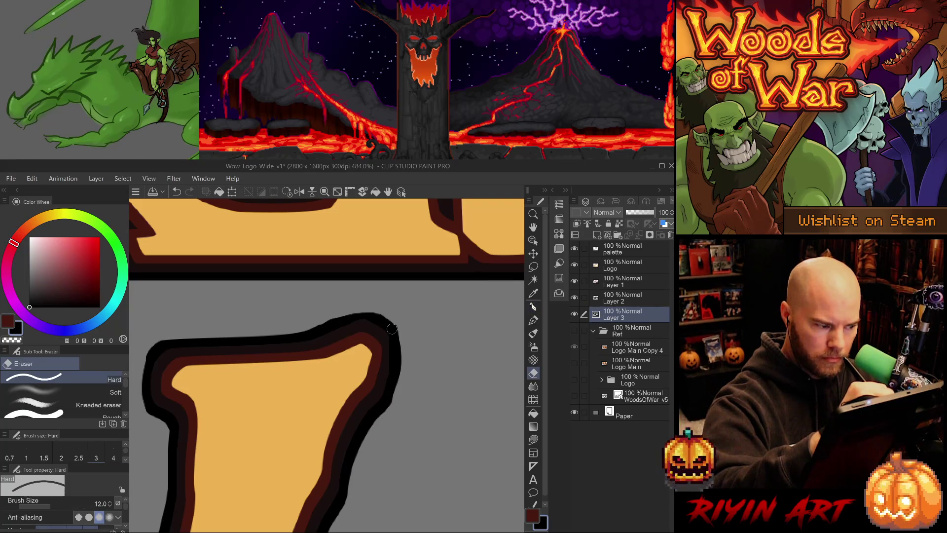
key("p")
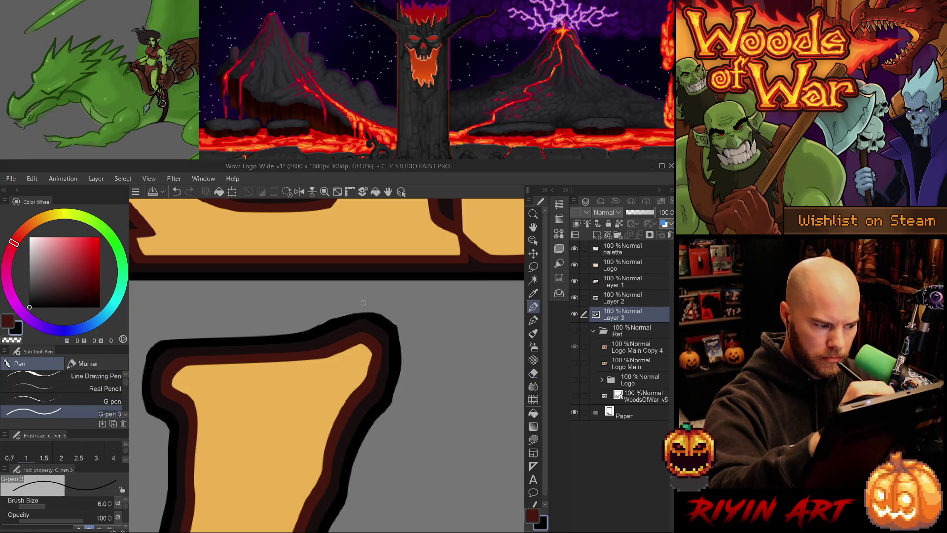
left_click_drag(393, 328, 363, 304)
key("ctrl+z")
key("ctrl+z")
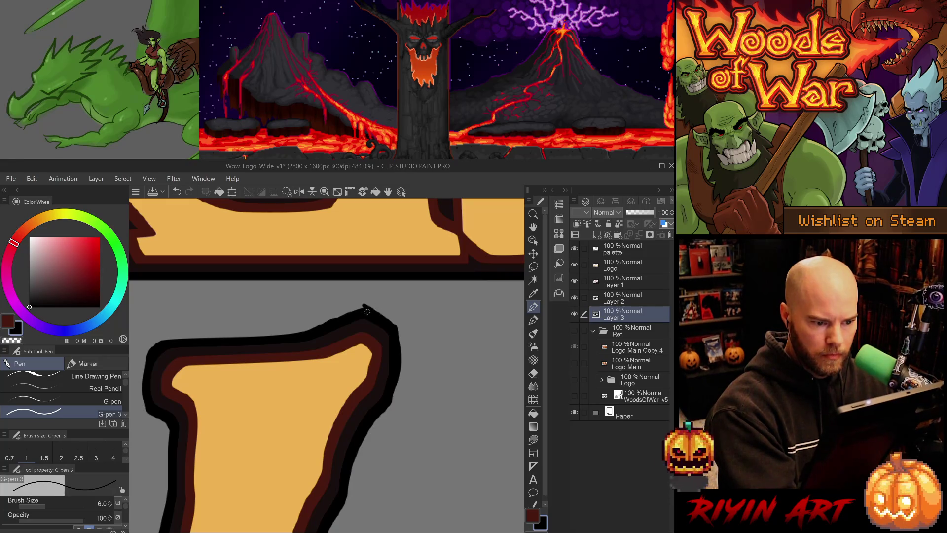
key("e")
key("p")
left_click_drag(329, 324, 363, 306)
key("e")
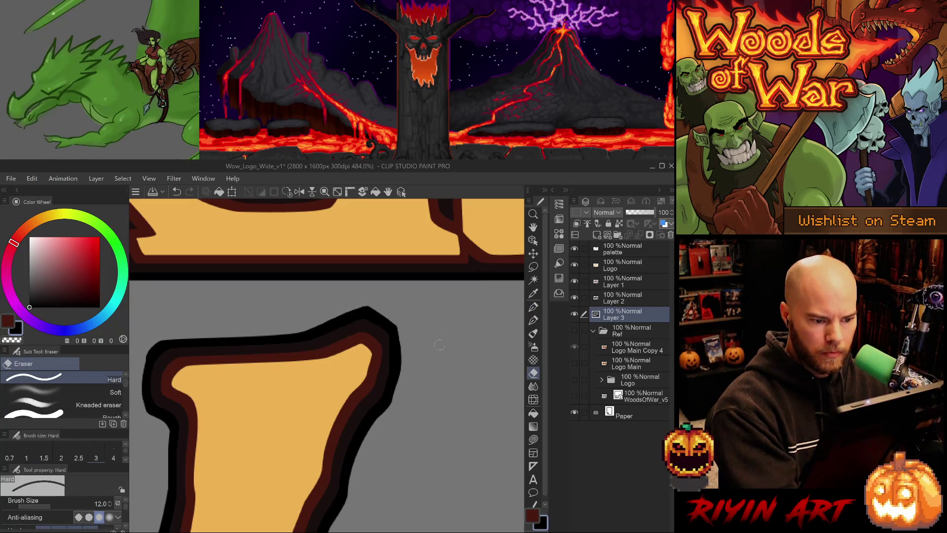
mouse_move(386, 489)
left_mouse_down()
mouse_move(408, 415)
mouse_move(377, 374)
mouse_move(374, 392)
left_mouse_up()
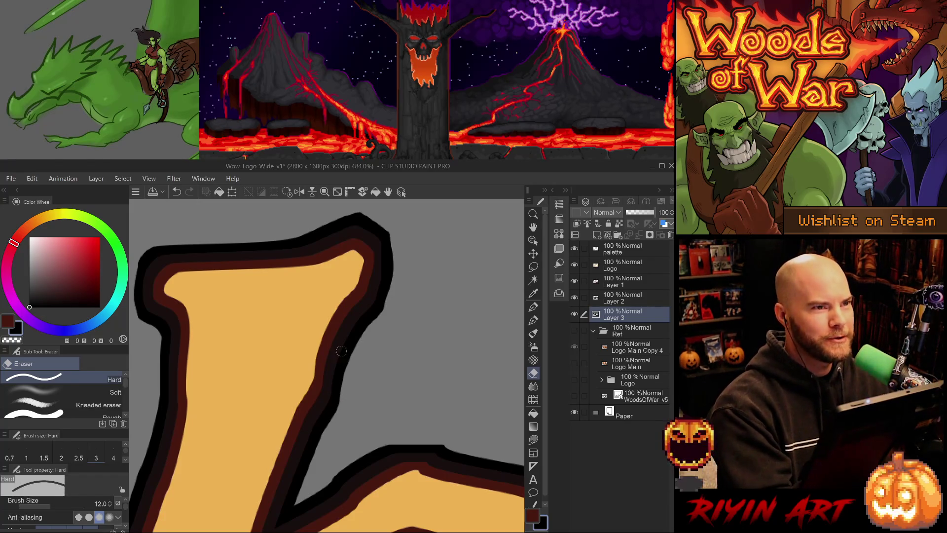
Pan the view across the W's stroke toward its junction with the a
left_click_drag(340, 361, 338, 393)
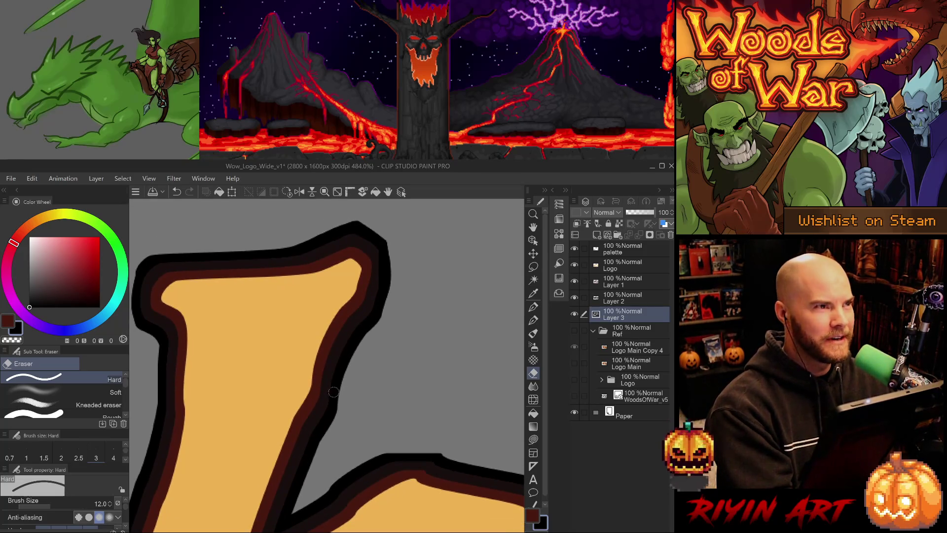
mouse_move(228, 376)
left_mouse_down()
mouse_move(317, 391)
mouse_move(359, 313)
mouse_move(355, 434)
mouse_move(315, 408)
left_mouse_up()
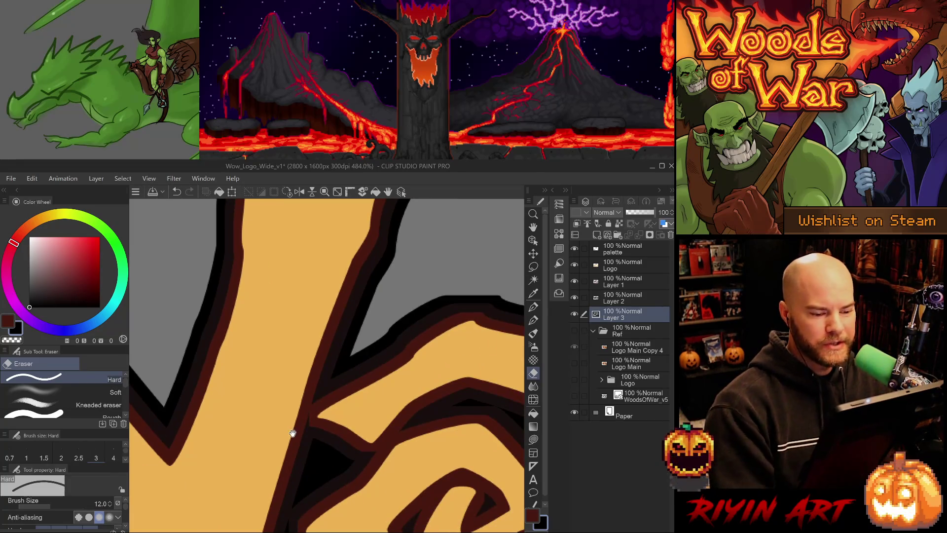
scroll(315, 439, "down", 2)
scroll(315, 438, "down", 1)
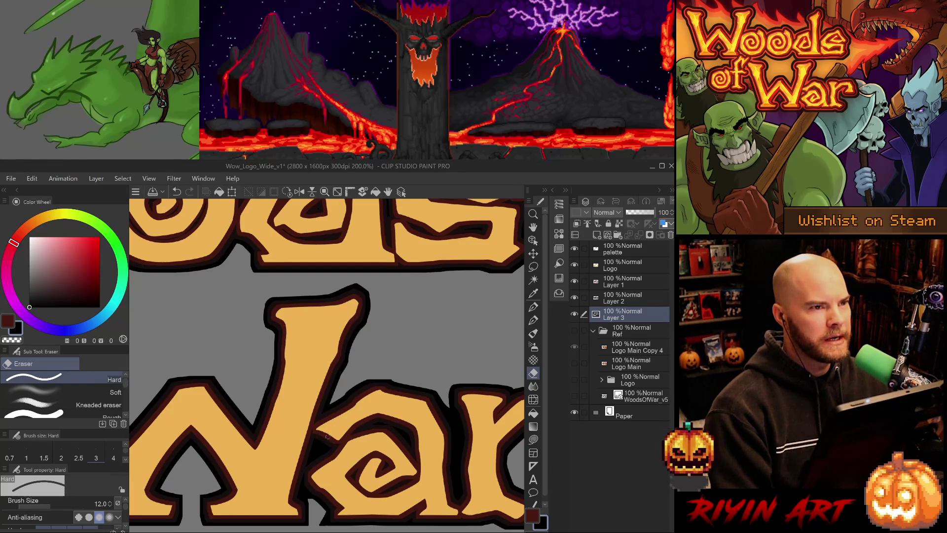
scroll(327, 436, "up", 3)
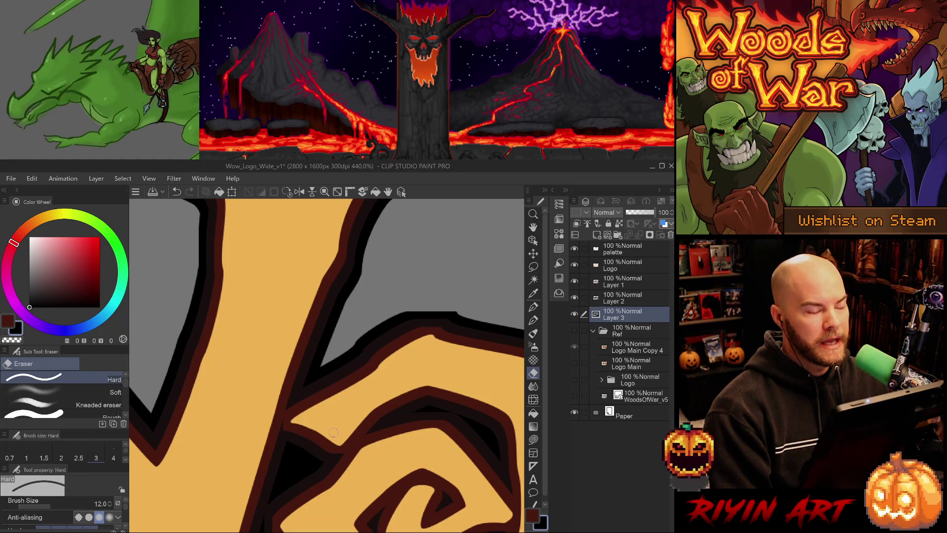
scroll(334, 432, "down", 4)
scroll(334, 432, "up", 3)
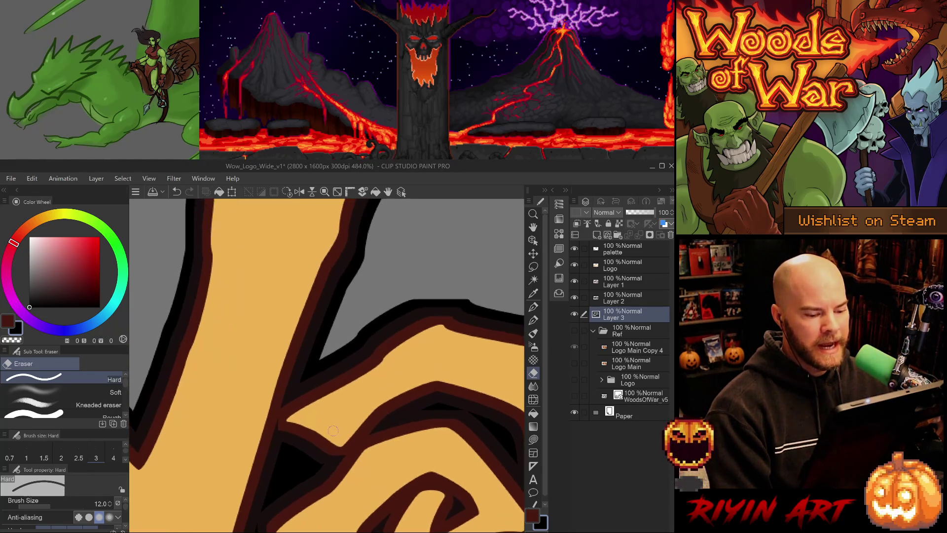
left_click_drag(386, 388, 326, 383)
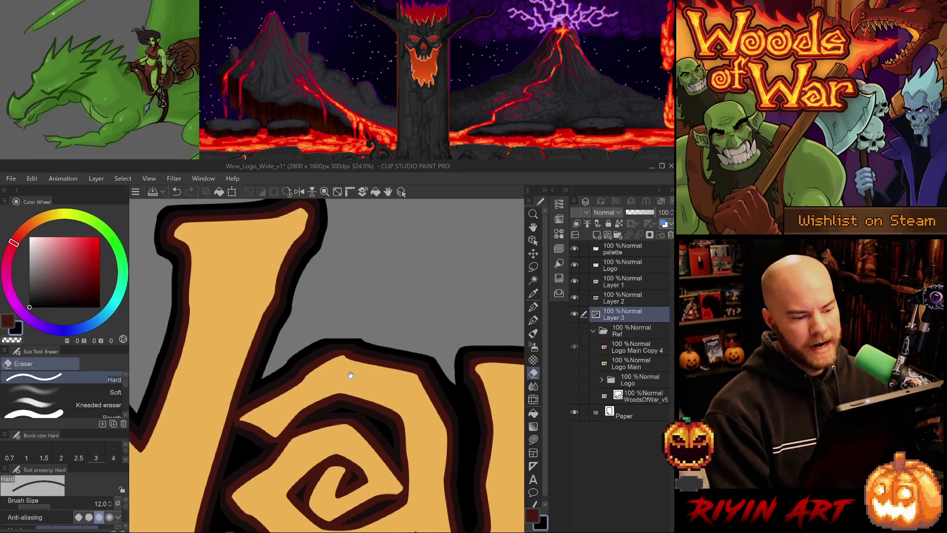
scroll(326, 354, "down", 1)
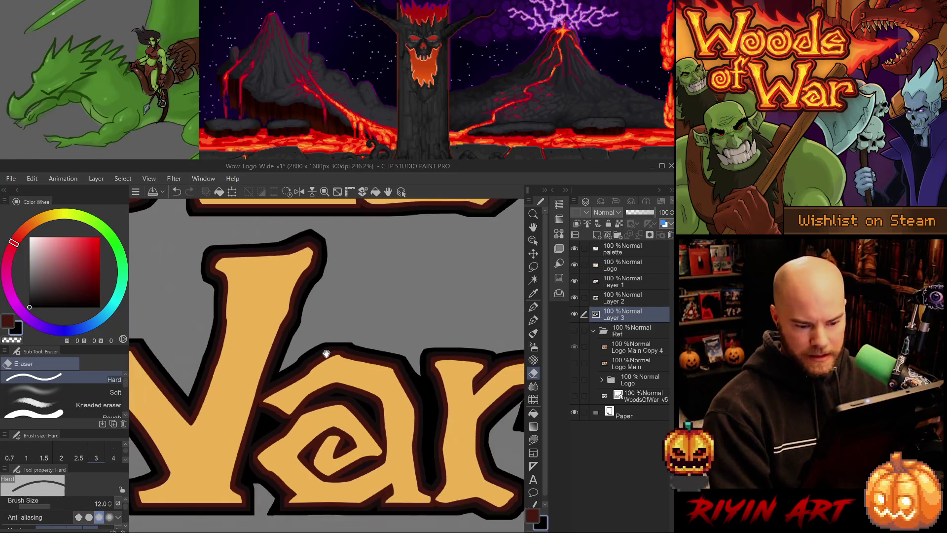
left_click_drag(384, 393, 323, 383)
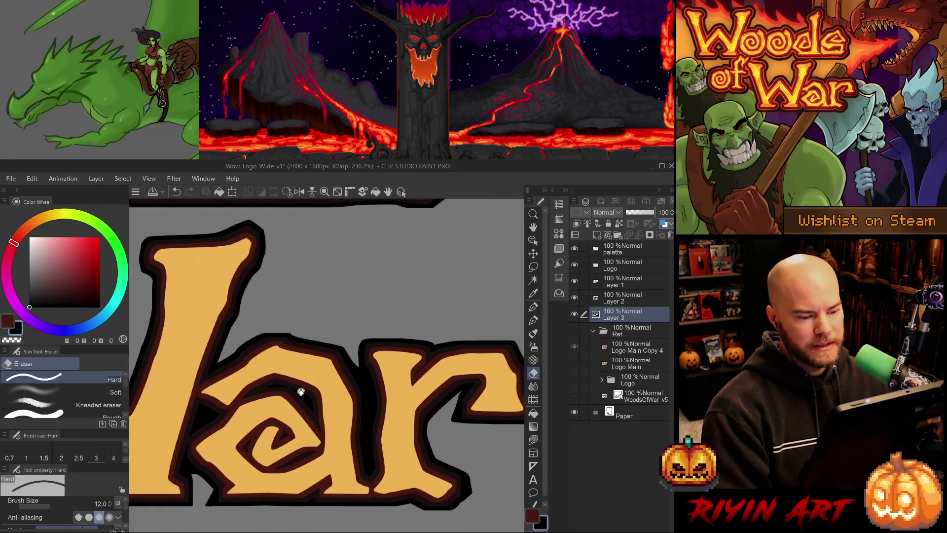
scroll(356, 368, "up", 2)
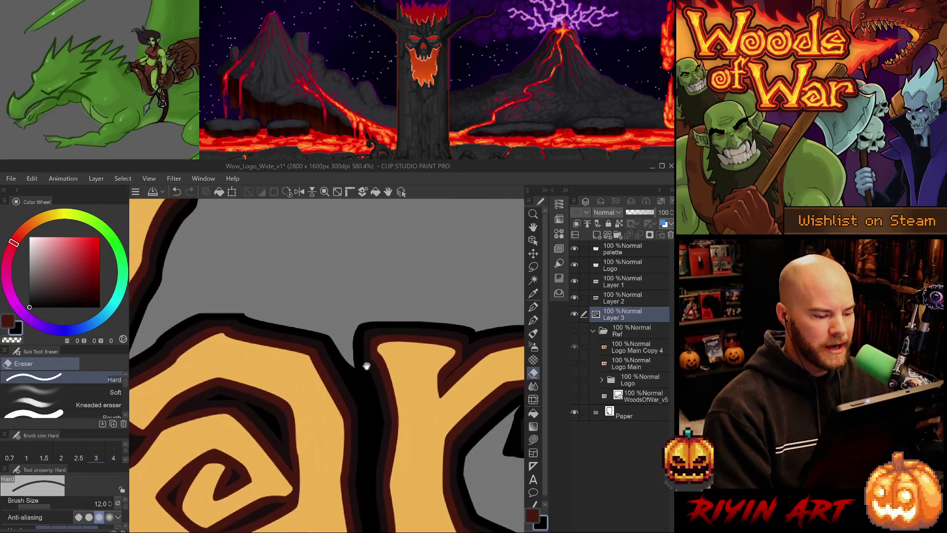
scroll(355, 368, "down", 1)
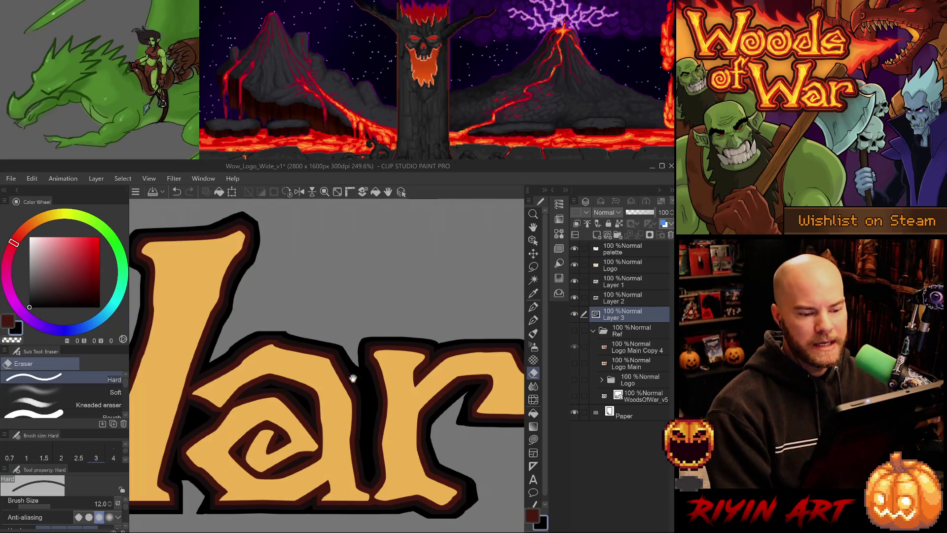
left_click_drag(385, 376, 277, 402)
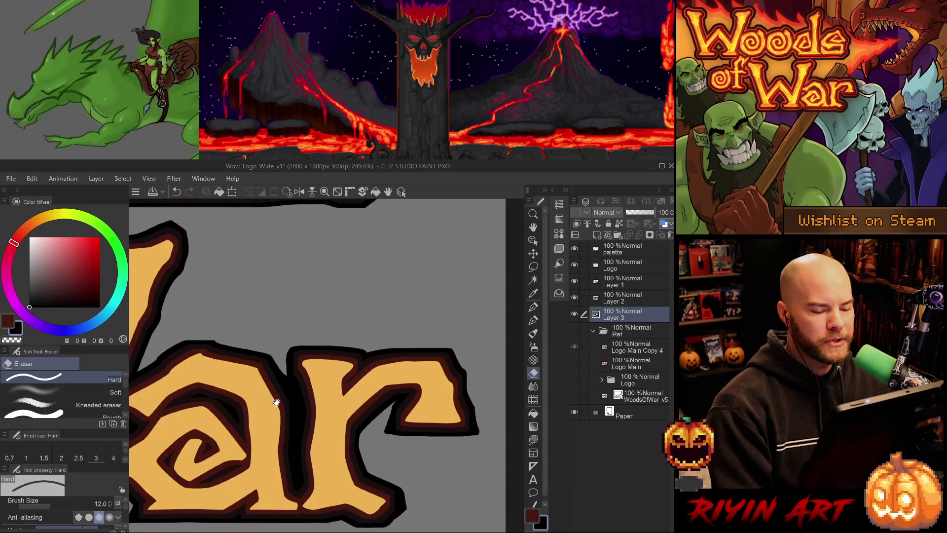
left_click_drag(396, 451, 372, 454)
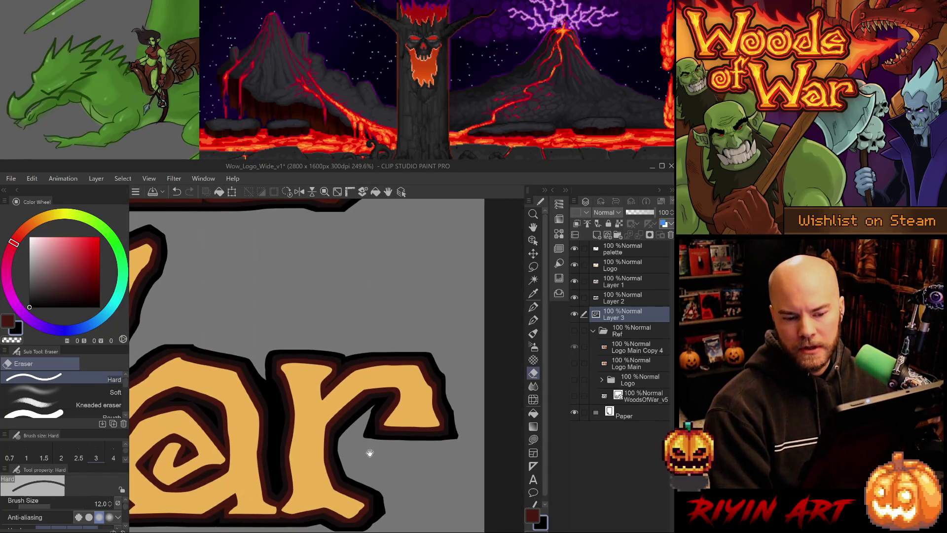
scroll(370, 453, "up", 3)
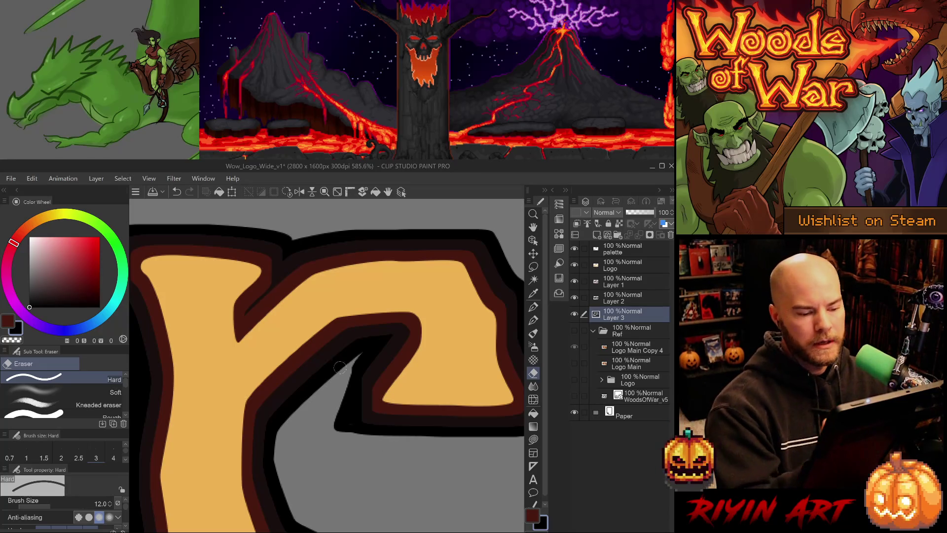
Trim and redraw the black outline's inner left edge on the r
key("p")
key("e")
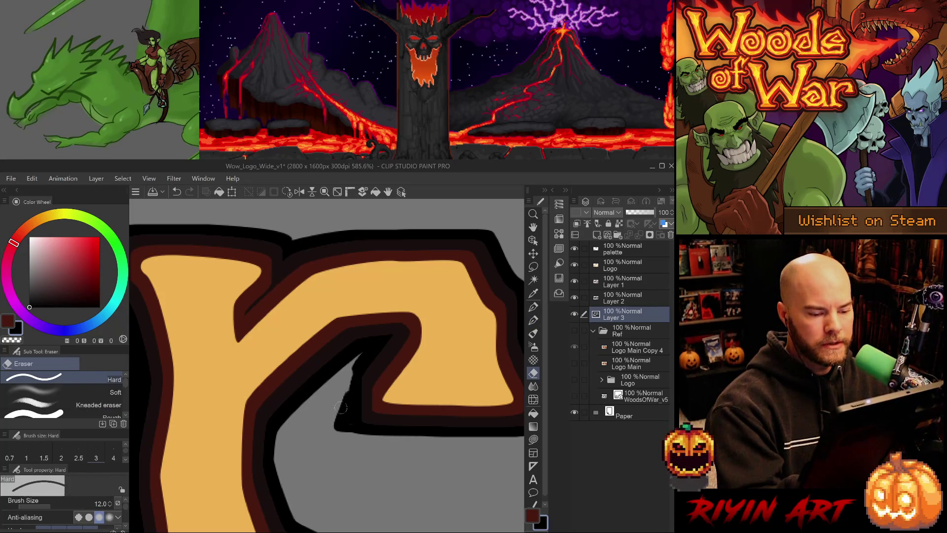
mouse_move(344, 376)
left_mouse_down()
mouse_move(333, 423)
mouse_move(353, 378)
left_mouse_up()
key("p")
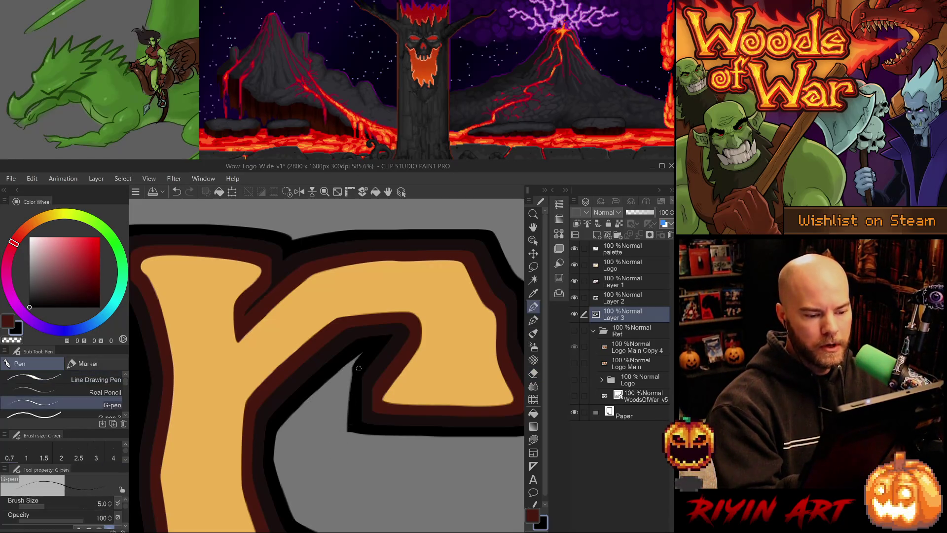
key("period")
left_click_drag(359, 363, 349, 427)
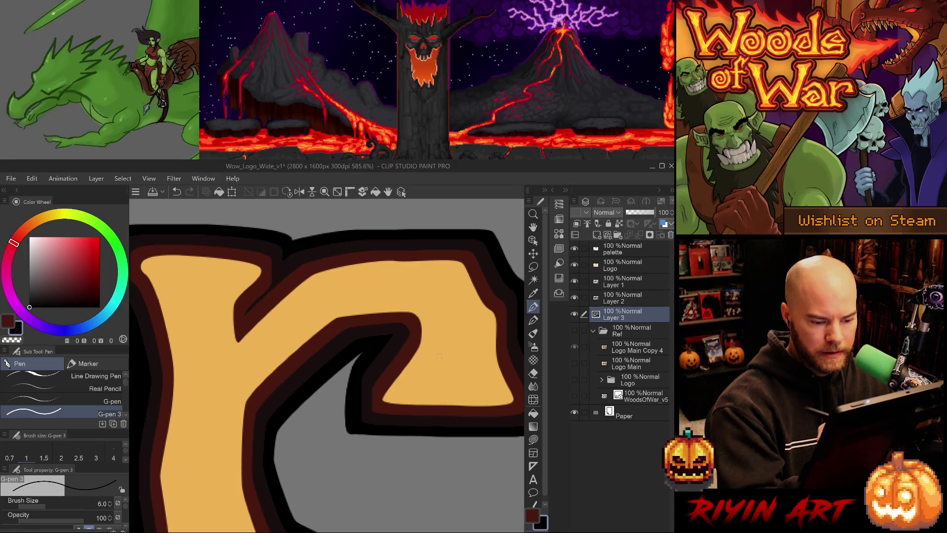
On Layer 2, draw the dark red outline up the r's inner notch
left_click(373, 379, "ctrl+shift")
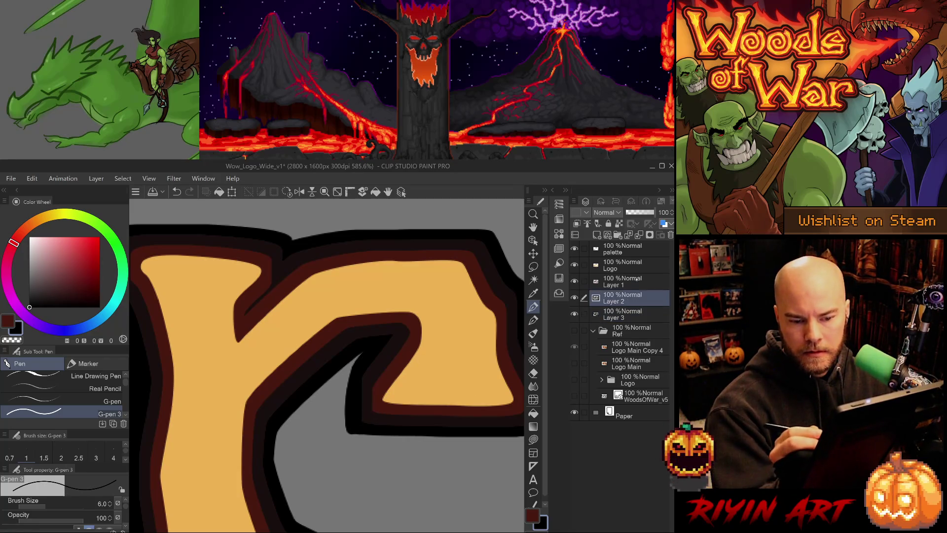
left_click(373, 379, "alt")
key("ctrl+z")
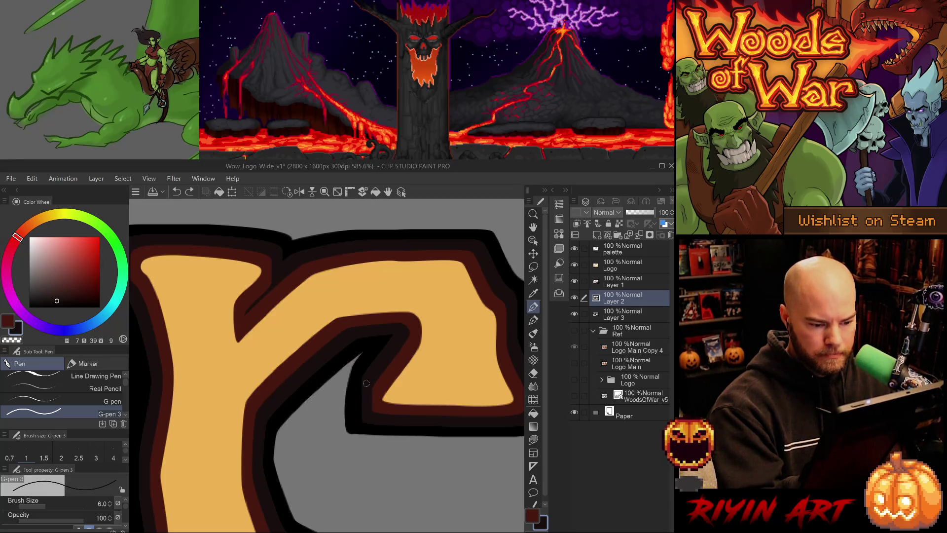
left_click_drag(361, 420, 370, 365)
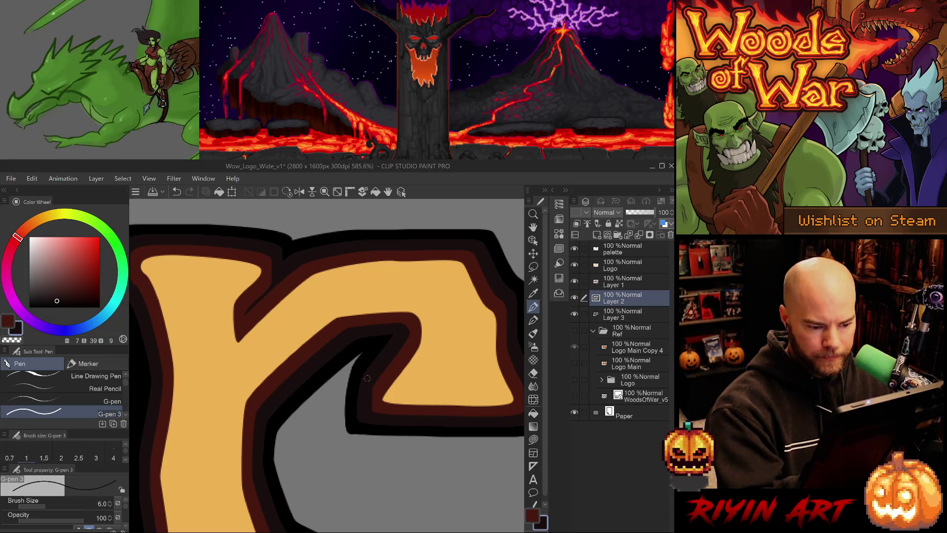
On Layer 1, draw the dark brown band along the r's right outline
left_click(379, 366, "ctrl+shift")
left_click(379, 366, "alt")
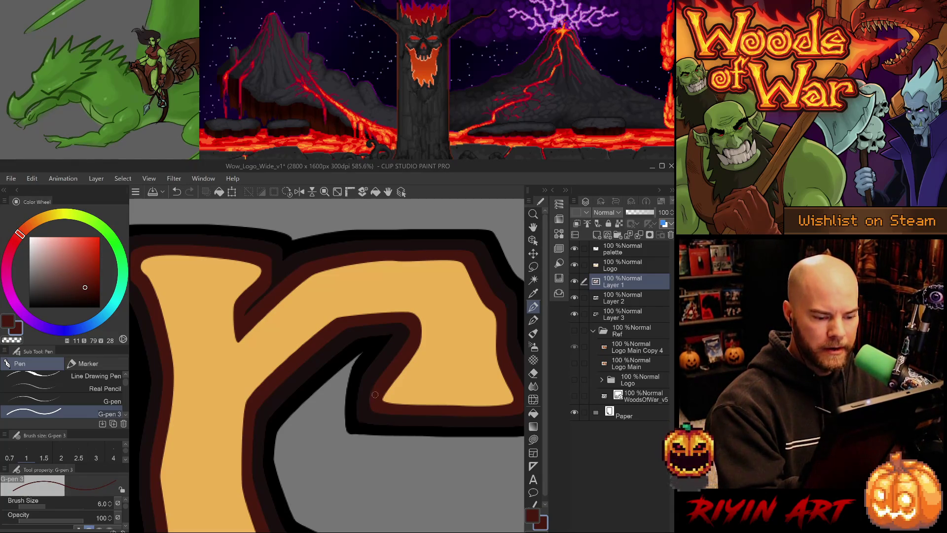
scroll(395, 433, "right", 5)
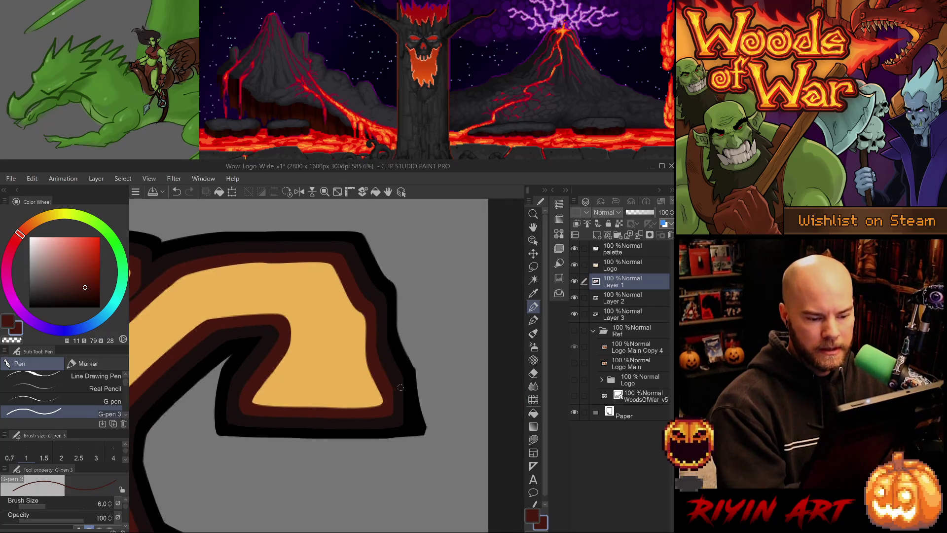
mouse_move(399, 377)
left_mouse_down()
mouse_move(406, 417)
mouse_move(391, 404)
left_mouse_up()
key("ctrl+z")
key("ctrl+z")
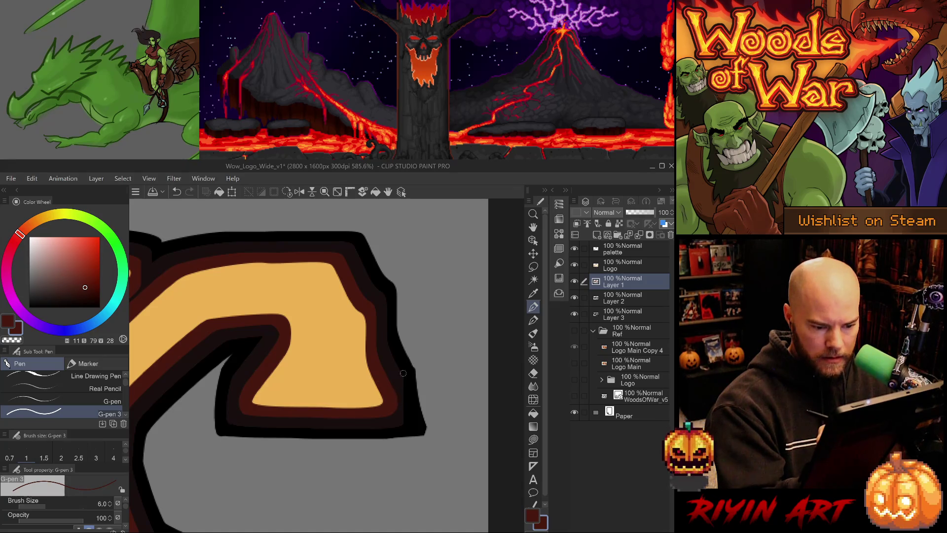
left_click(401, 381, "alt")
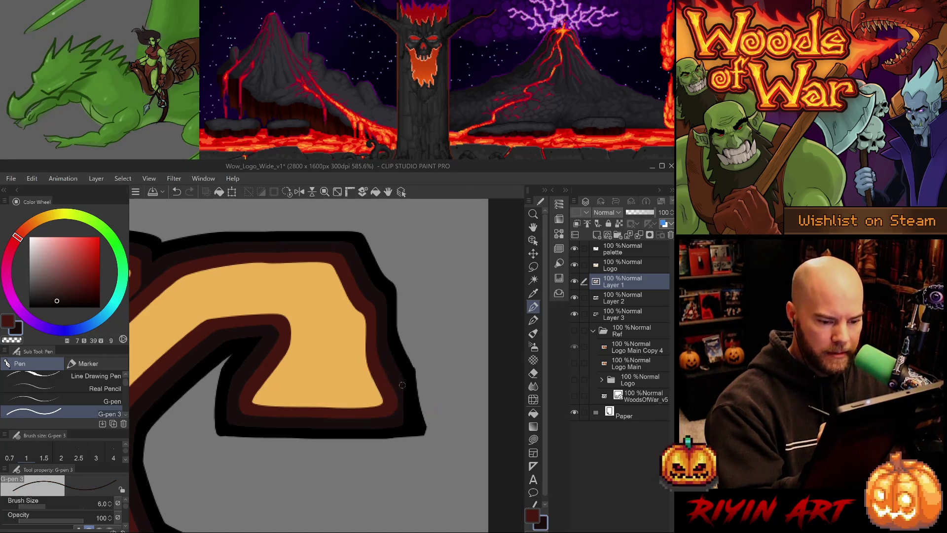
left_click_drag(402, 384, 407, 423)
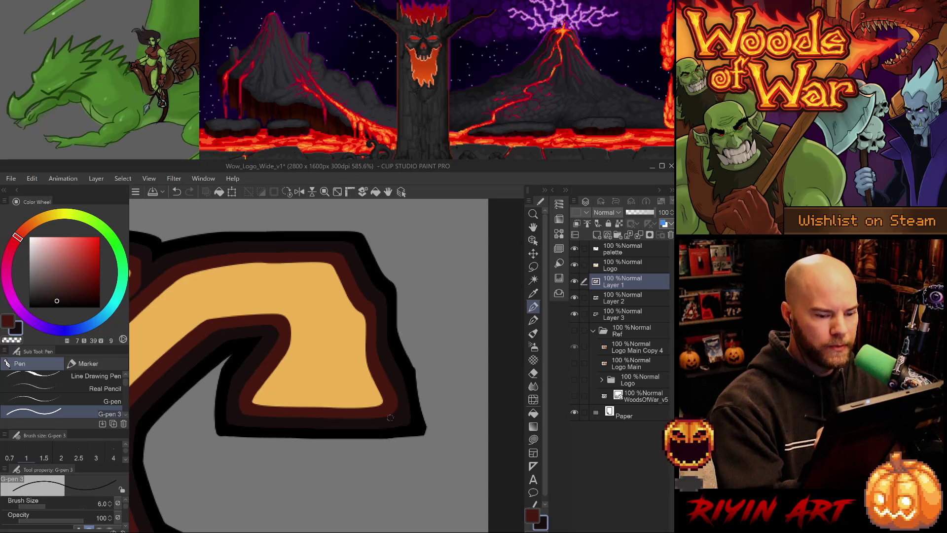
On Layer 3, thicken the black outline's left edge and tidy its bottom-left corner
mouse_move(342, 448)
left_mouse_down()
mouse_move(422, 457)
mouse_move(455, 445)
left_mouse_up()
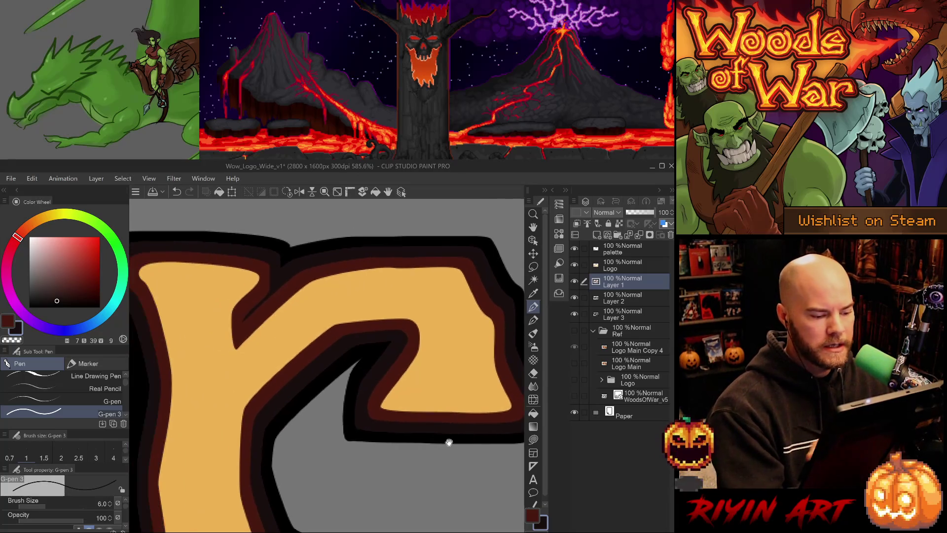
key("alt+bracketleft")
key("alt+bracketleft")
left_click(360, 373, "alt")
left_click_drag(352, 376, 343, 439)
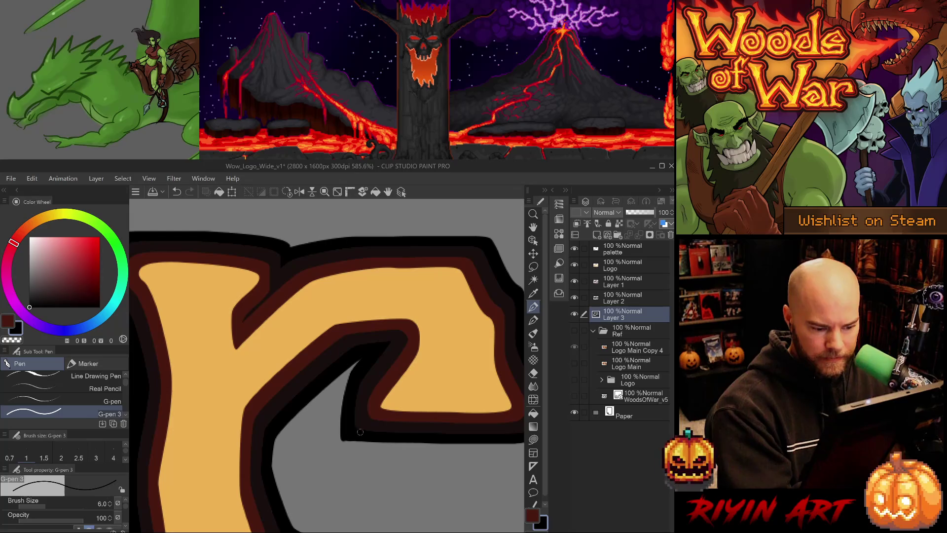
key("e")
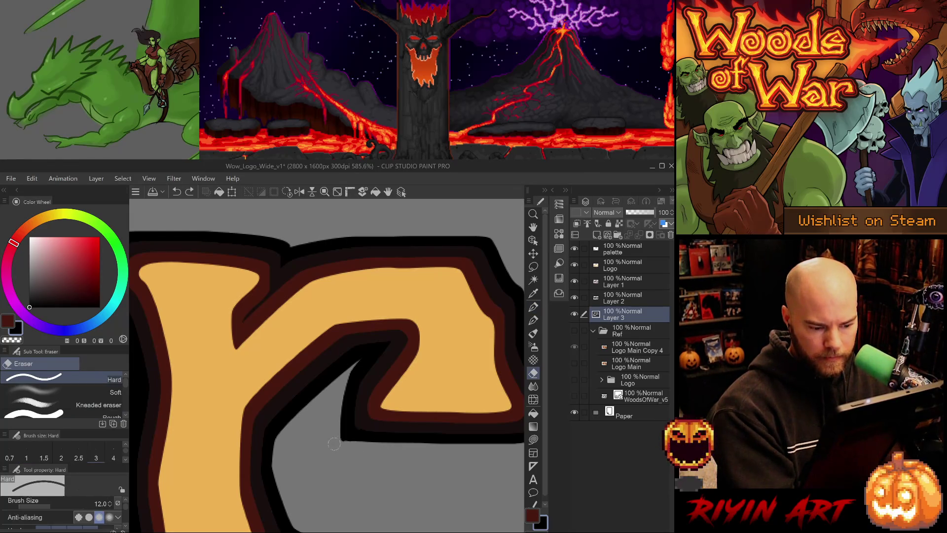
key("ctrl+z")
left_click_drag(348, 446, 357, 449)
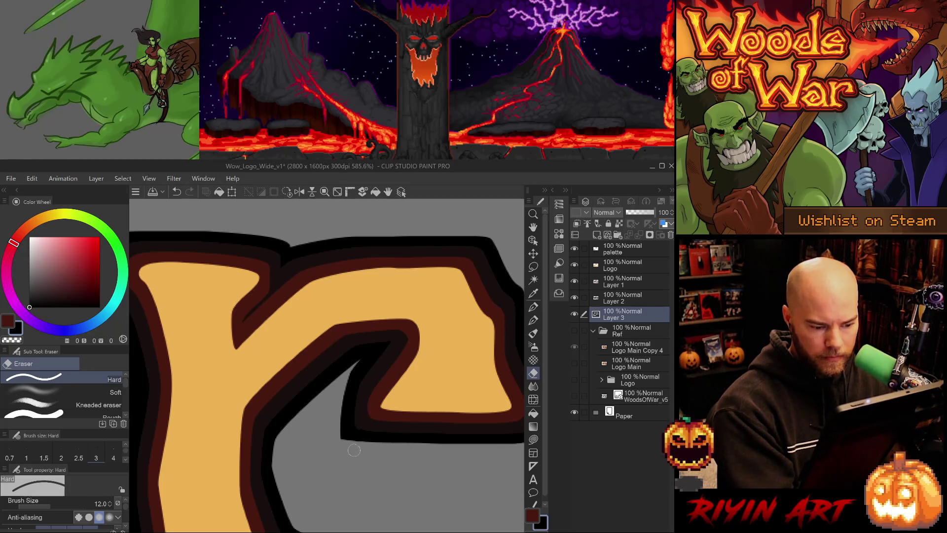
Thicken the black outline's left edge near the top of the letter
mouse_move(426, 477)
left_mouse_down()
mouse_move(275, 467)
mouse_move(387, 512)
mouse_move(285, 461)
mouse_move(409, 427)
left_mouse_up()
left_click_drag(367, 474, 359, 430)
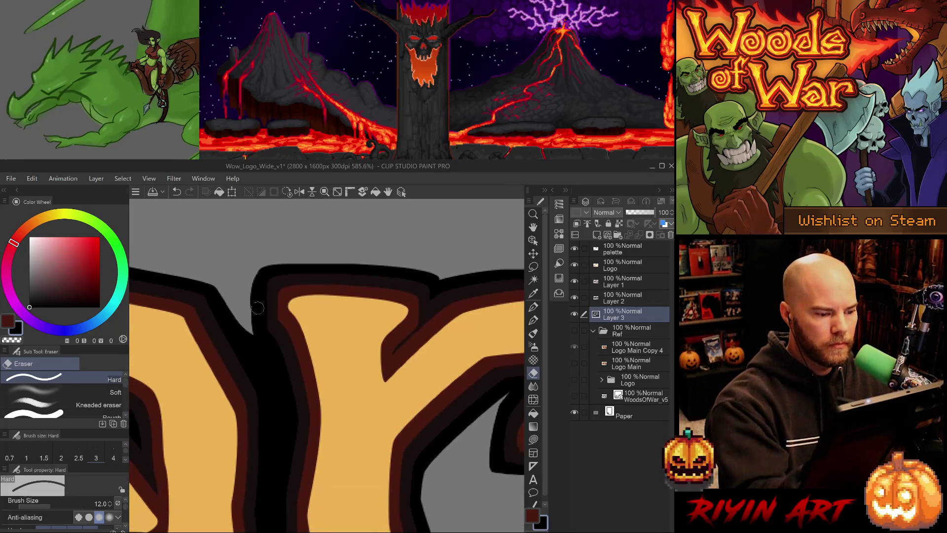
key("p")
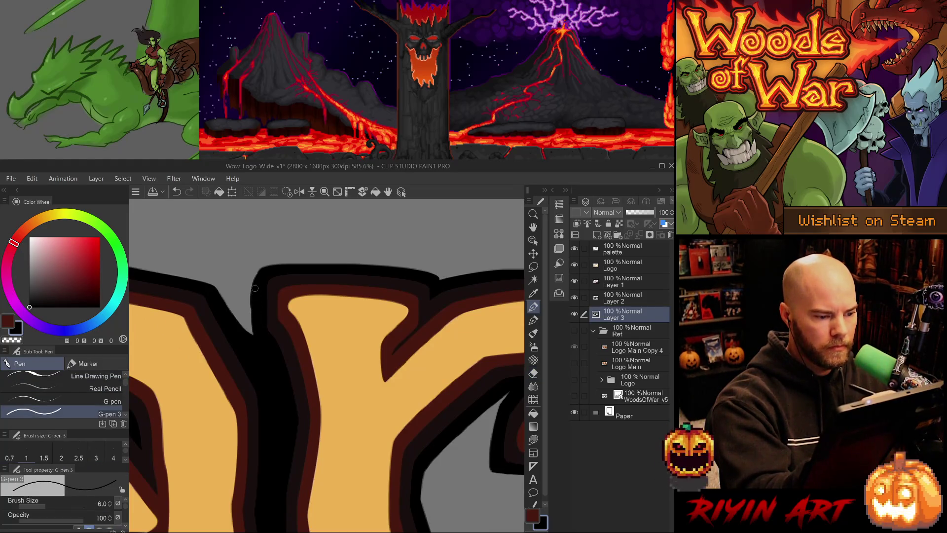
left_click_drag(254, 299, 252, 334)
key("ctrl+z")
left_click_drag(253, 303, 255, 338)
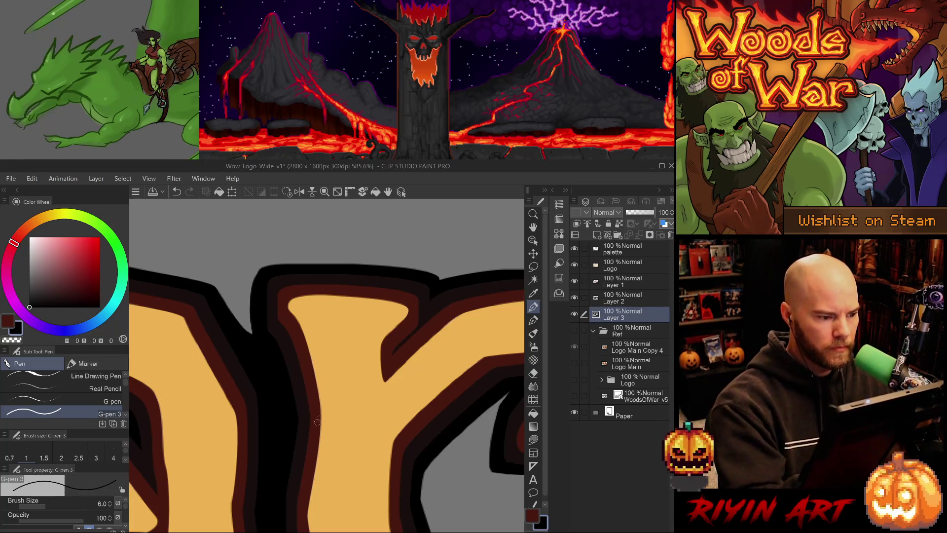
scroll(314, 422, "down", 8)
left_click_drag(333, 478, 296, 405)
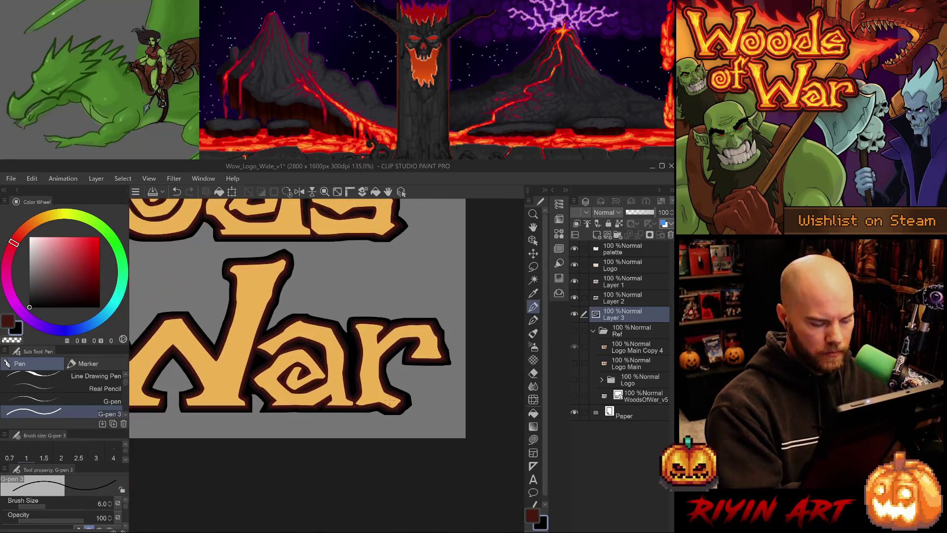
Eyedrop the dark red on Layer 1 and ink a line under the a's spiral
scroll(274, 402, "up", 5)
scroll(274, 403, "up", 2)
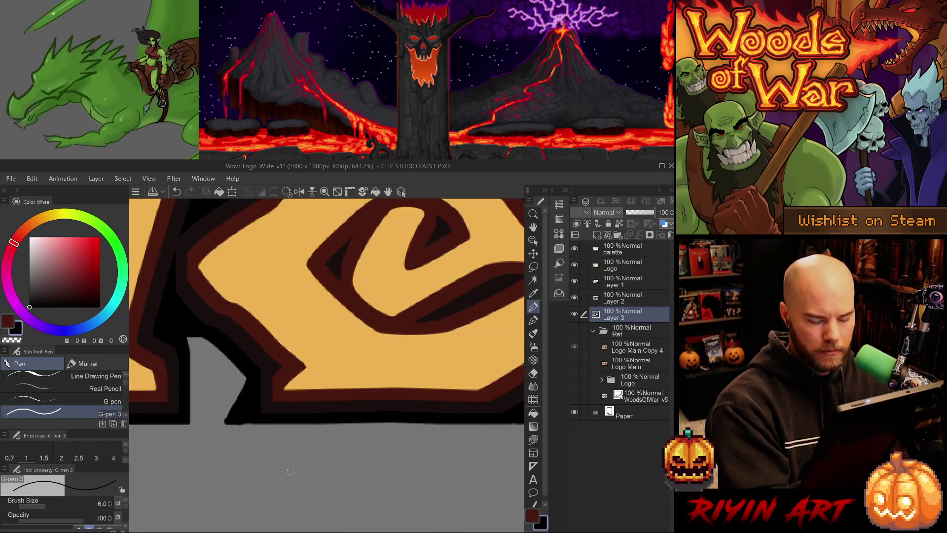
left_click(623, 282)
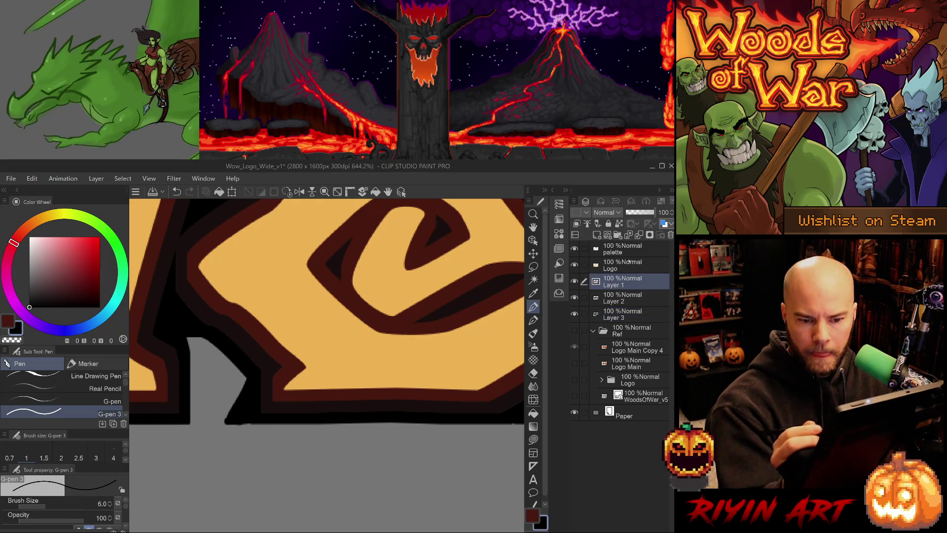
left_click(278, 380, "alt")
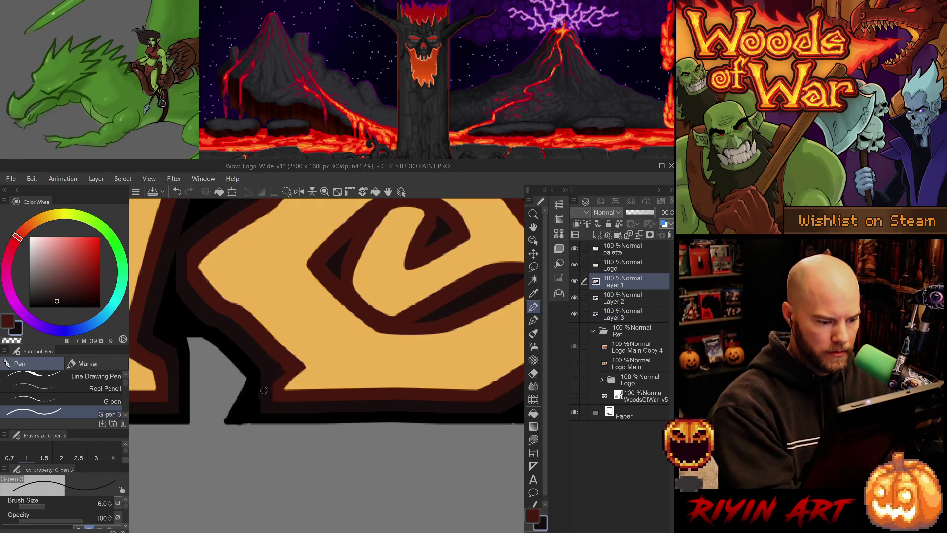
left_click(271, 380, "alt")
mouse_move(257, 402)
left_mouse_down()
mouse_move(274, 382)
mouse_move(277, 393)
left_mouse_up()
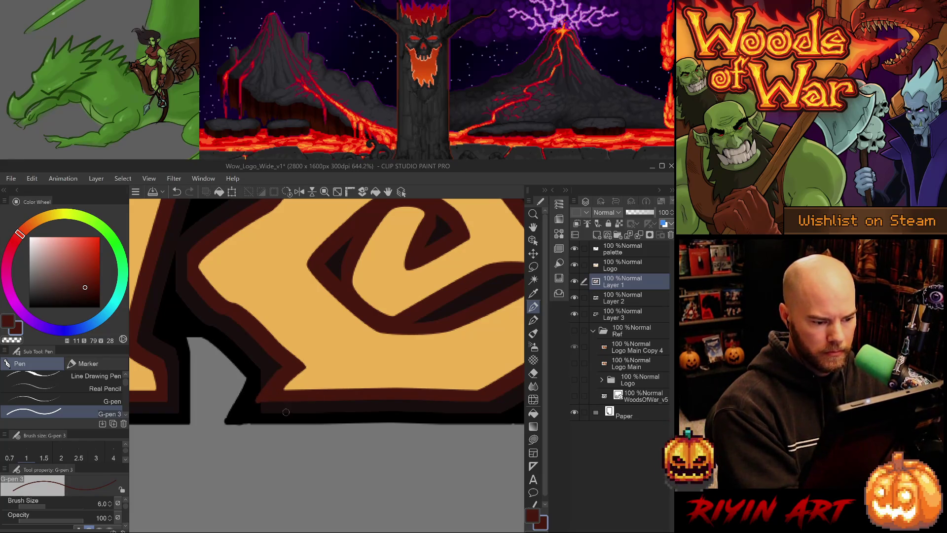
key("e")
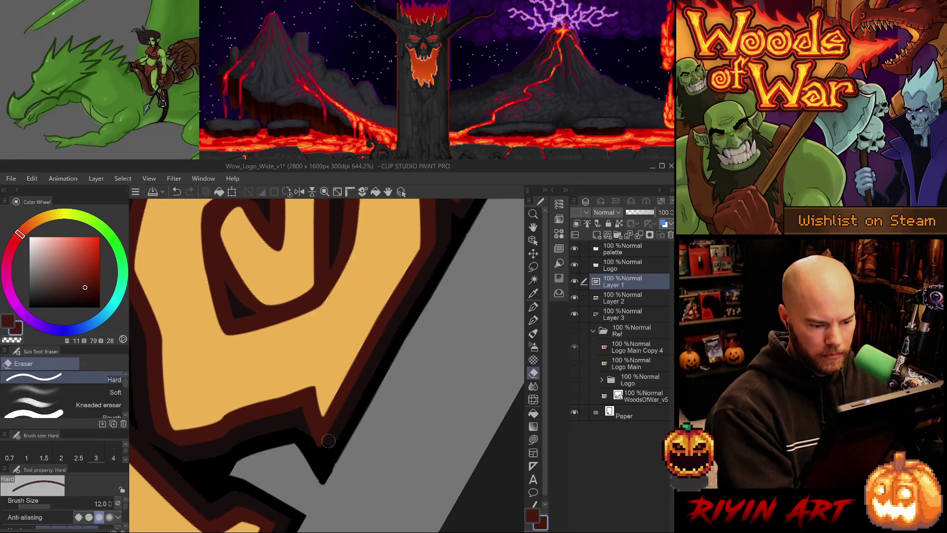
On Layer 2, redraw the dark red edge along the letter's lower point with a slightly thicker G-pen
key("ctrl+z")
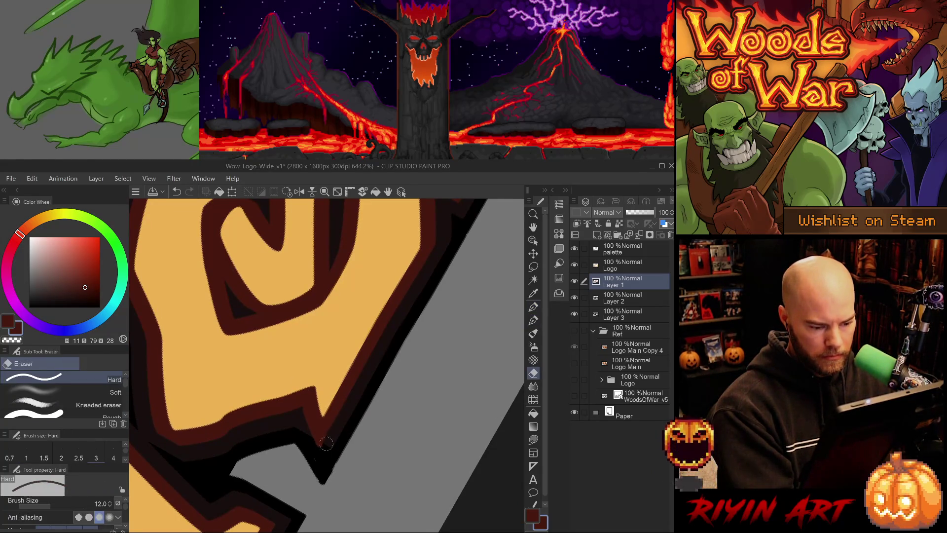
left_click_drag(330, 446, 332, 439)
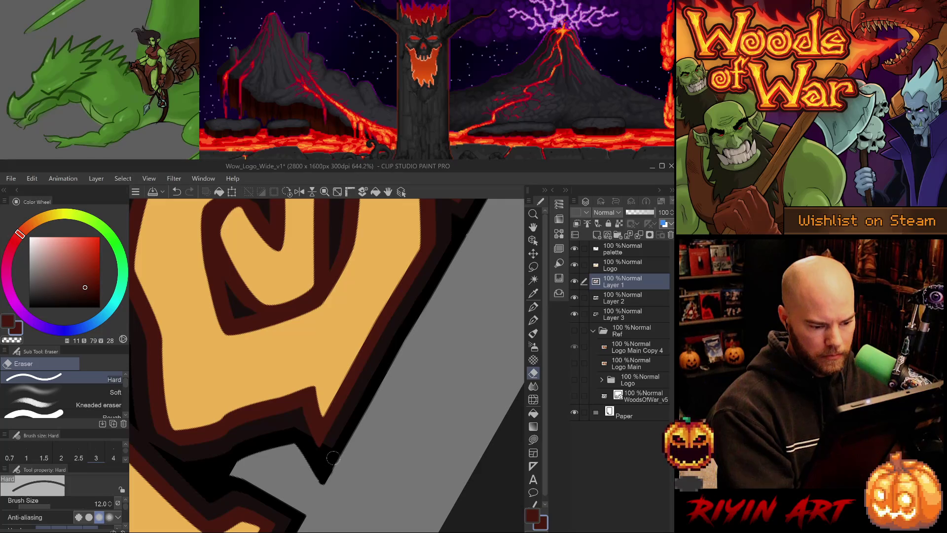
left_click(354, 416, "ctrl+shift")
left_click(336, 434, "alt")
key("ctrl+z")
key("p")
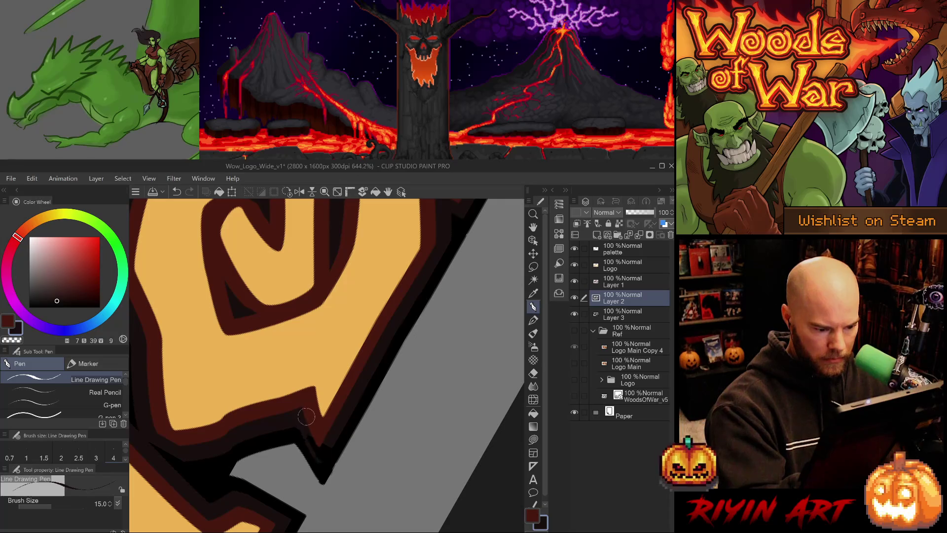
key("period")
left_click_drag(320, 463, 299, 425)
key("ctrl+z")
left_click_drag(322, 464, 300, 424)
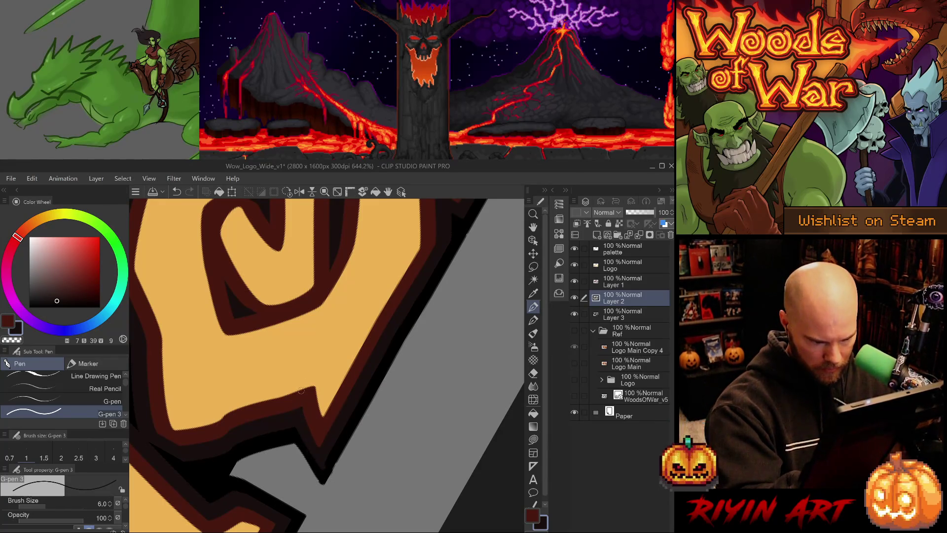
On Layer 3, draw a black stroke down the corner's outer outline, tidying it with the eraser
key("e")
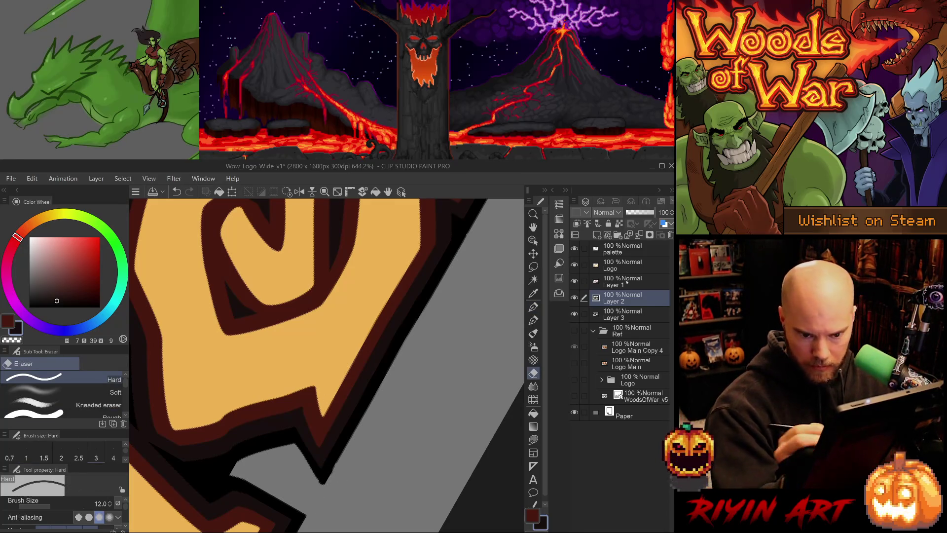
left_click(623, 314)
key("p")
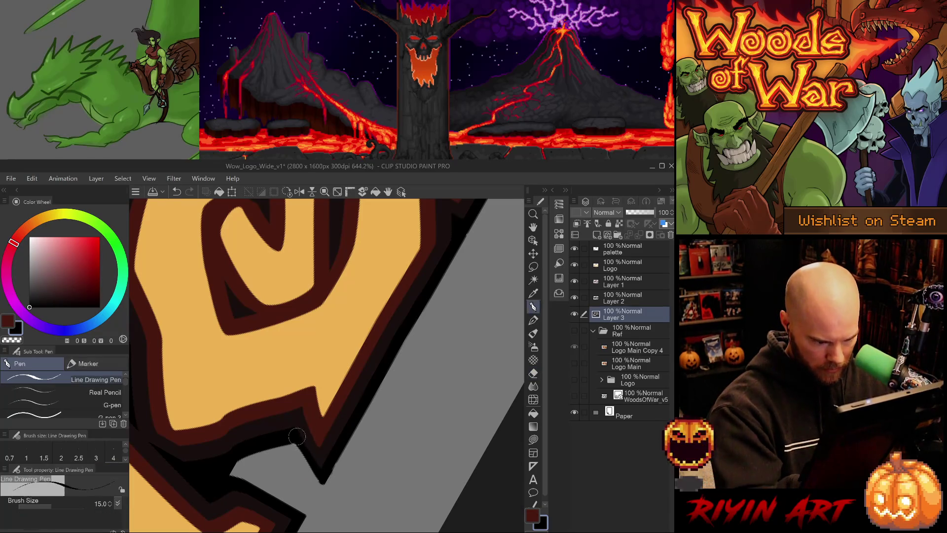
key("p")
left_click_drag(298, 436, 321, 484)
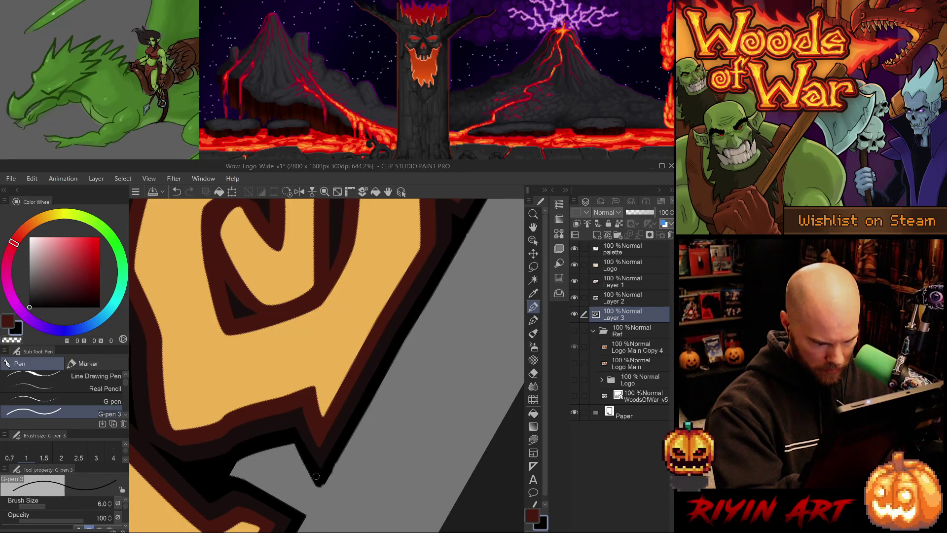
key("e")
left_click_drag(296, 449, 321, 487)
key("ctrl+z")
key("ctrl+z")
key("ctrl+z")
key("p")
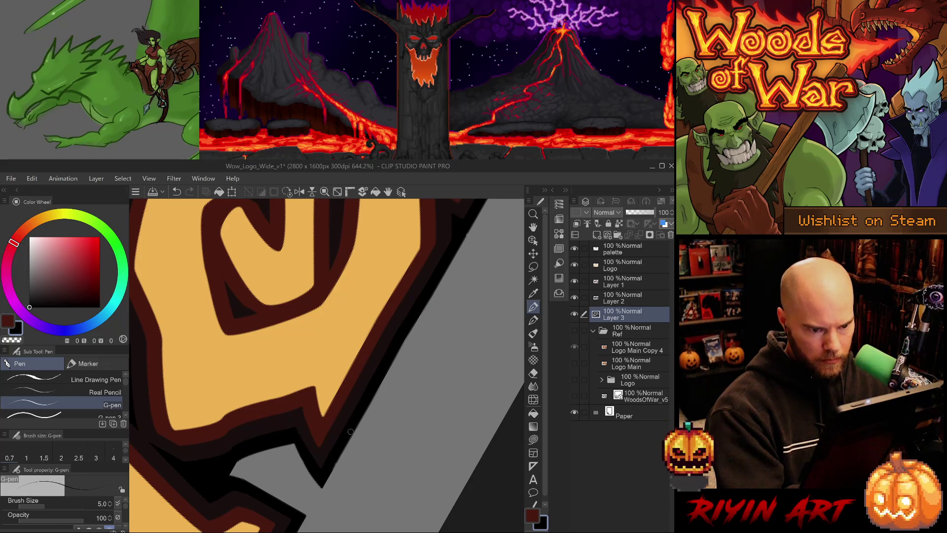
Save the logo, then add a short dark red line along the inner edge on Layer 1
scroll(355, 404, "down", 2)
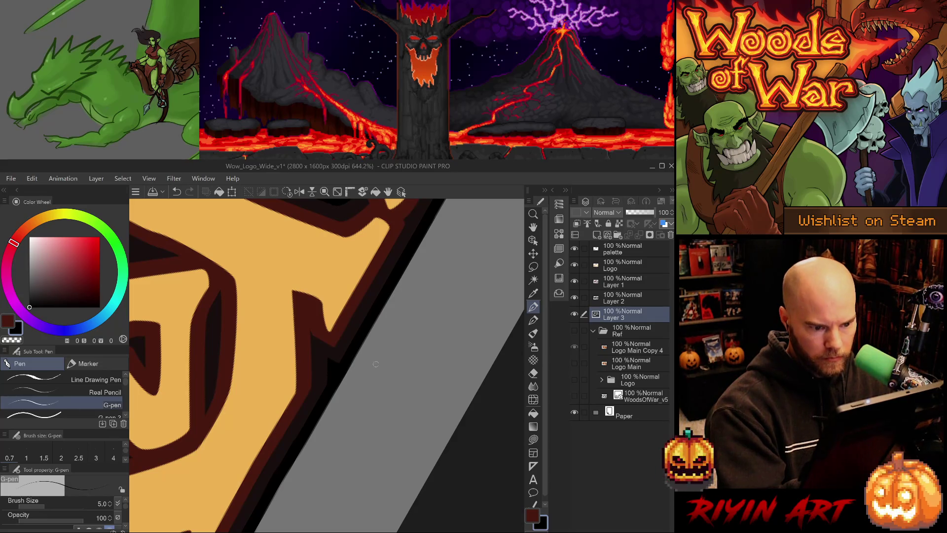
scroll(380, 356, "down", 5)
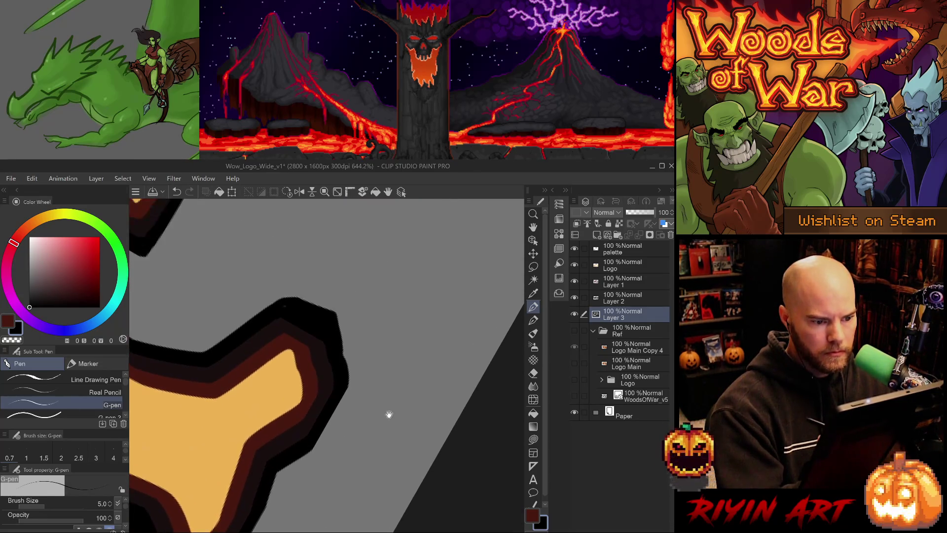
scroll(389, 418, "down", 5)
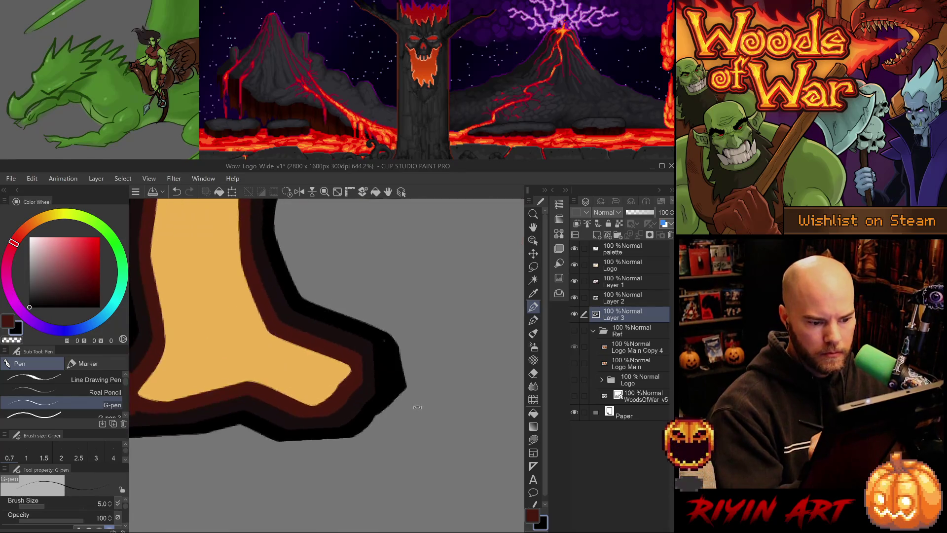
scroll(419, 407, "up", 3)
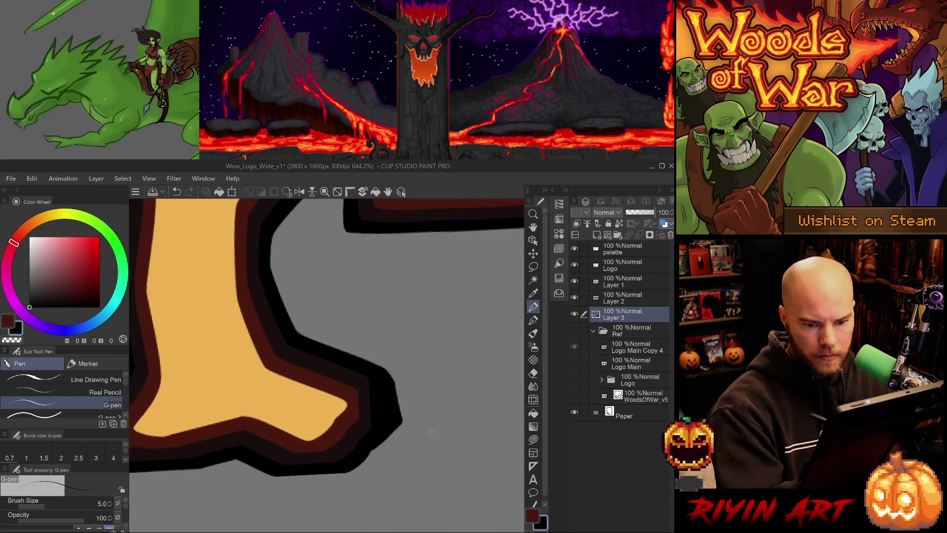
left_click(621, 282)
key("ctrl+s")
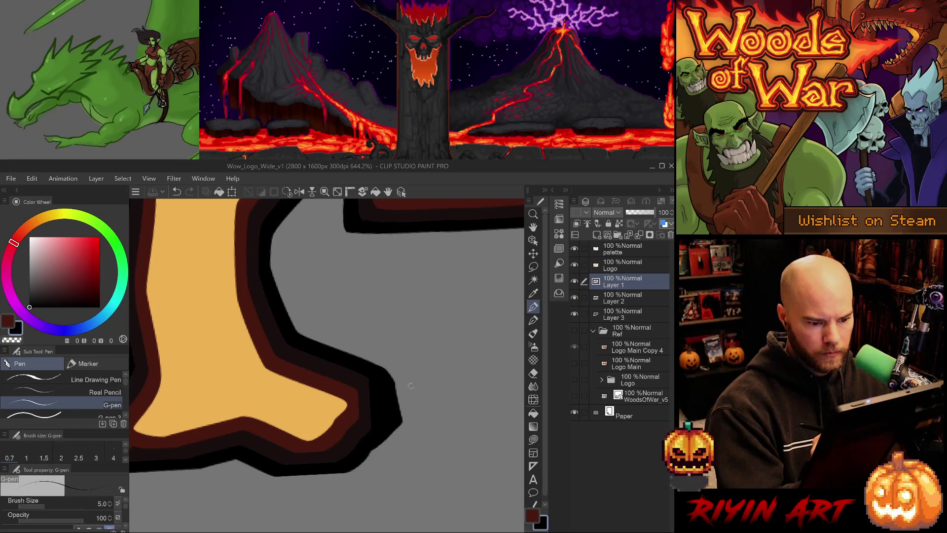
left_click(354, 404, "alt")
key("period")
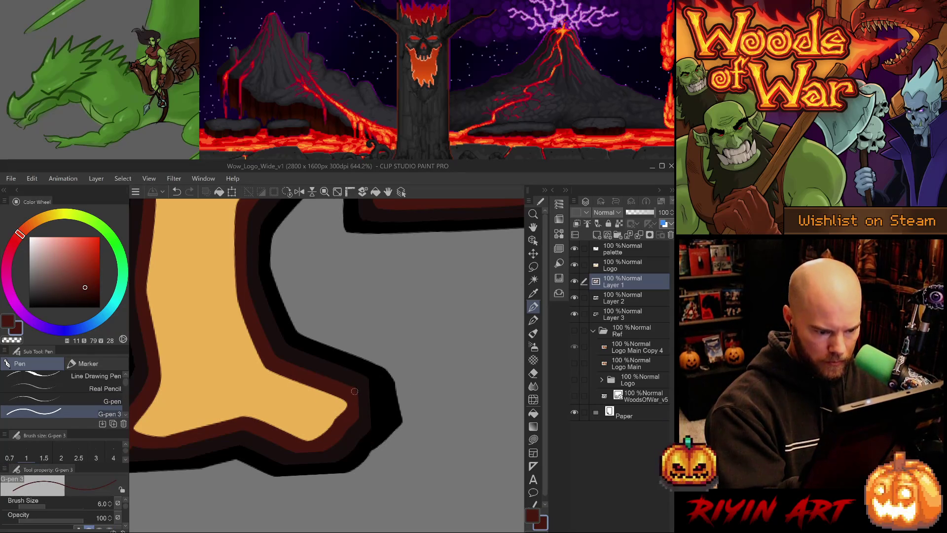
left_click_drag(363, 401, 354, 416)
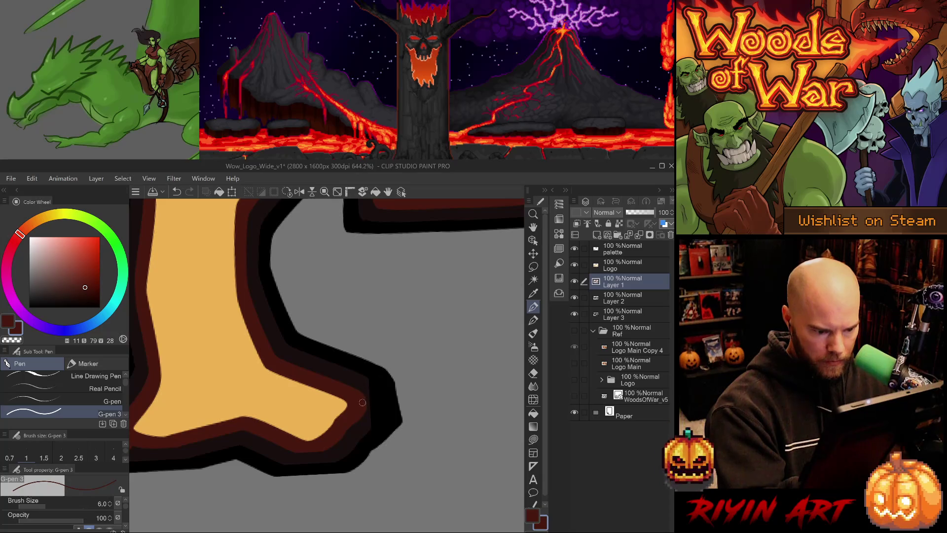
On Layer 2, draw a thin brown line inside the outline corner of the r's tail
mouse_move(368, 379)
left_mouse_down()
mouse_move(380, 412)
mouse_move(274, 482)
left_mouse_up()
mouse_move(393, 396)
left_mouse_down()
mouse_move(357, 425)
mouse_move(384, 368)
left_mouse_up()
left_click(621, 292)
left_click(302, 427, "alt")
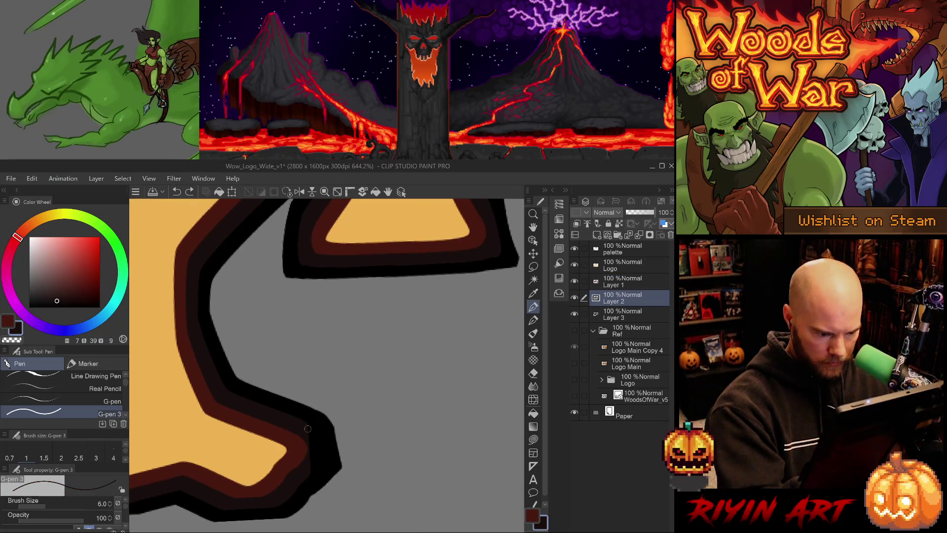
mouse_move(311, 430)
left_mouse_down()
mouse_move(330, 446)
mouse_move(307, 476)
left_mouse_up()
key("ctrl+z")
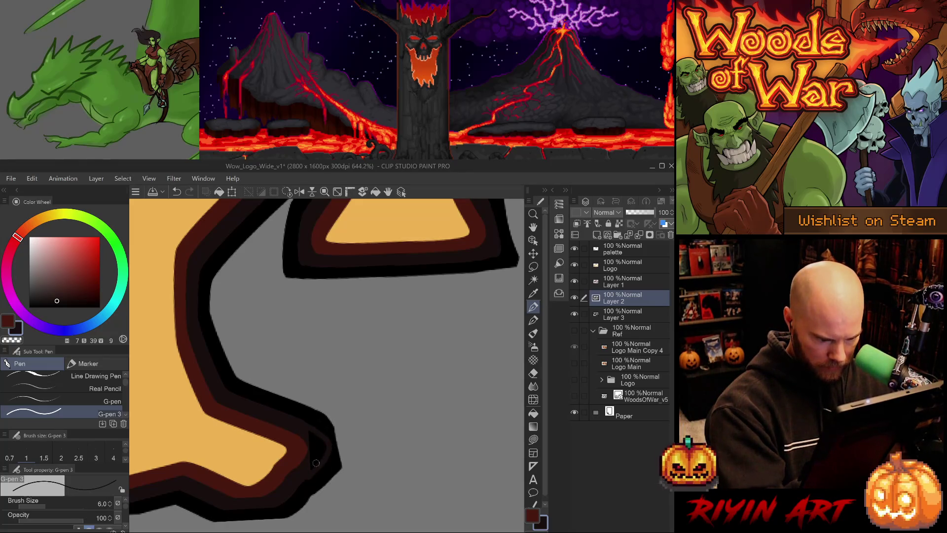
mouse_move(302, 423)
left_mouse_down()
mouse_move(324, 444)
mouse_move(314, 469)
left_mouse_up()
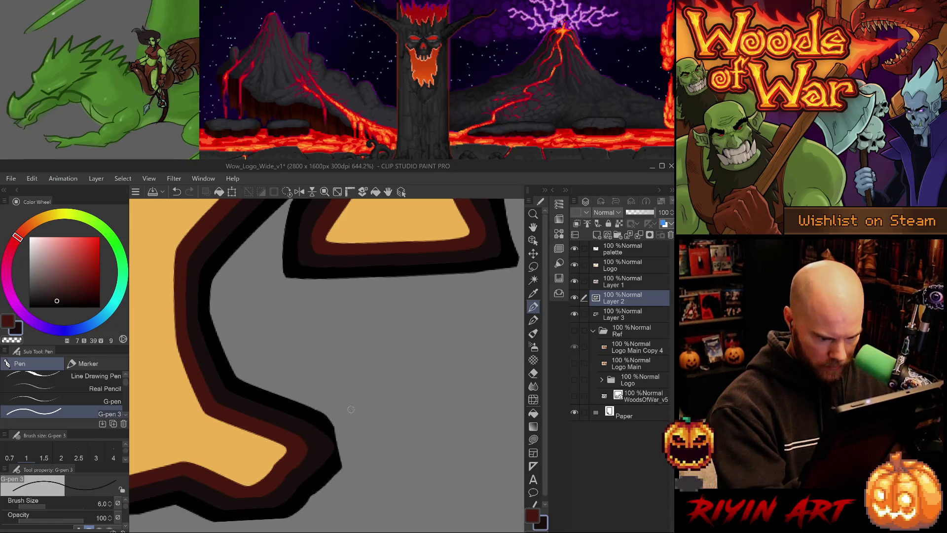
key("e")
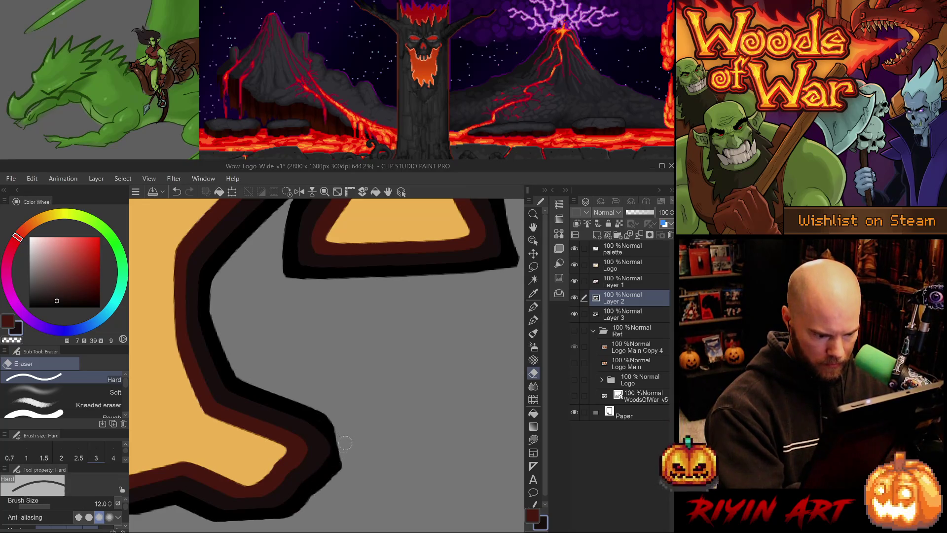
key("p")
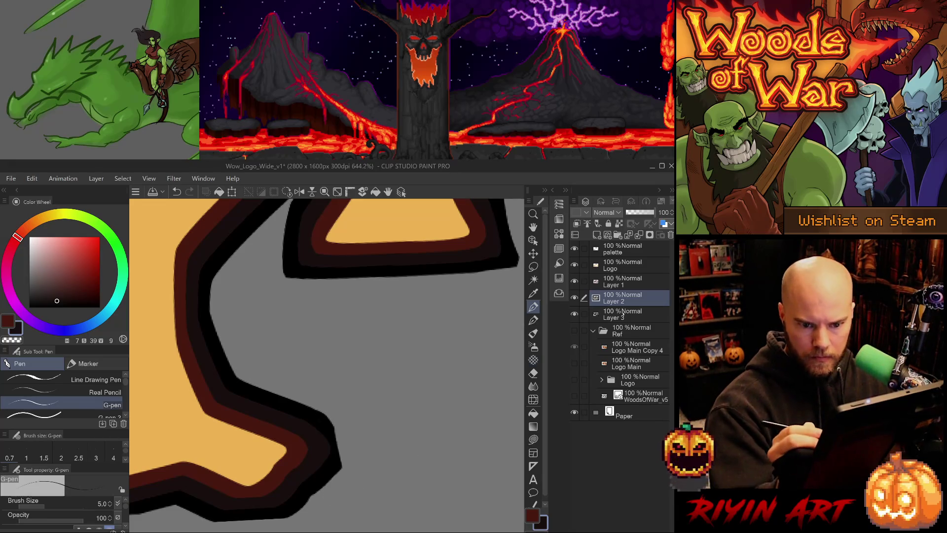
On Layer 3, add black strokes around the outline's corner tip, then zoom out
left_click(622, 314)
left_click(322, 417, "alt")
mouse_move(321, 417)
left_mouse_down()
mouse_move(341, 439)
mouse_move(343, 476)
left_mouse_up()
key("ctrl+z")
key("p")
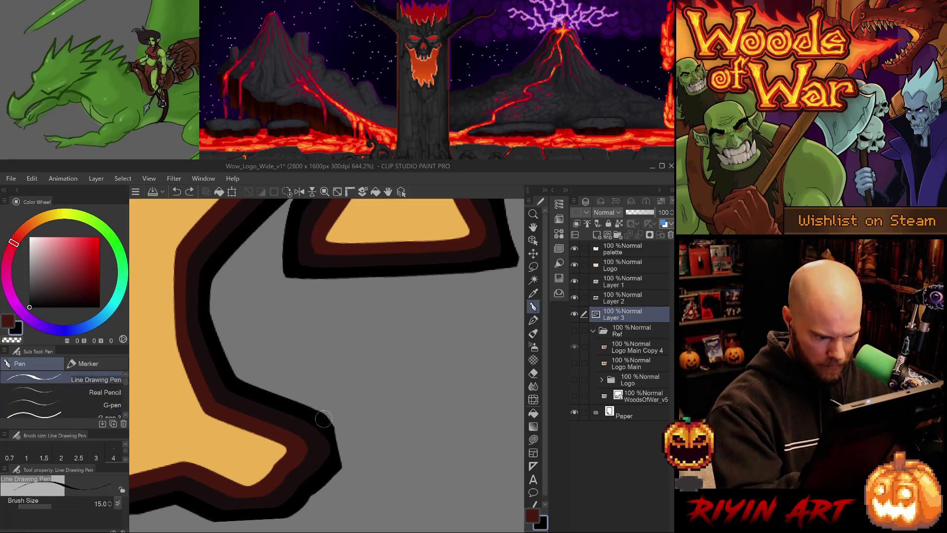
key("p")
key("p")
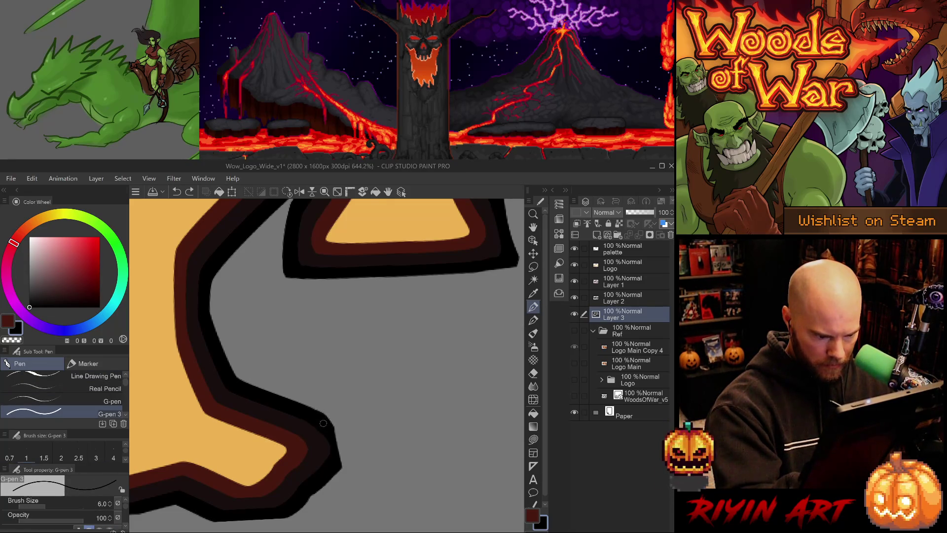
mouse_move(351, 439)
left_mouse_down()
mouse_move(336, 473)
mouse_move(335, 436)
mouse_move(348, 442)
mouse_move(341, 454)
mouse_move(342, 439)
left_mouse_up()
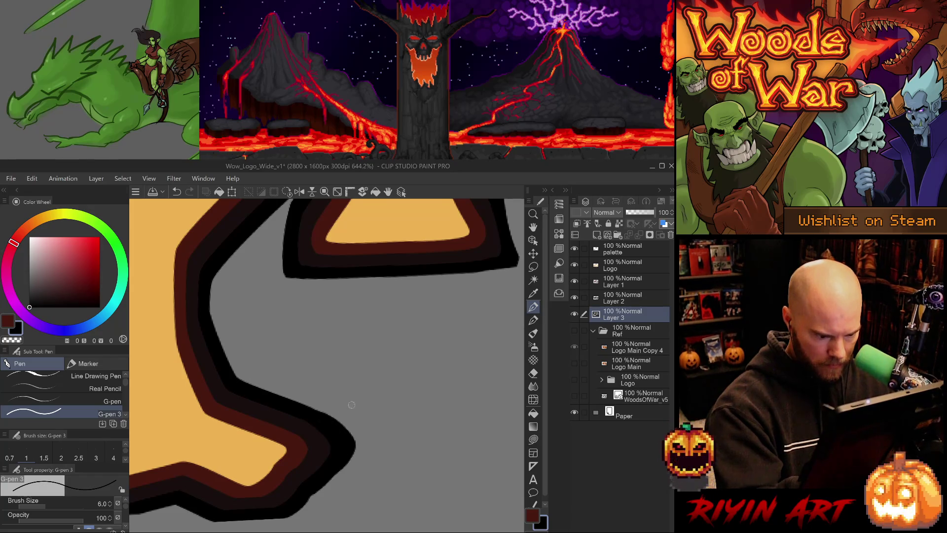
scroll(343, 405, "down", 5)
scroll(343, 405, "down", 5)
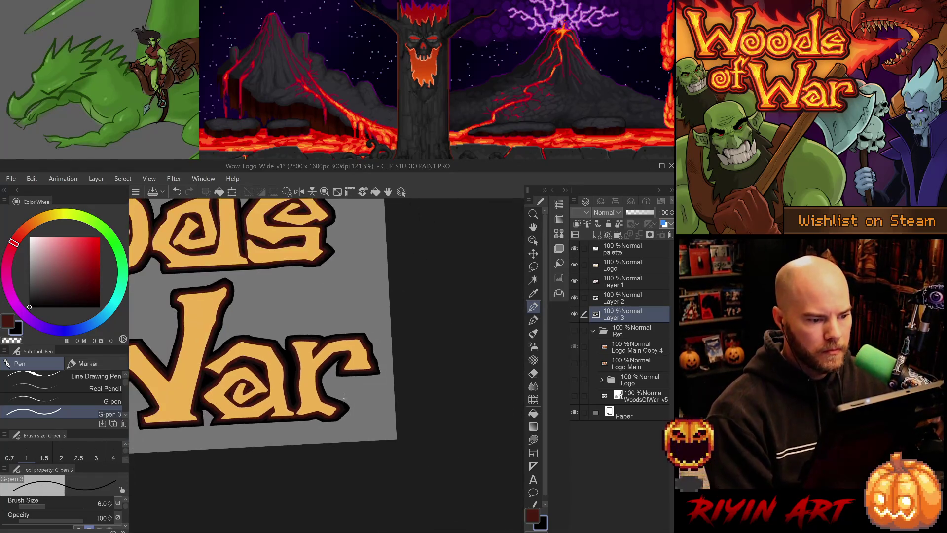
Eyedrop the dark brown and near-black brown outline colours from their layers
scroll(326, 348, "up", 8)
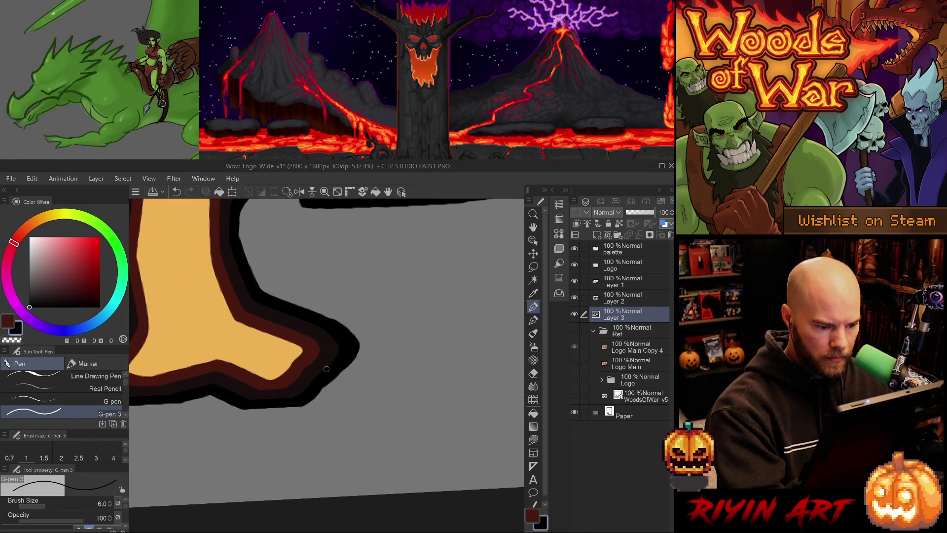
scroll(326, 349, "down", 4)
scroll(345, 375, "up", 3)
scroll(344, 375, "up", 2)
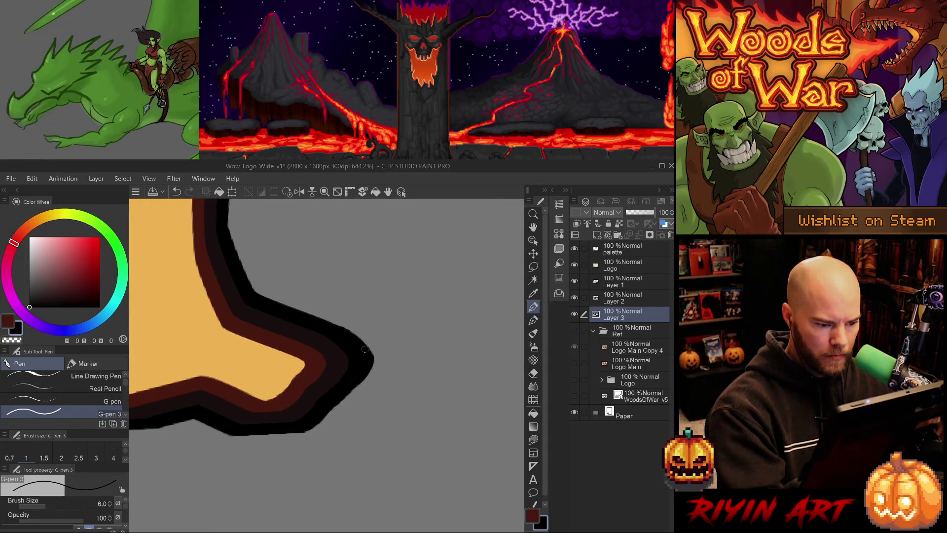
left_click(621, 297)
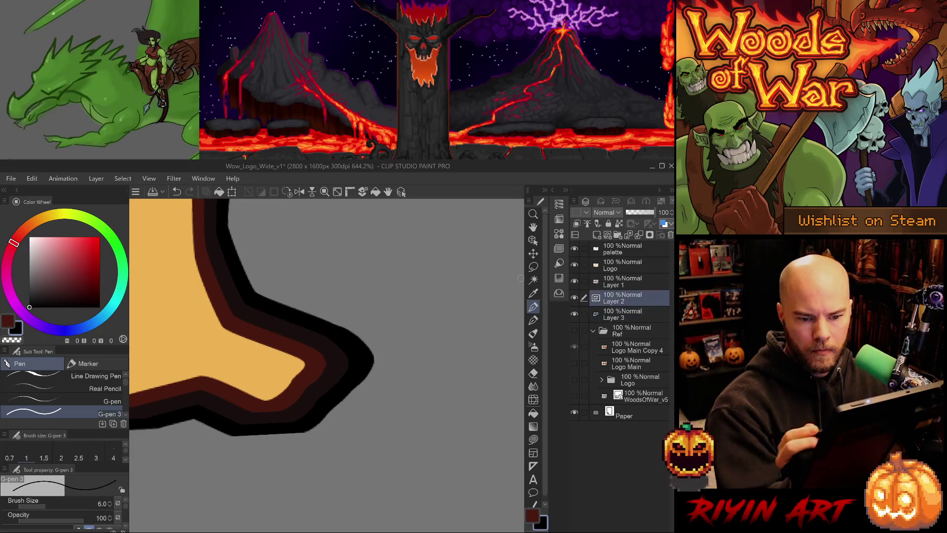
left_click(622, 281)
left_click(311, 374, "alt")
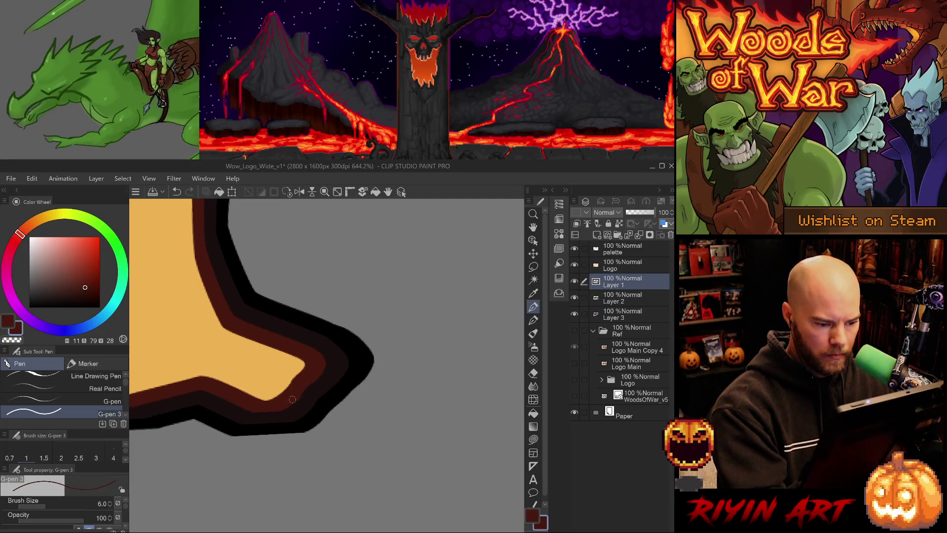
left_click(622, 267)
left_click(622, 299)
left_click(327, 380, "alt")
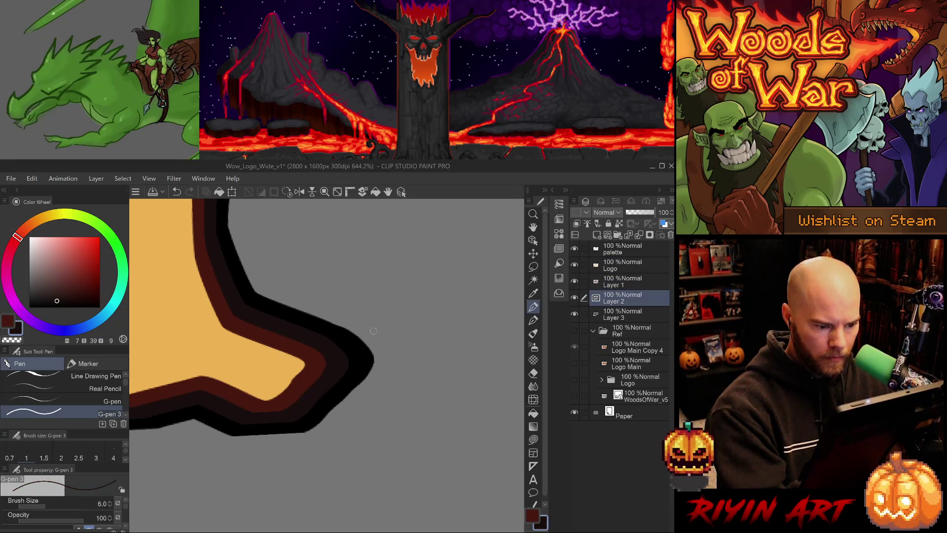
Reset the canvas rotation to level, save the logo file, and zoom onto the d
scroll(417, 326, "down", 5)
scroll(417, 326, "down", 5)
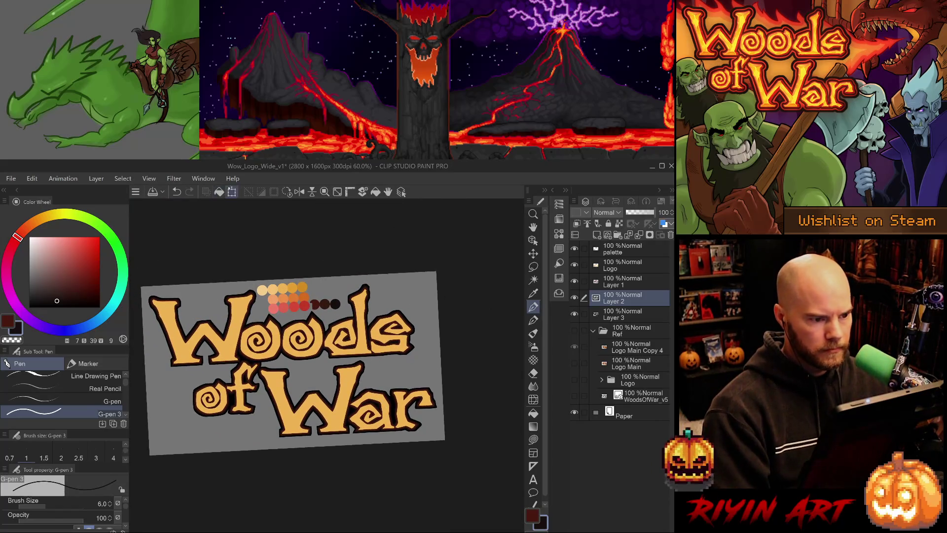
left_click(287, 192)
key("ctrl+s")
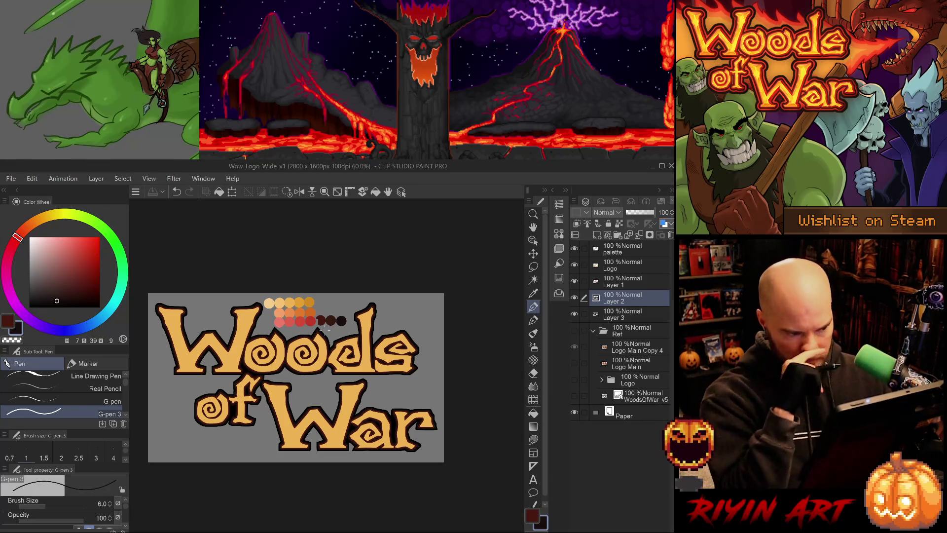
scroll(358, 314, "up", 10)
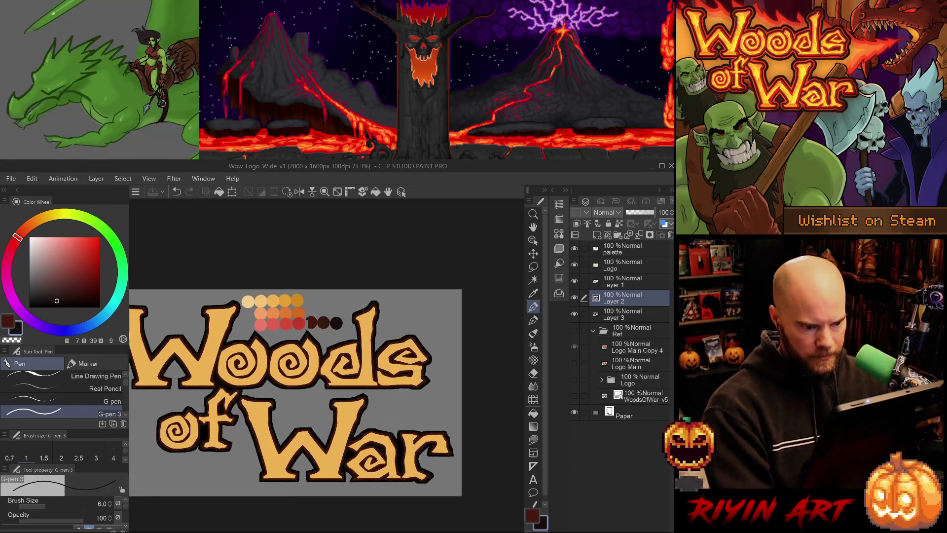
scroll(358, 315, "up", 3)
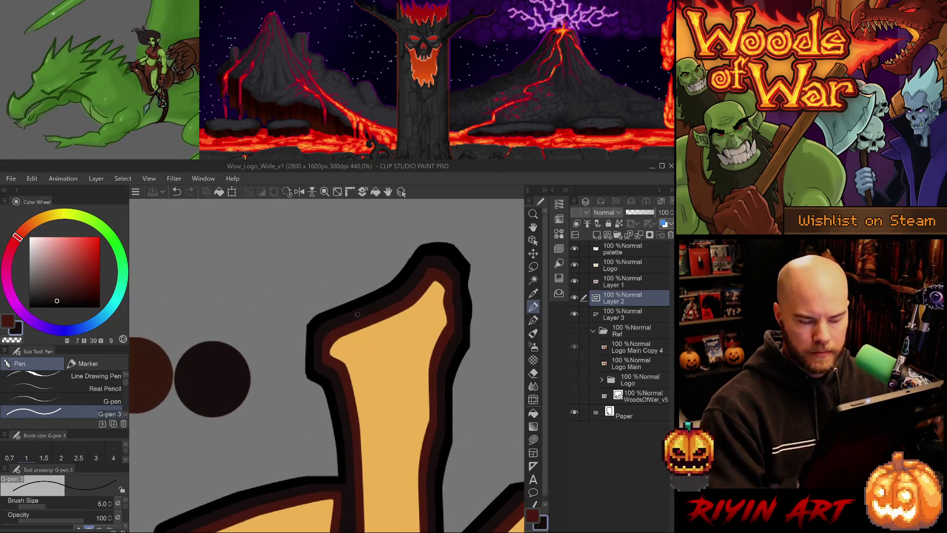
Extend the reddish brown and near-black bands along the d's left edge on Layers 1 and 2
key("alt+bracketright")
left_click(632, 315)
key("alt+bracketright")
key("alt+bracketright")
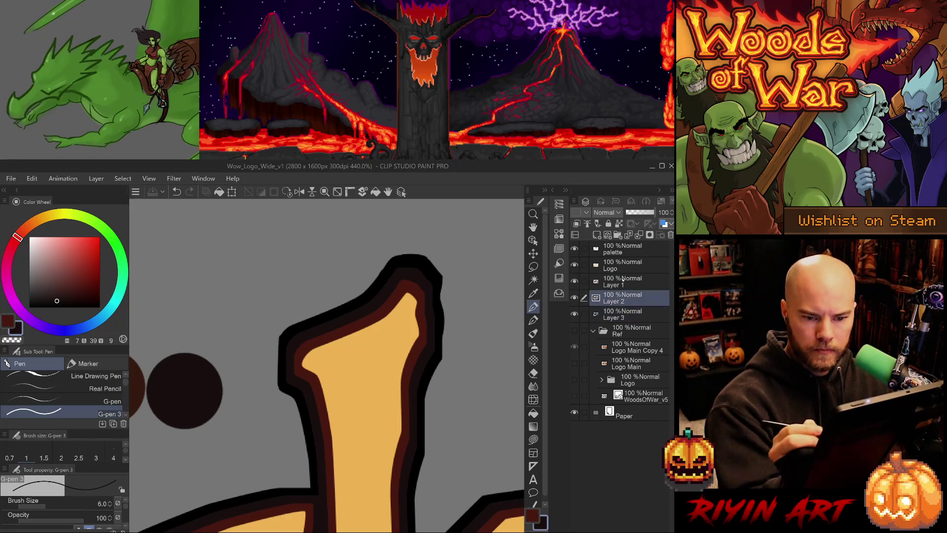
left_click(294, 366, "alt")
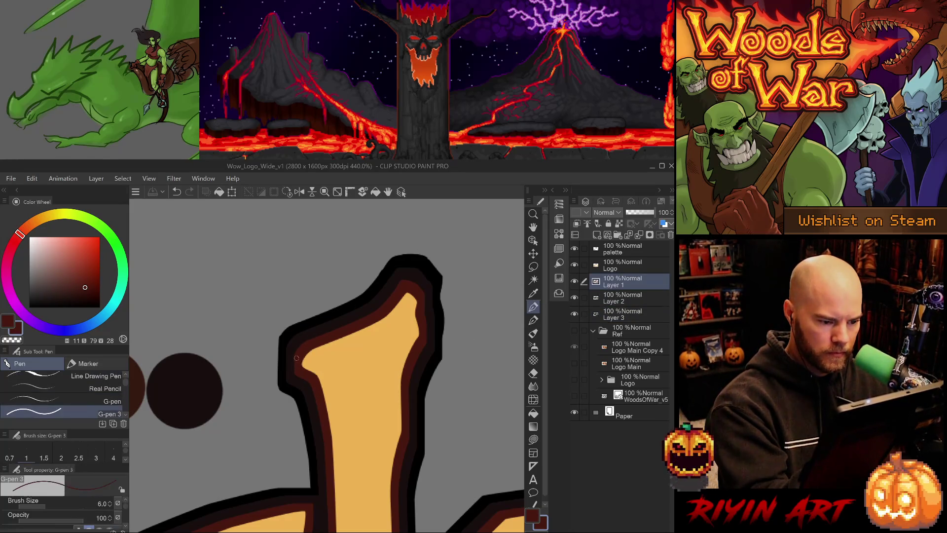
left_click_drag(297, 366, 299, 354)
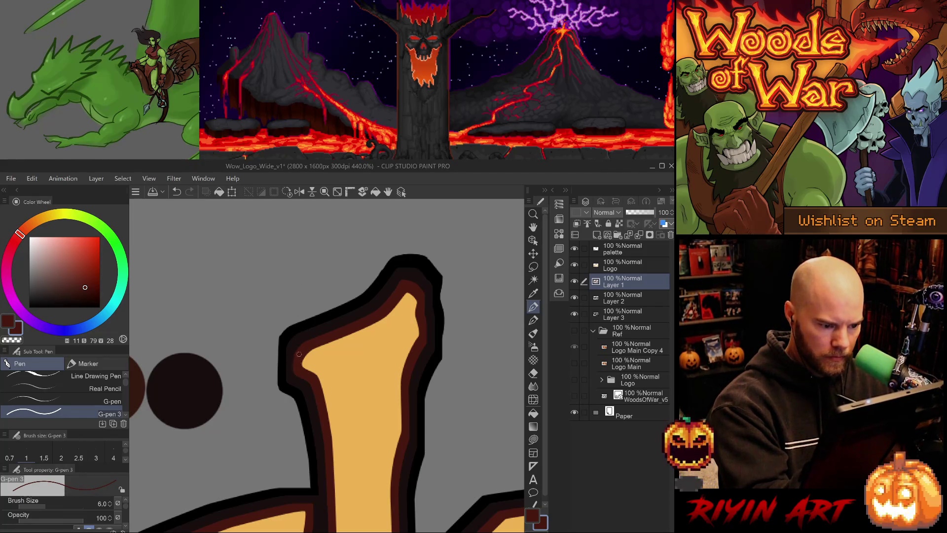
key("alt+bracketleft")
left_click(292, 345, "alt")
key("ctrl+z")
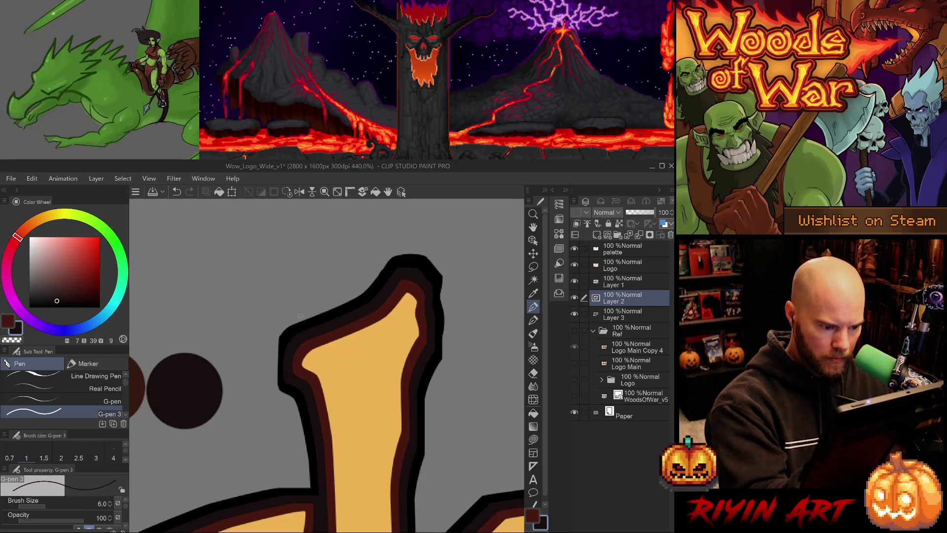
left_click_drag(283, 353, 287, 376)
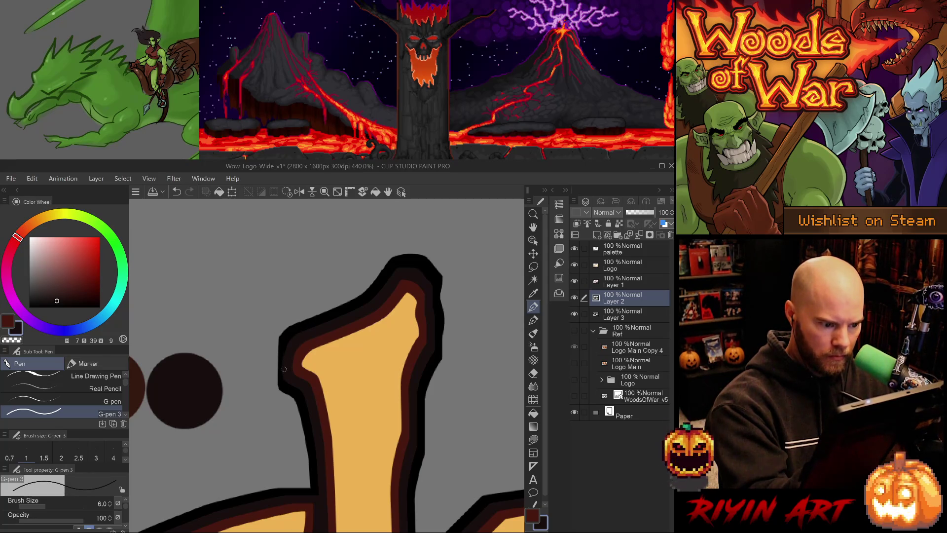
On Layer 3, extend the black outer outline down the d's left edge and tidy it
key("alt+bracketleft")
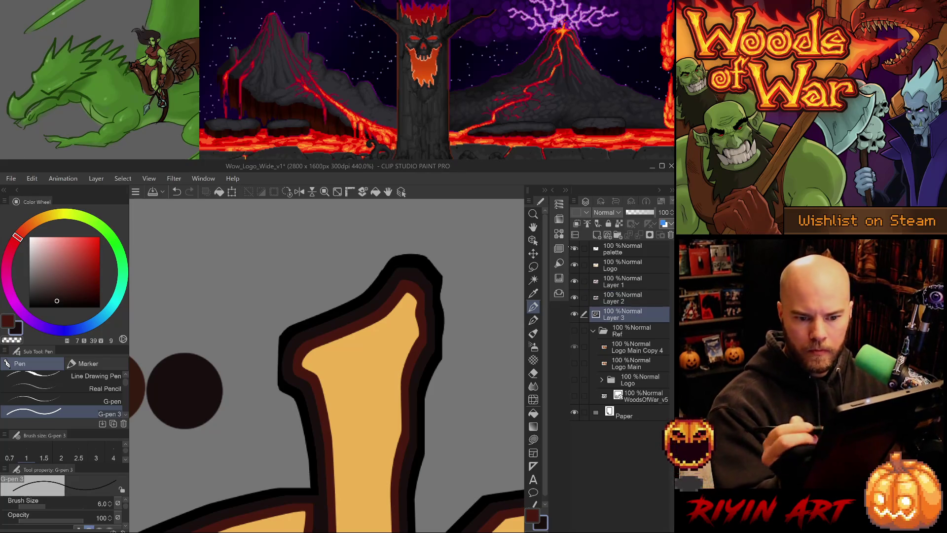
left_click(292, 332, "alt")
mouse_move(280, 335)
left_mouse_down()
mouse_move(271, 387)
mouse_move(280, 349)
left_mouse_up()
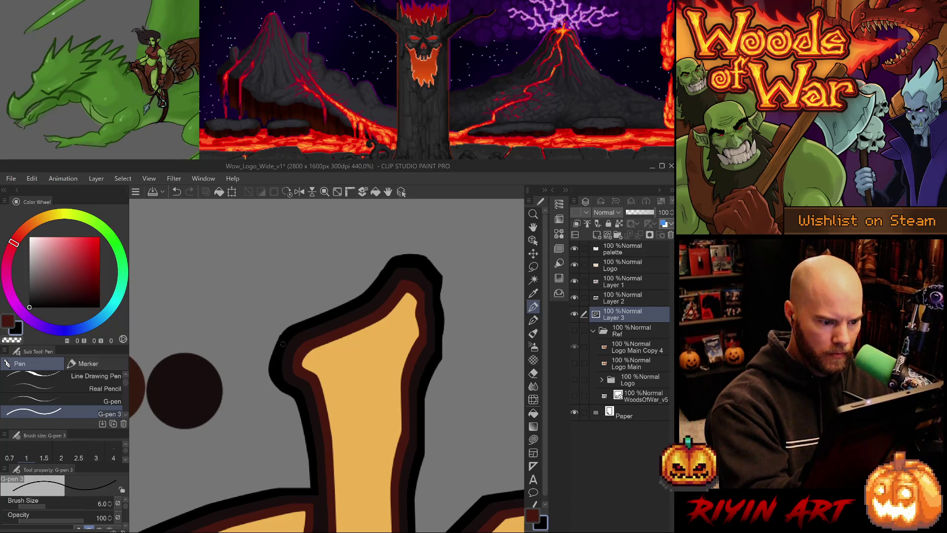
key("e")
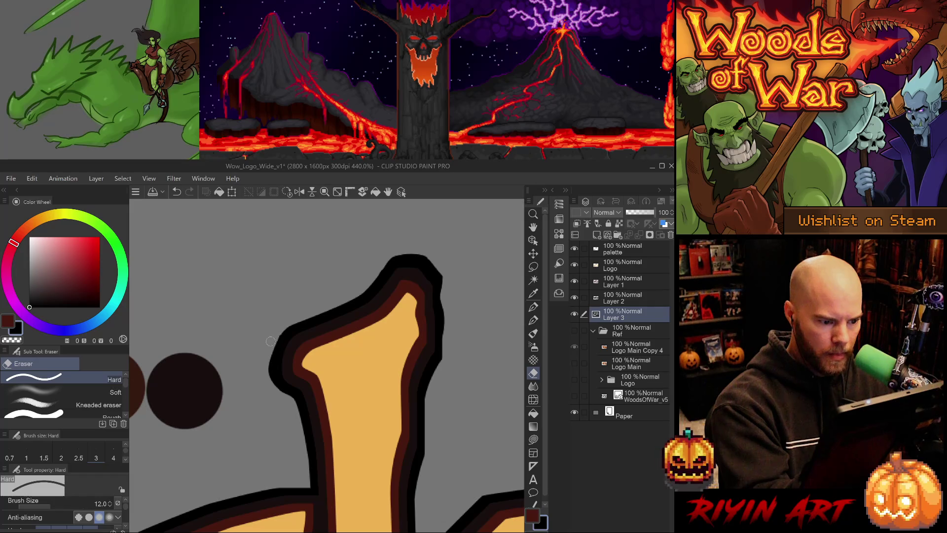
key("p")
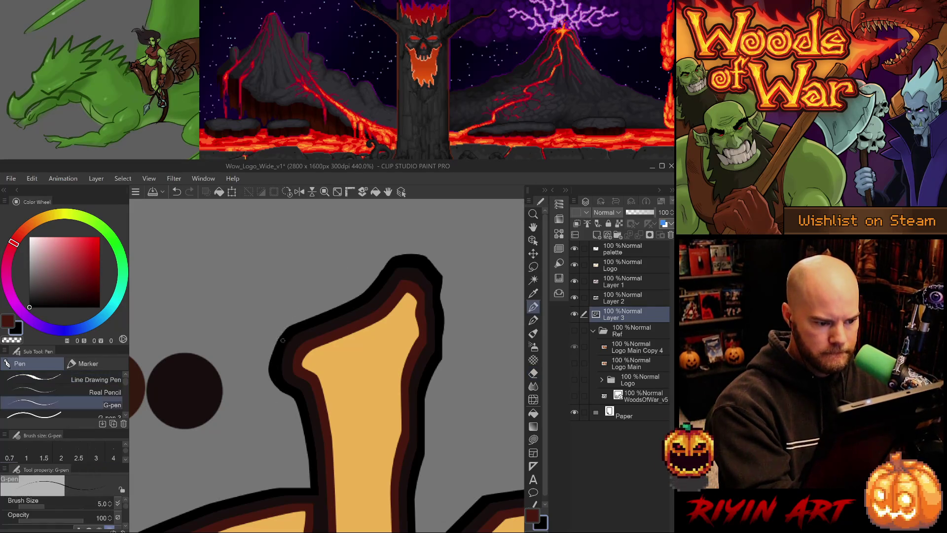
key("p")
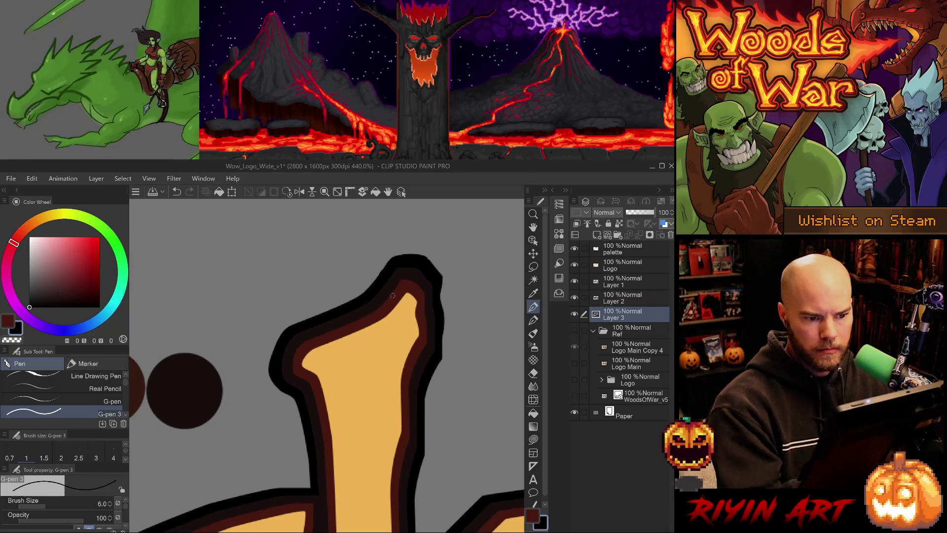
key("e")
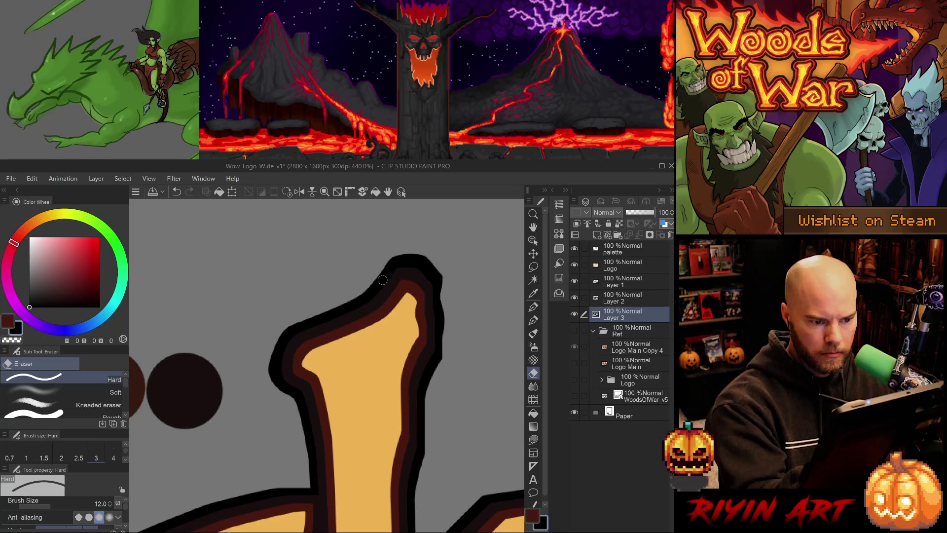
key("p")
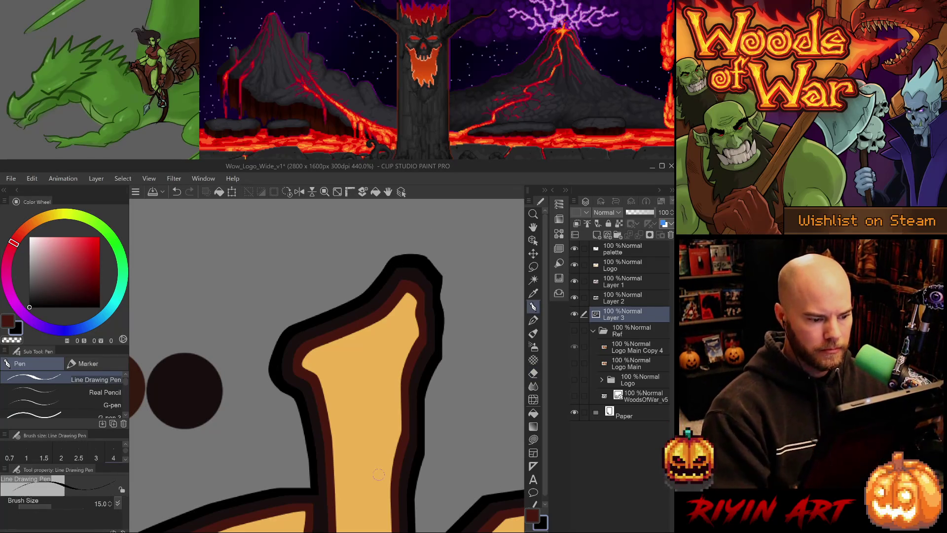
Save the logo file, then select the letter shapes by colour and clear the selection
scroll(366, 474, "down", 5)
scroll(366, 474, "down", 4)
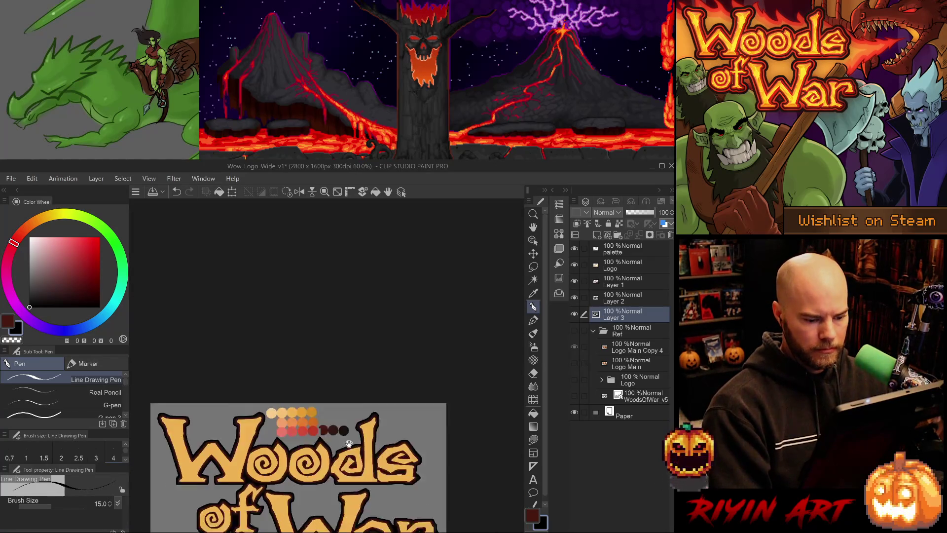
scroll(355, 346, "up", 1)
key("ctrl+s")
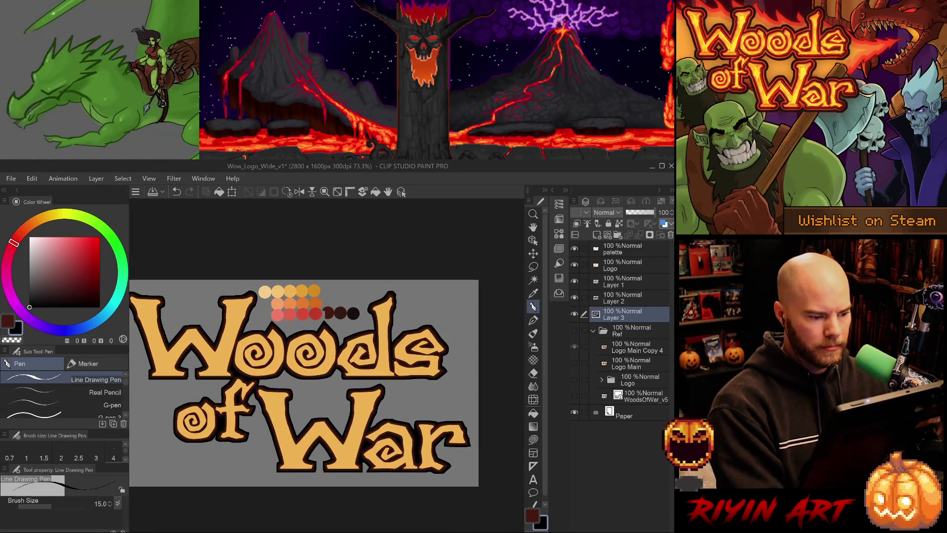
scroll(348, 348, "down", 1)
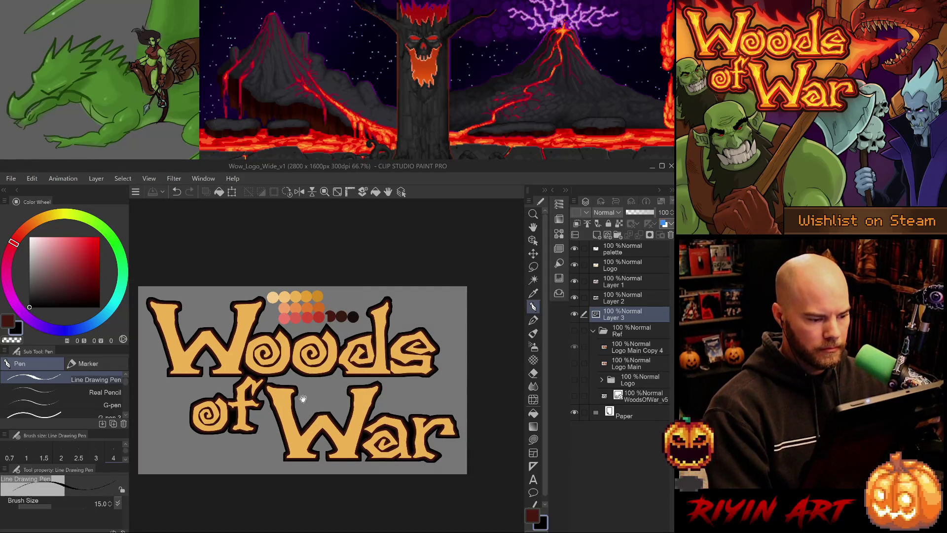
left_click_drag(302, 396, 308, 391)
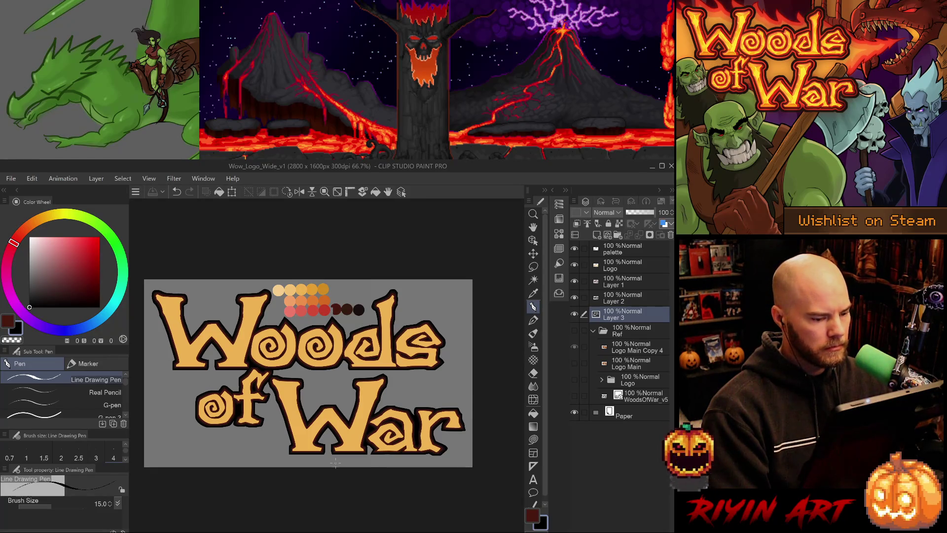
key("w")
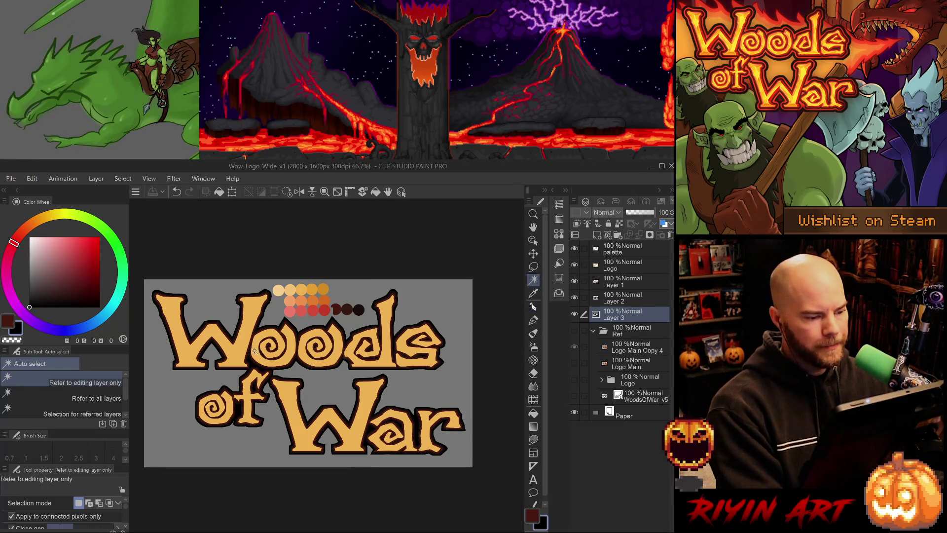
left_click(243, 341)
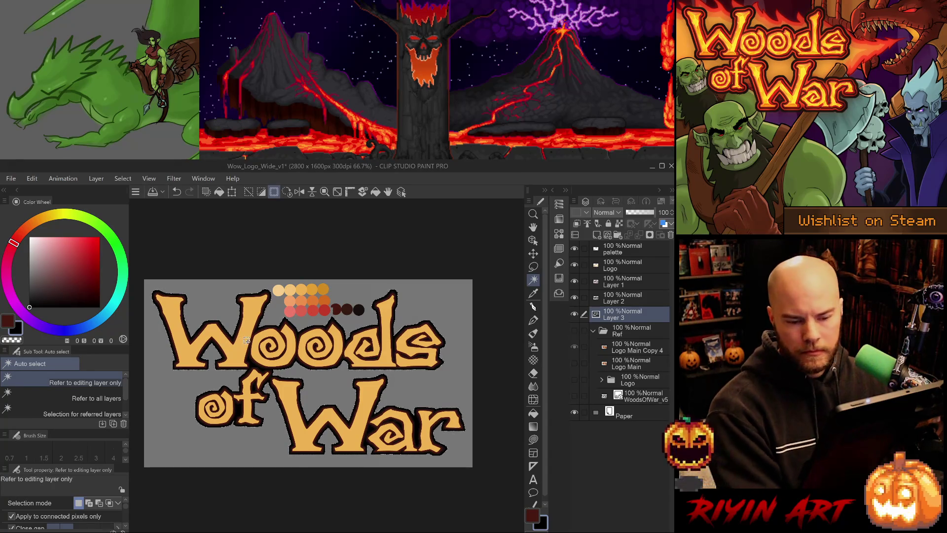
key("ctrl+d")
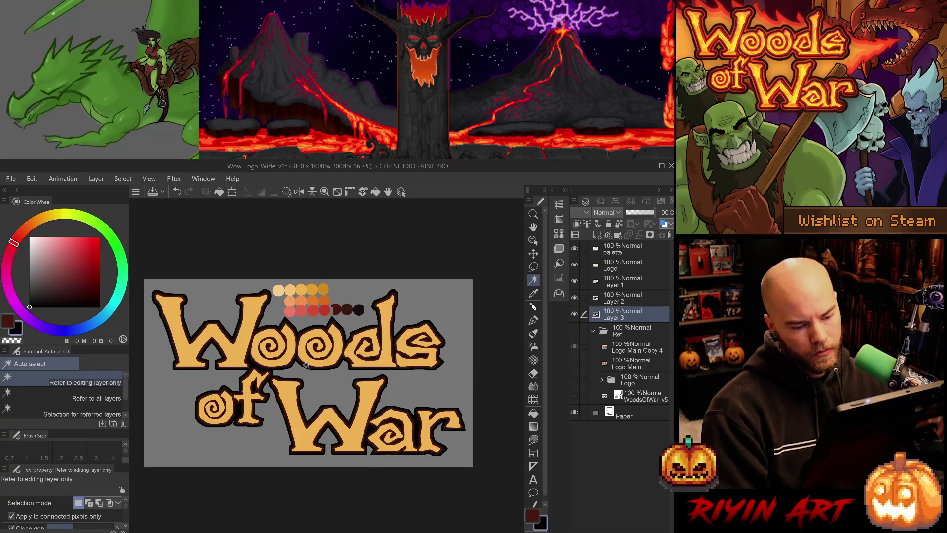
Merge the unused Layer 2 away so the logo artwork stays unchanged
scroll(358, 355, "up", 1)
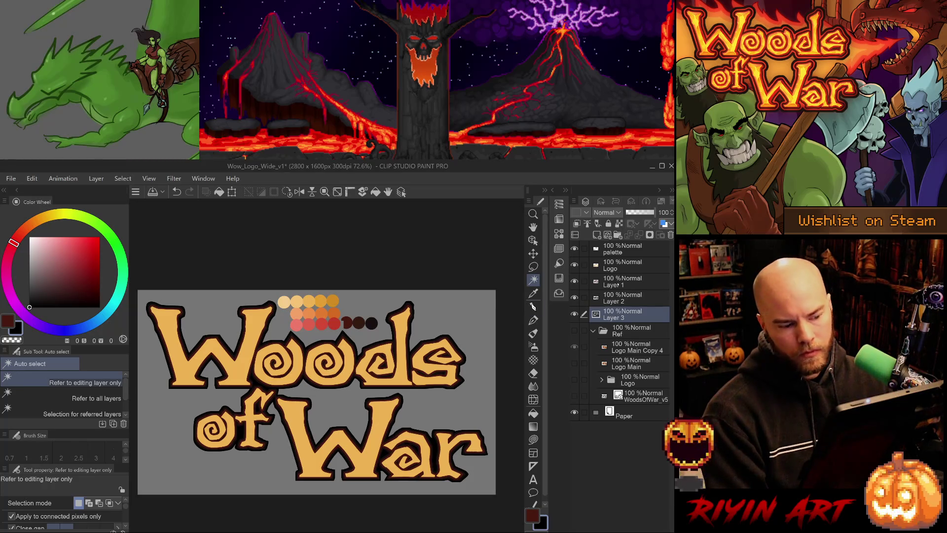
key("j")
left_click(621, 300)
left_click(623, 282)
left_click(625, 297)
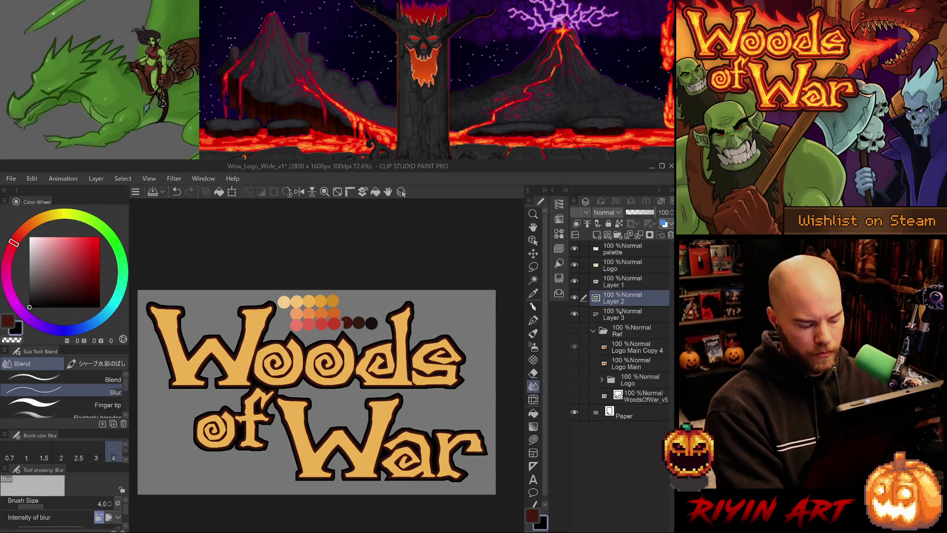
left_click(620, 311)
left_click(625, 300)
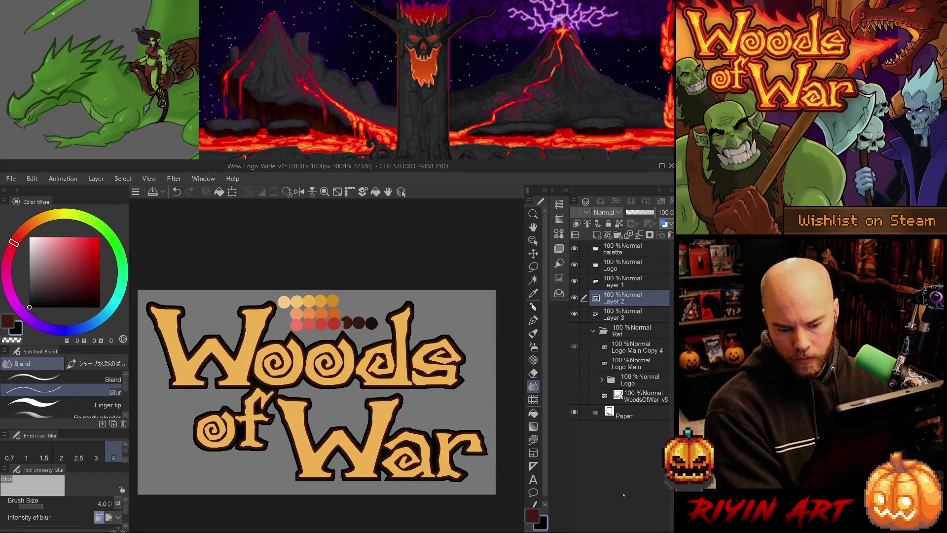
key("ctrl+e")
left_click(610, 286)
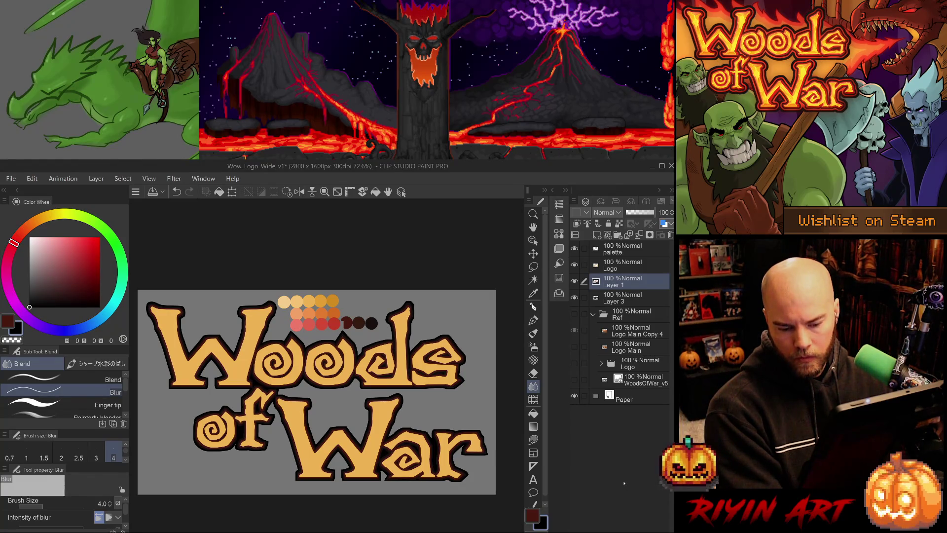
Delete Layer 1, rename Layer 3 to Outline, and collapse the Ref folder
key("ctrl+z")
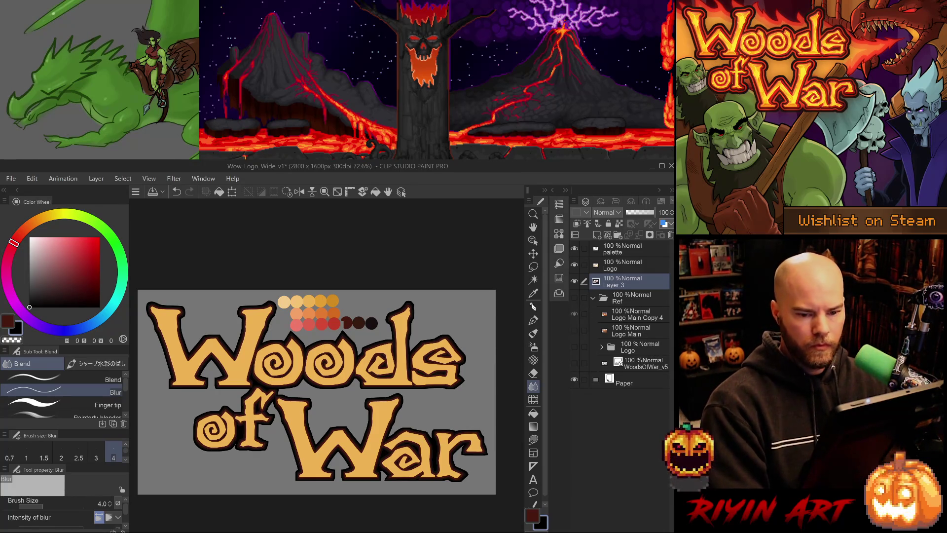
key("ctrl+z")
type("Outline")
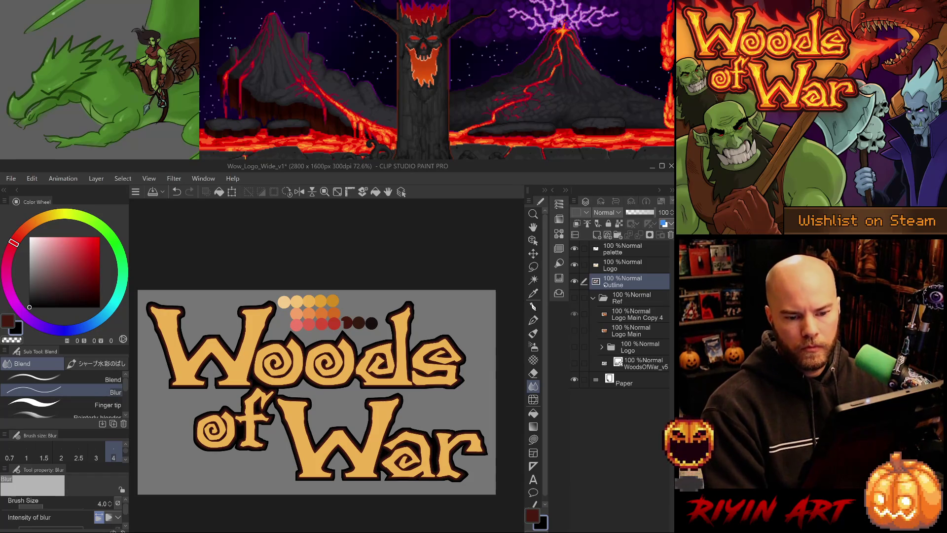
key("ctrl+z")
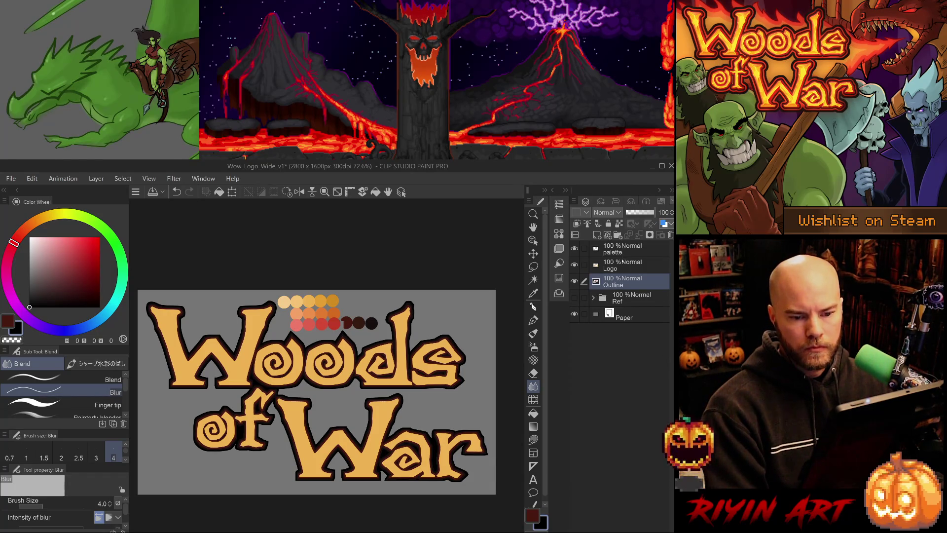
Select the lettering on the Logo layer and add a new empty raster layer above it
left_click(623, 263)
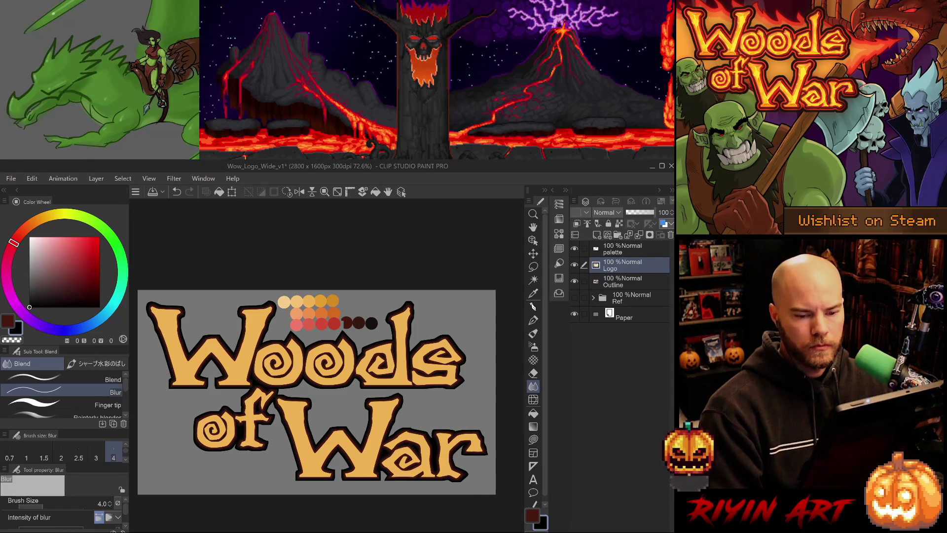
left_click(596, 264, "ctrl")
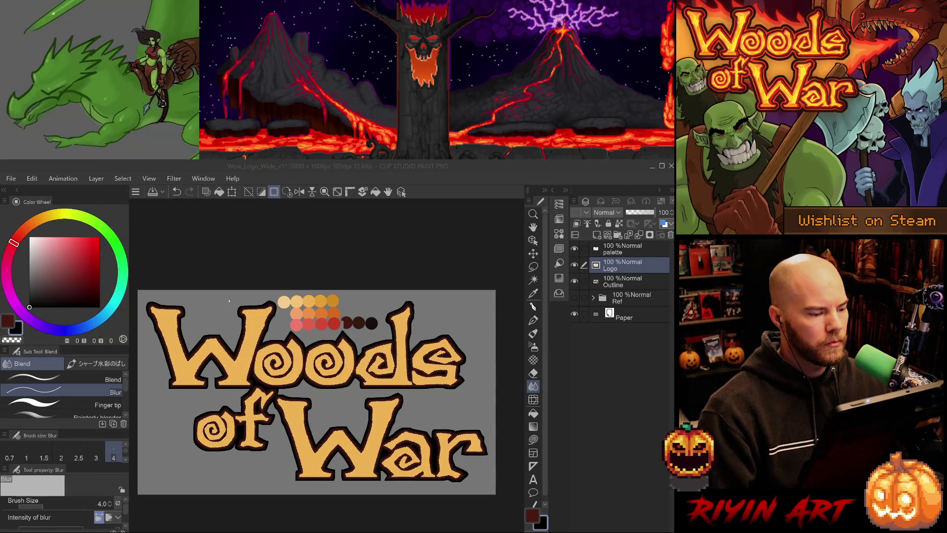
left_click(279, 276)
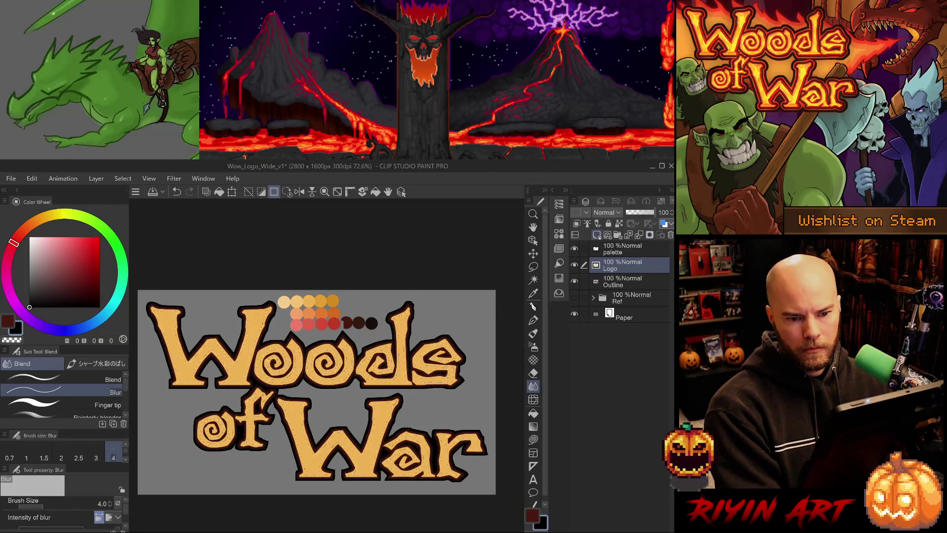
left_click(597, 235)
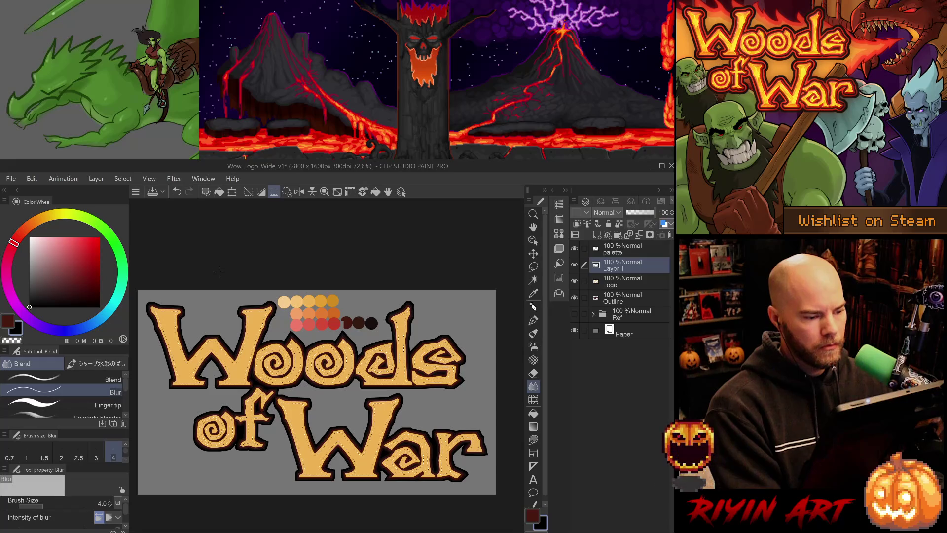
Fill the lettering with a paler cream swatch from the palette, replacing the light orange trial
key("i")
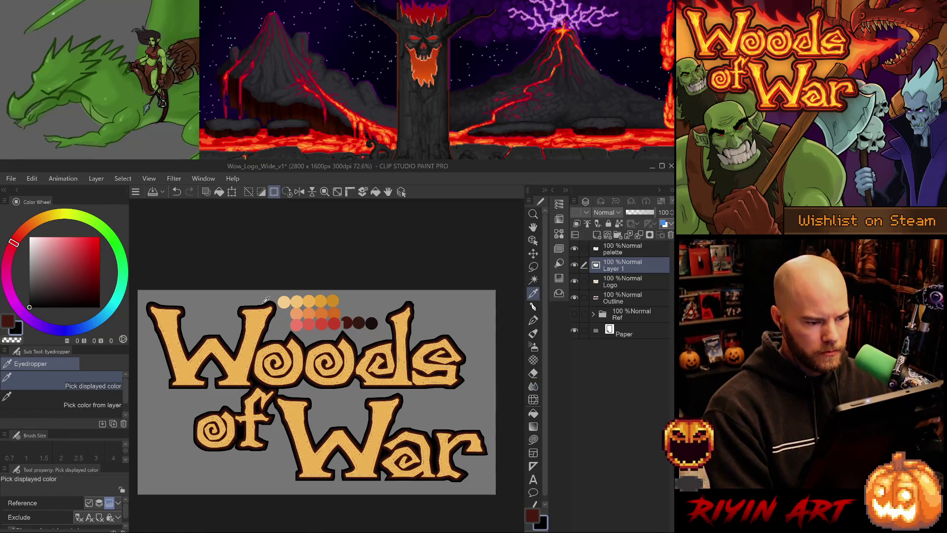
left_click(313, 300)
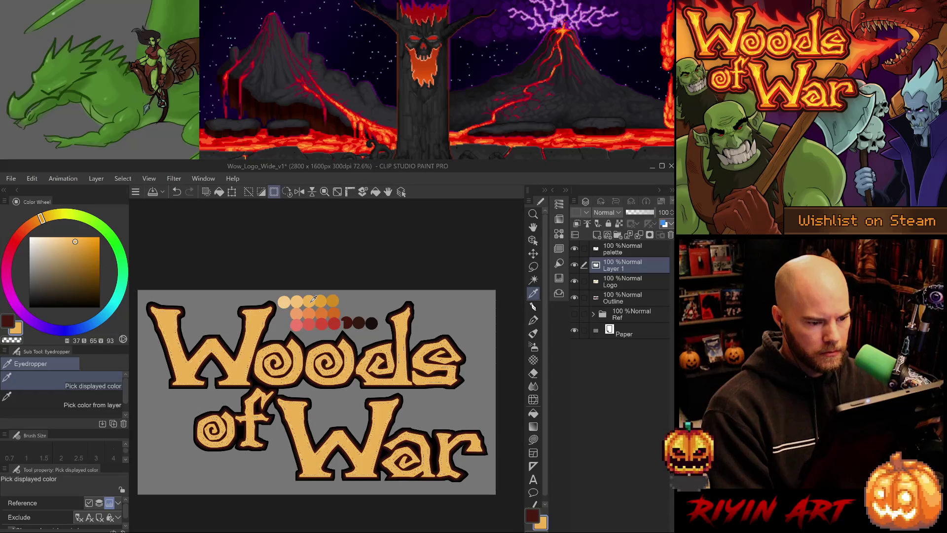
key("g")
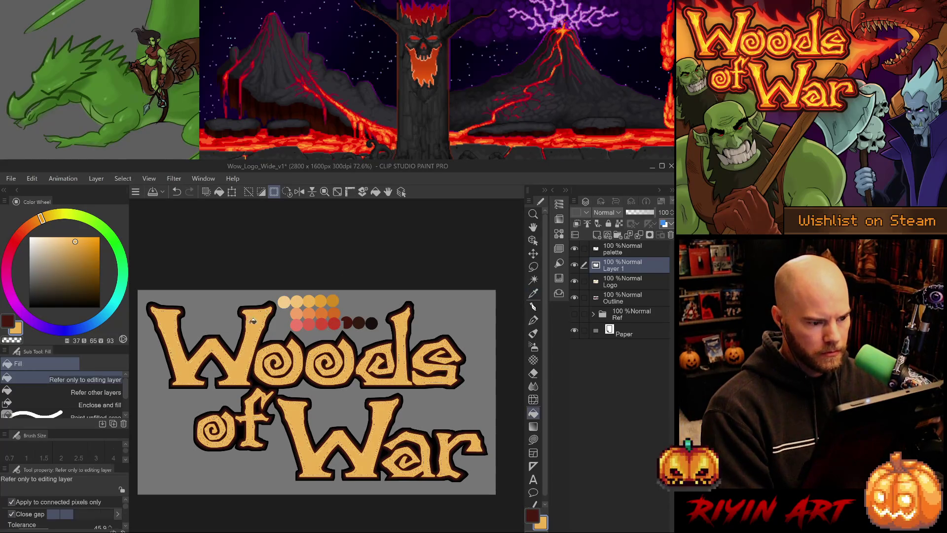
key("ctrl+z")
key("i")
left_click(298, 299)
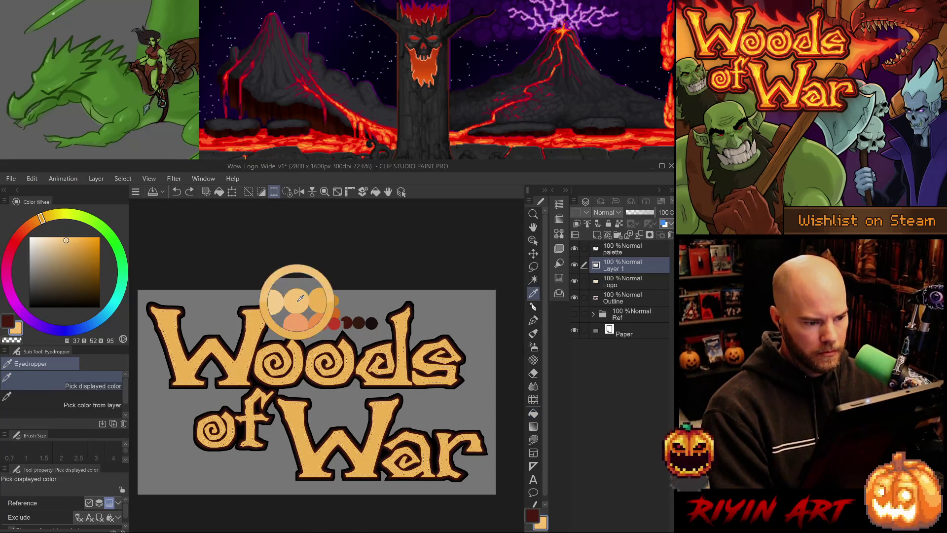
key("g")
left_click(256, 327)
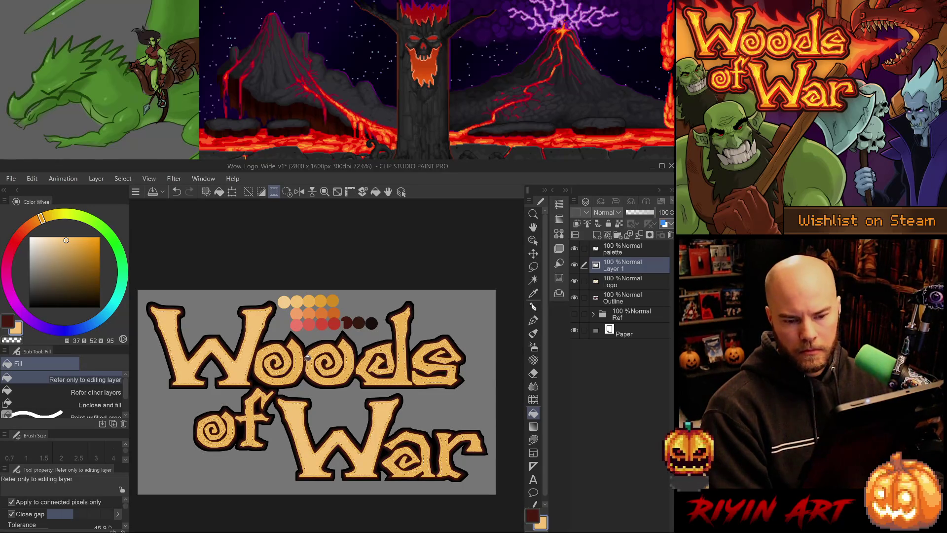
left_click(623, 282)
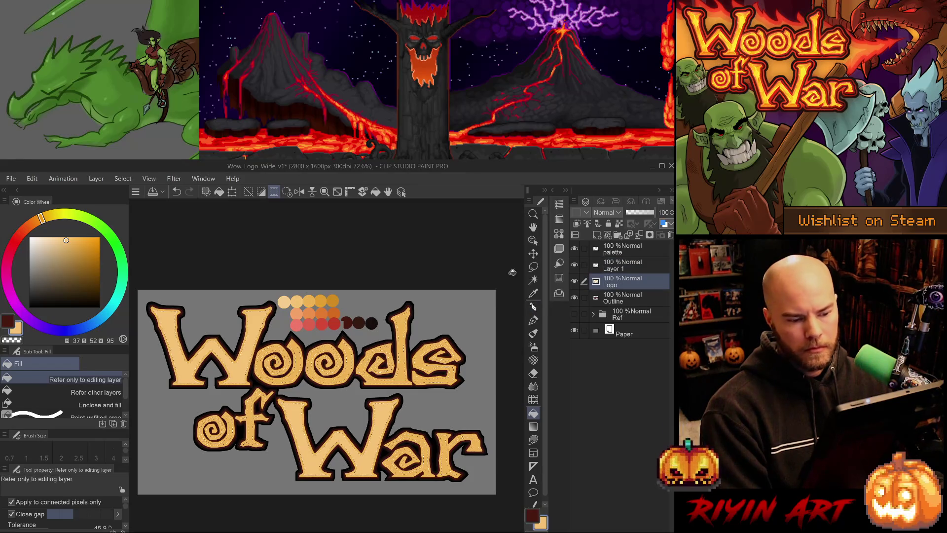
left_click(611, 269)
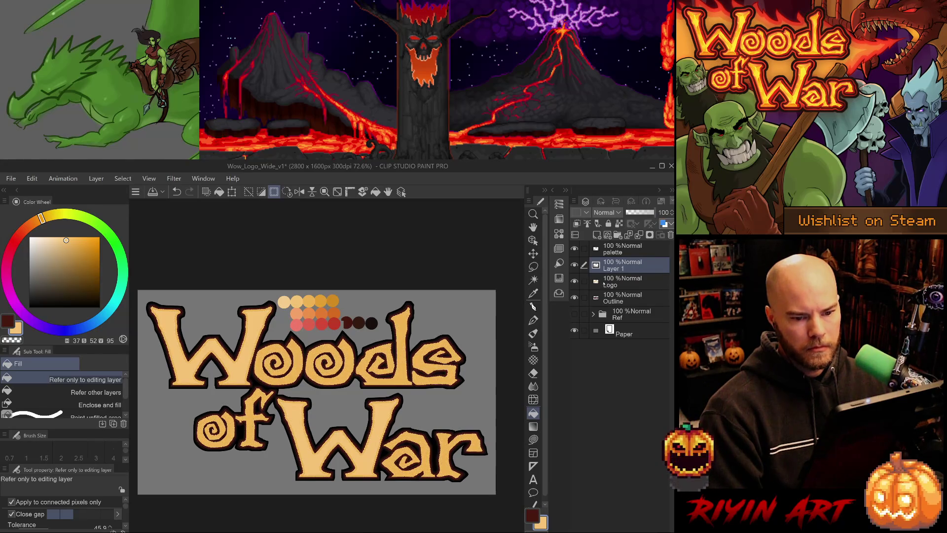
left_click(612, 280)
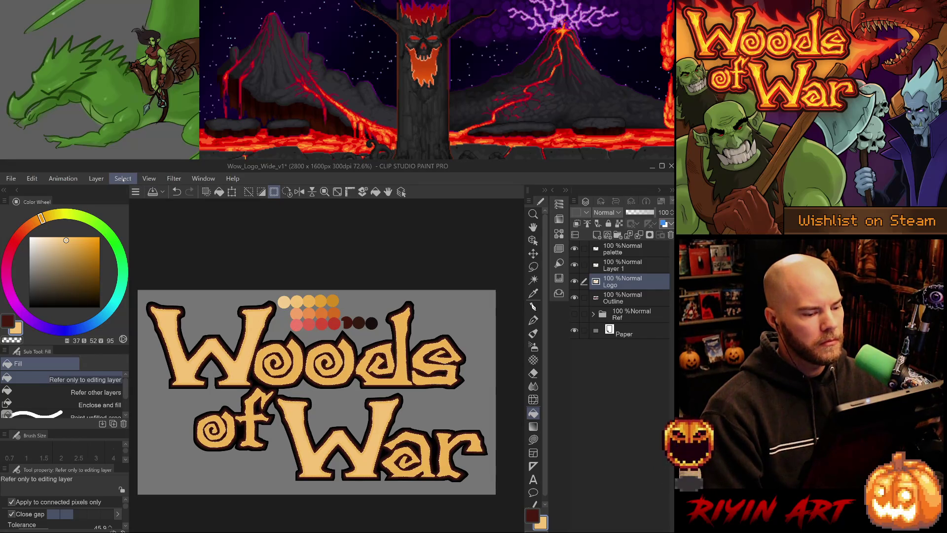
key("ctrl+z")
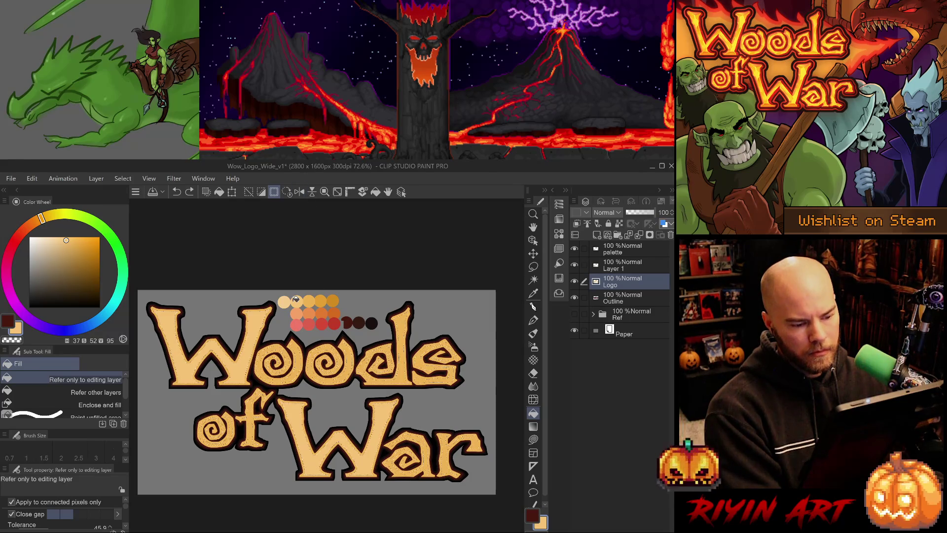
left_click(368, 325, "ctrl")
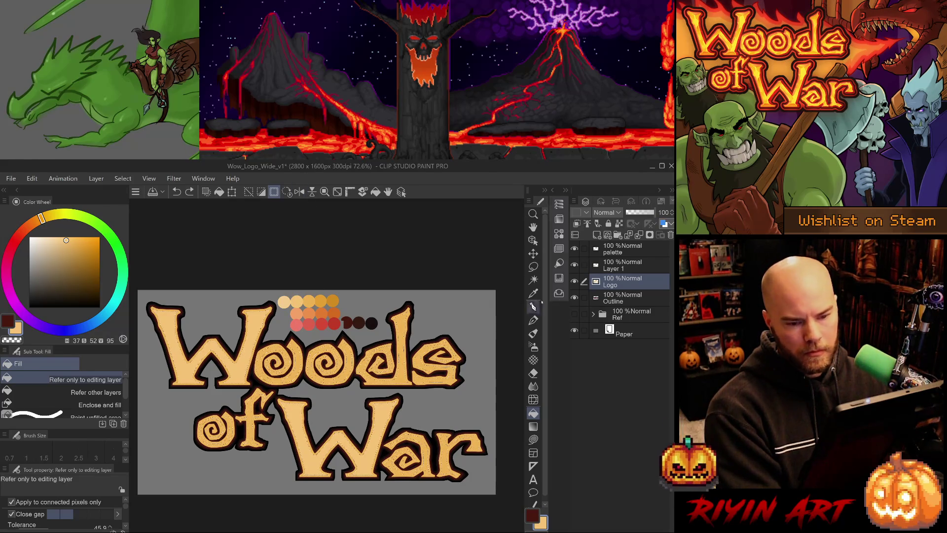
left_click(402, 333)
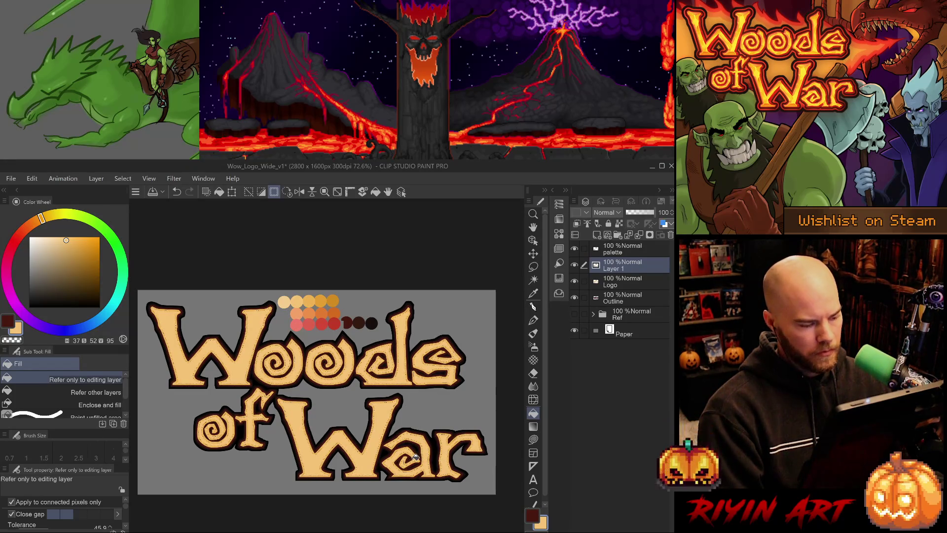
scroll(222, 429, "up", 5)
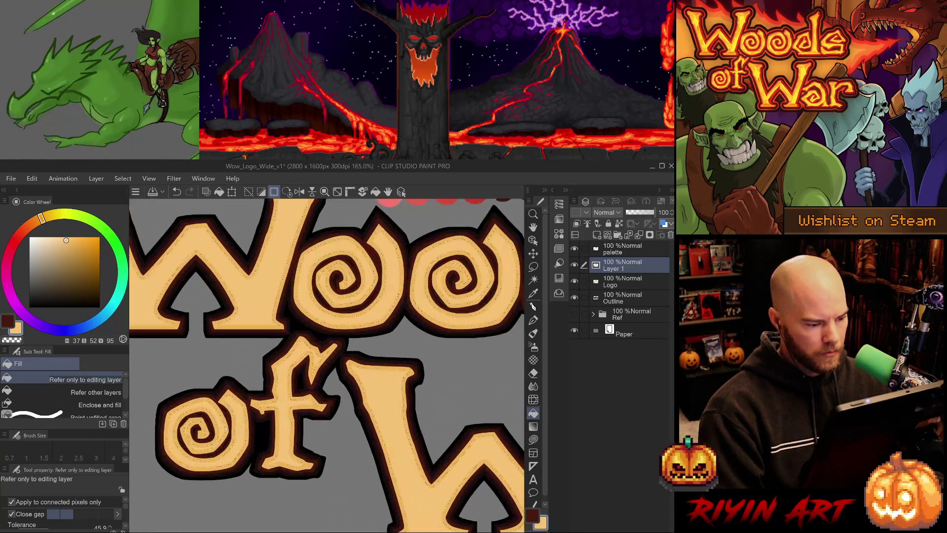
Pick the G-pen and enlarge it to size 70 with the 'of' and Woo spirals in view
left_click_drag(227, 391, 256, 387)
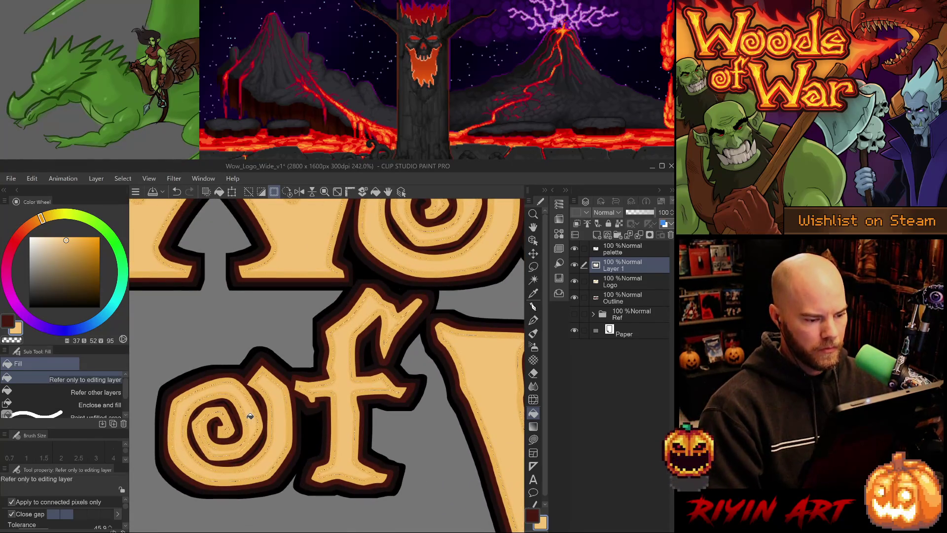
key("p")
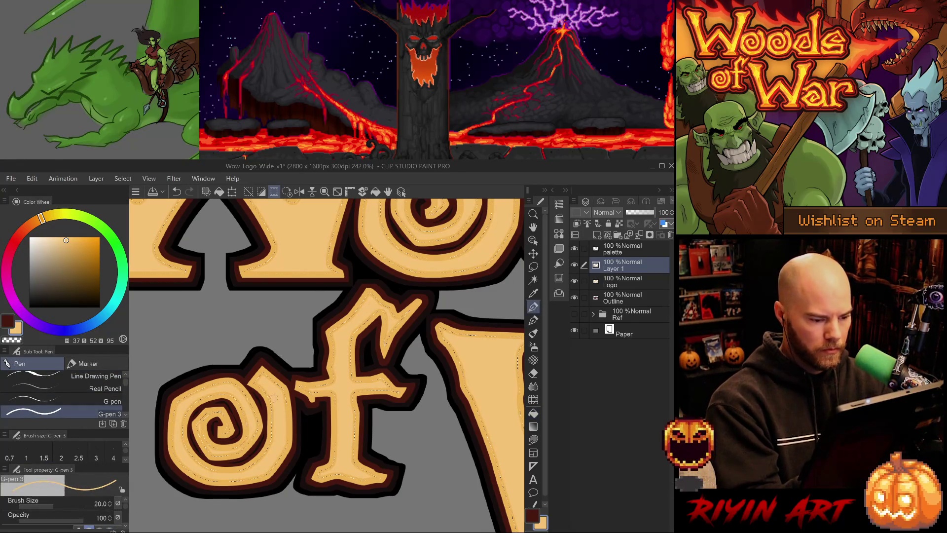
left_click_drag(280, 354, 261, 444)
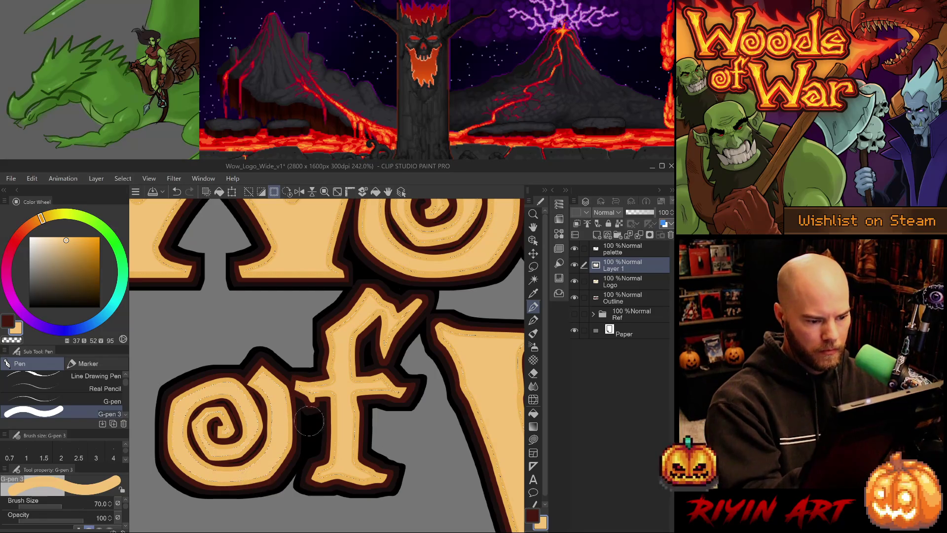
left_click_drag(338, 440, 269, 410)
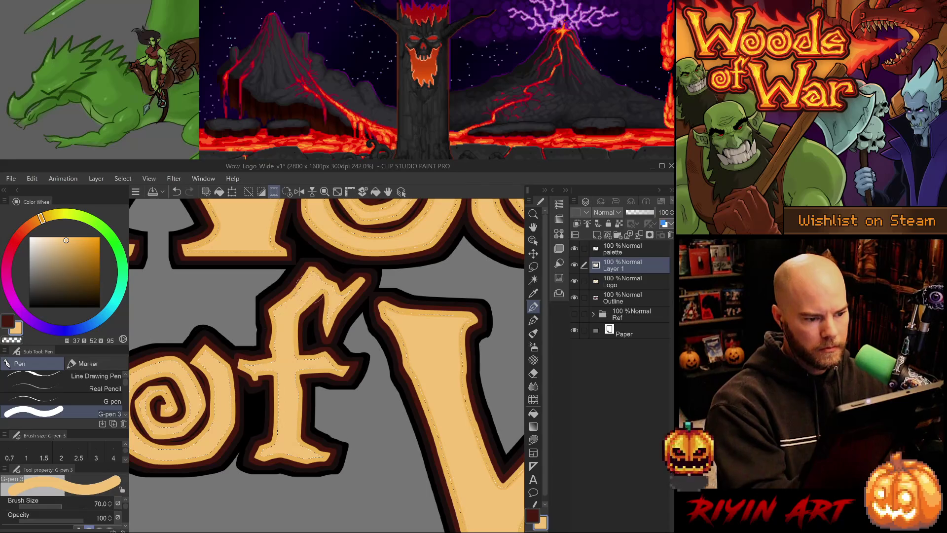
left_click_drag(347, 267, 345, 454)
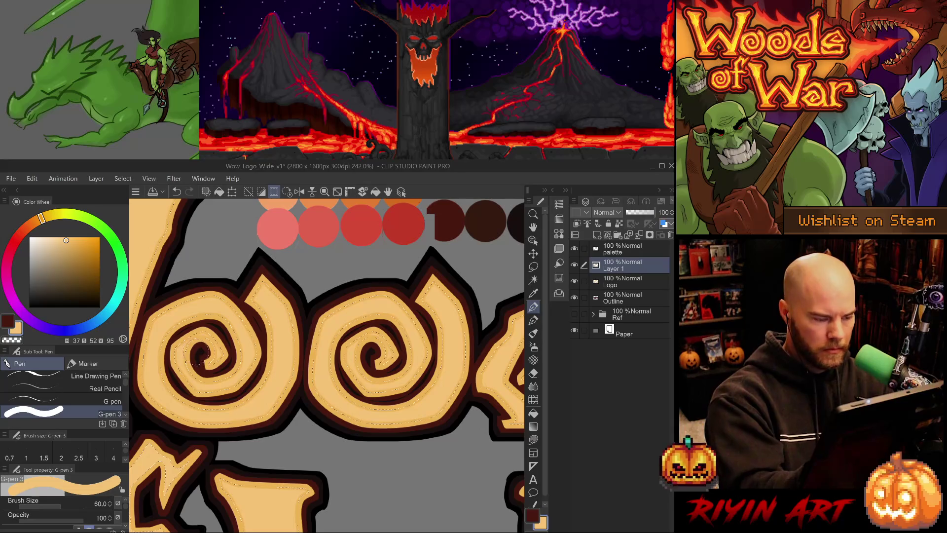
Shrink the G-pen to size 8 and draw fine dark detail lines inside the Woods spirals
key("bracketleft")
key("bracketleft")
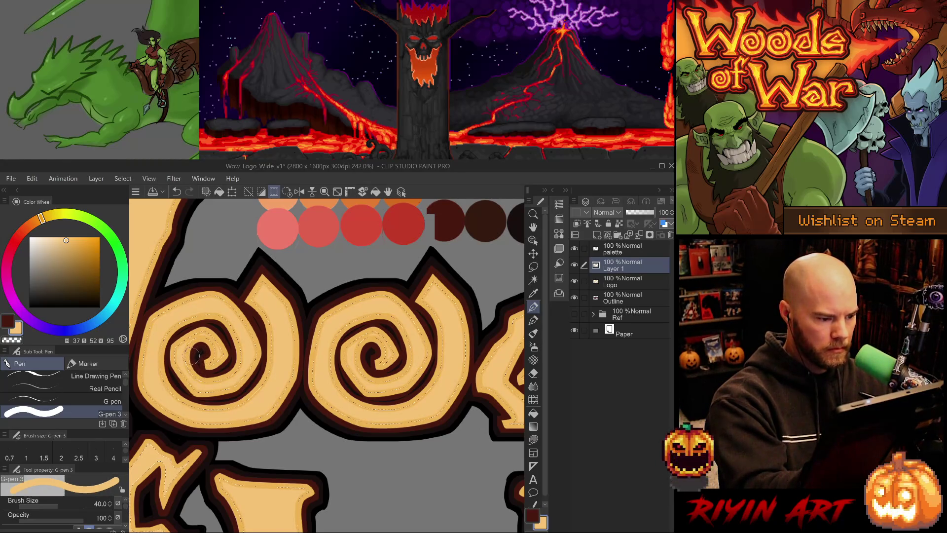
key("bracketleft")
key("bracketleft")
key("bracketleft")
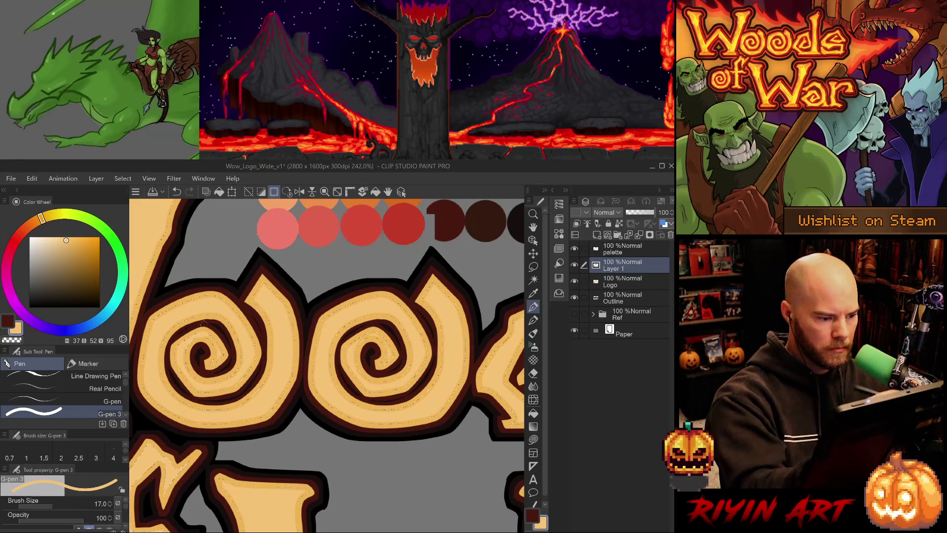
key("ctrl+z")
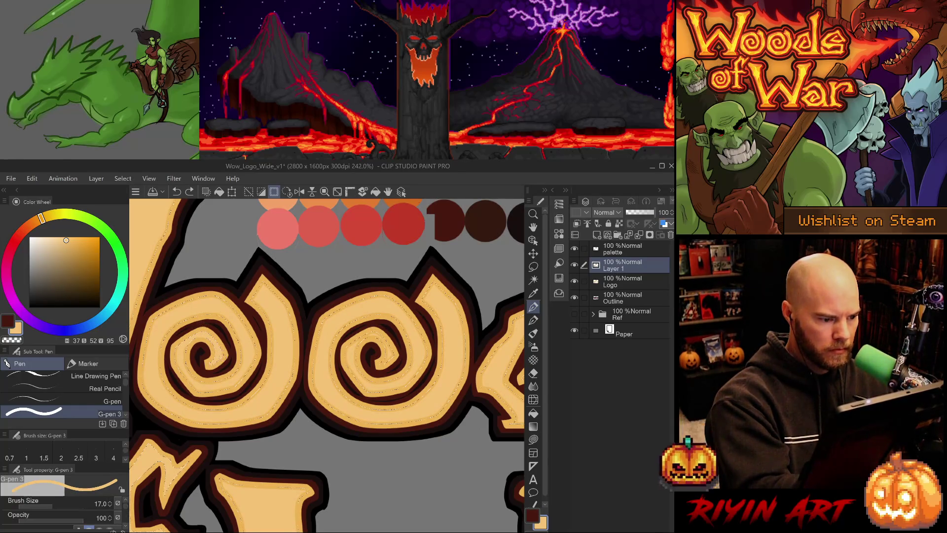
left_click_drag(390, 345, 398, 351)
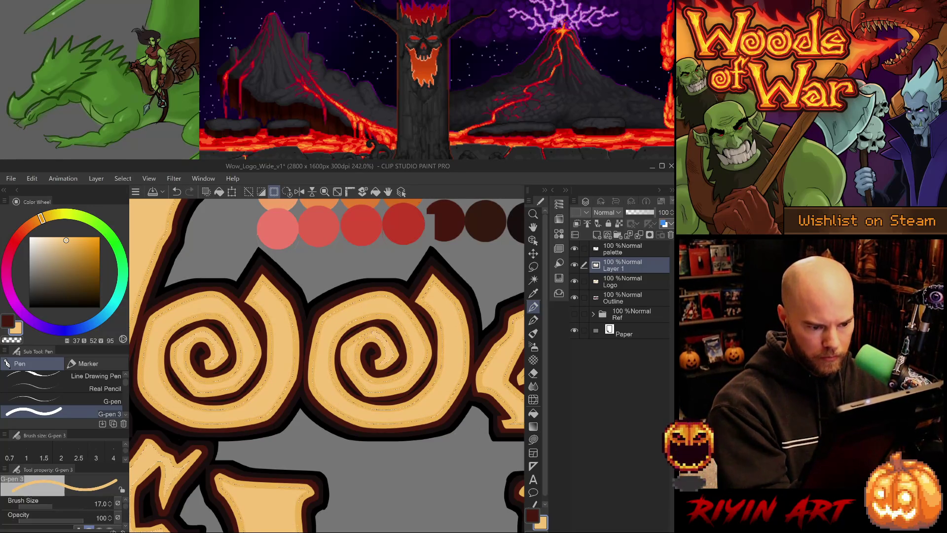
key("ctrl+z")
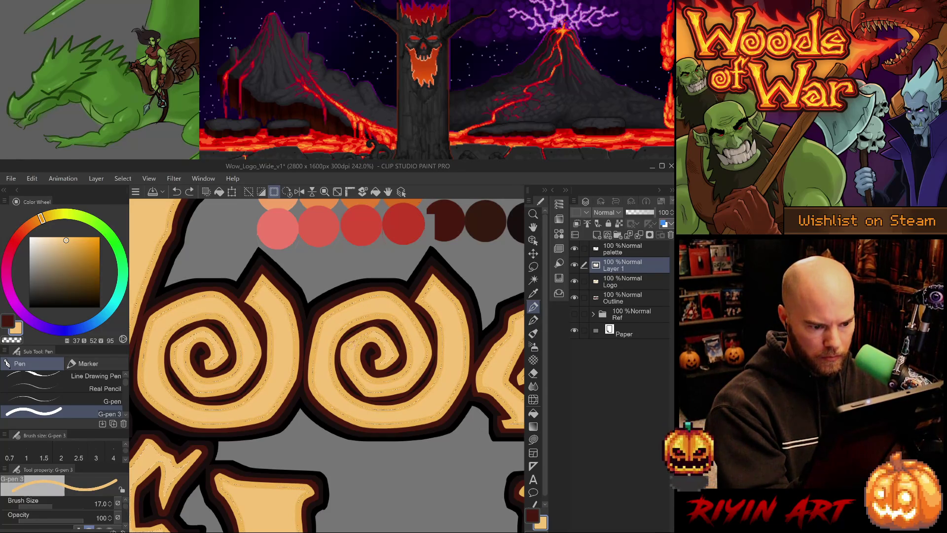
key("ctrl+y")
key("ctrl+z")
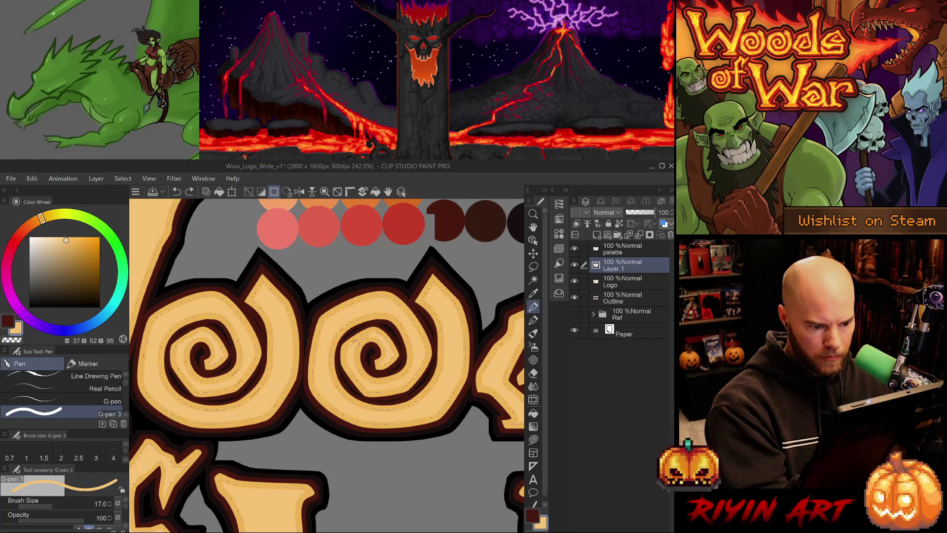
key("bracketleft")
key("bracketleft")
key("bracketleft")
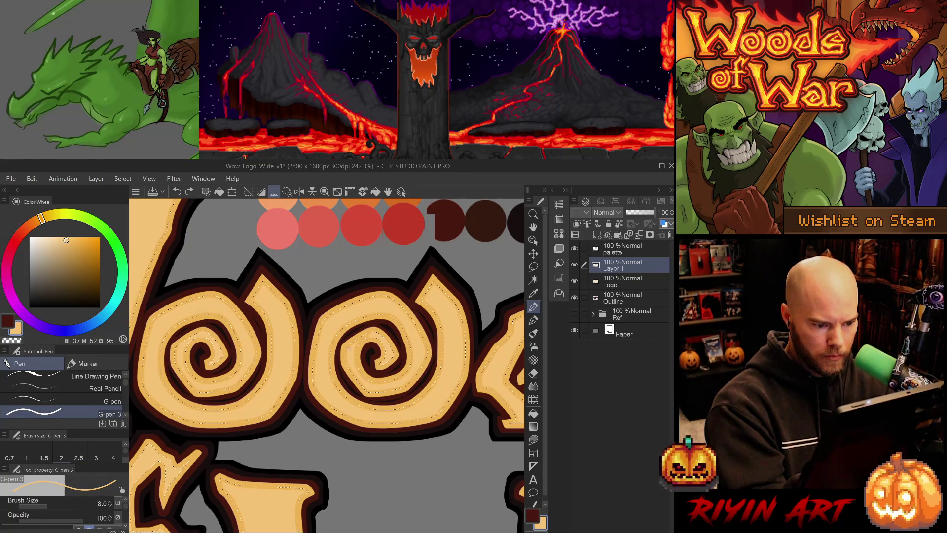
key("ctrl+y")
key("ctrl+z")
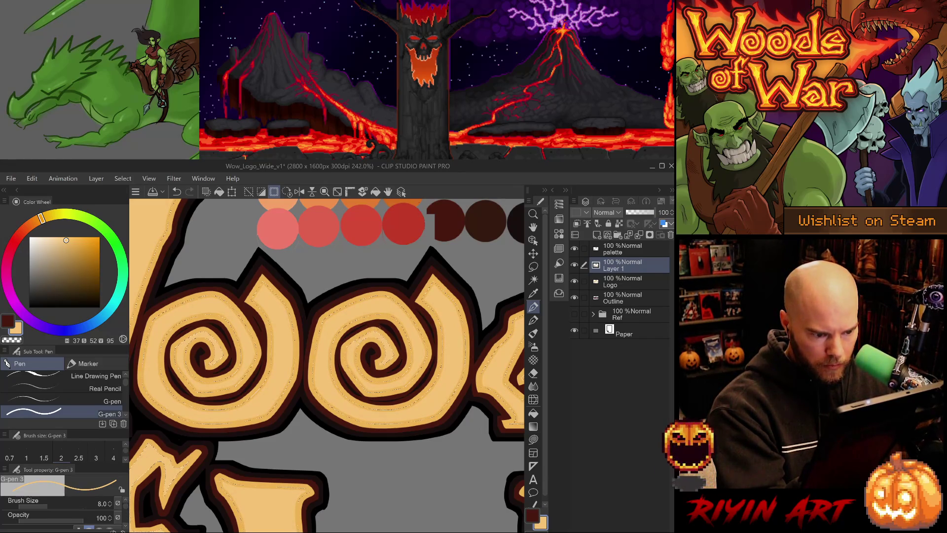
key("ctrl+y")
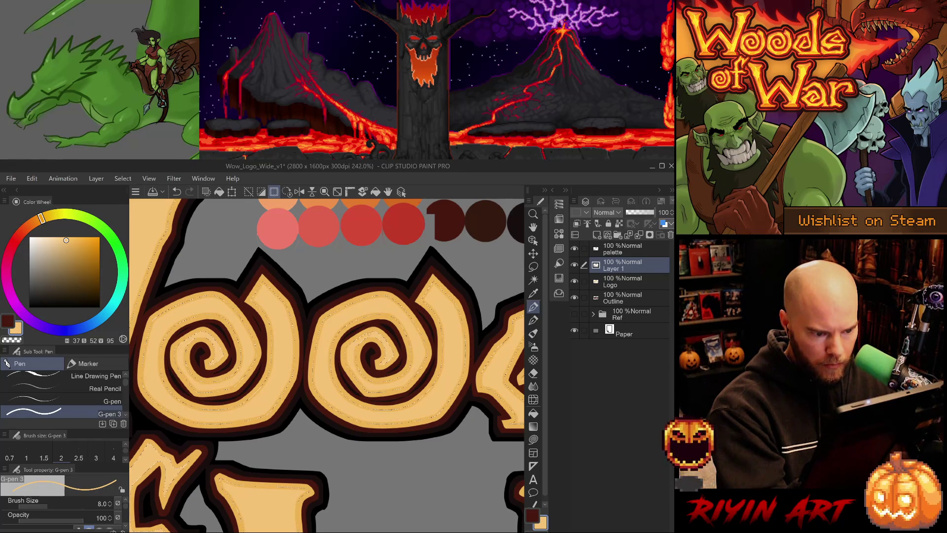
key("ctrl+z")
key("ctrl+y")
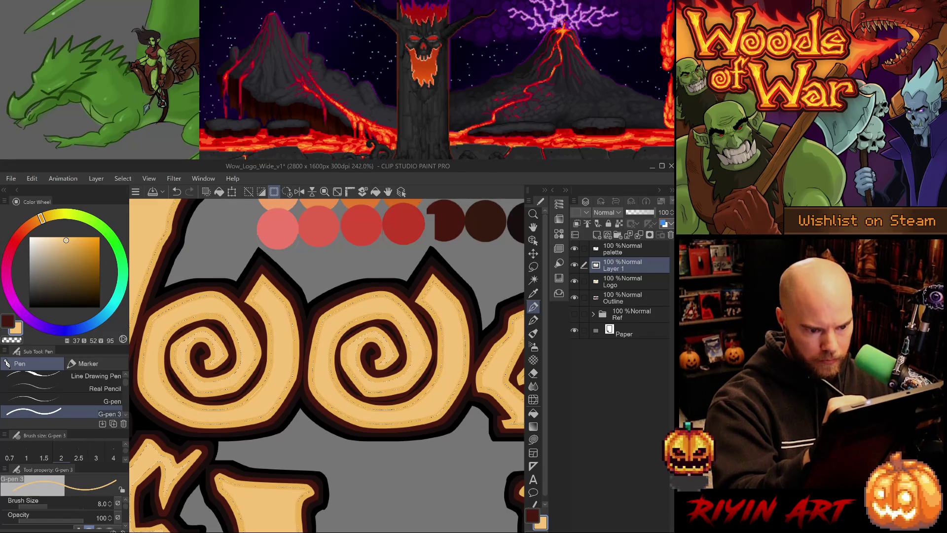
mouse_move(455, 444)
left_mouse_down()
mouse_move(370, 440)
mouse_move(349, 454)
left_mouse_up()
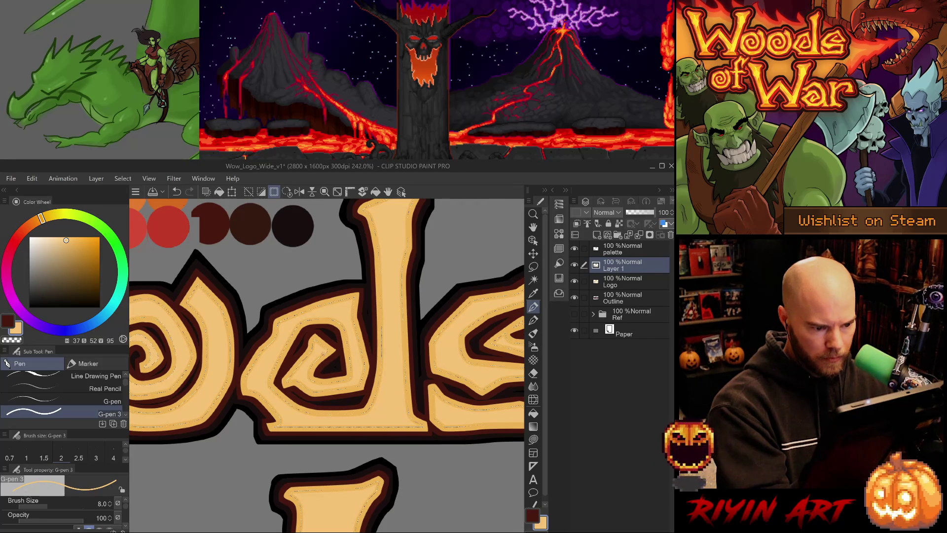
Draw thin dark detail lines inside the d's counter with the 8 px pen, then move to the s
key("ctrl+z")
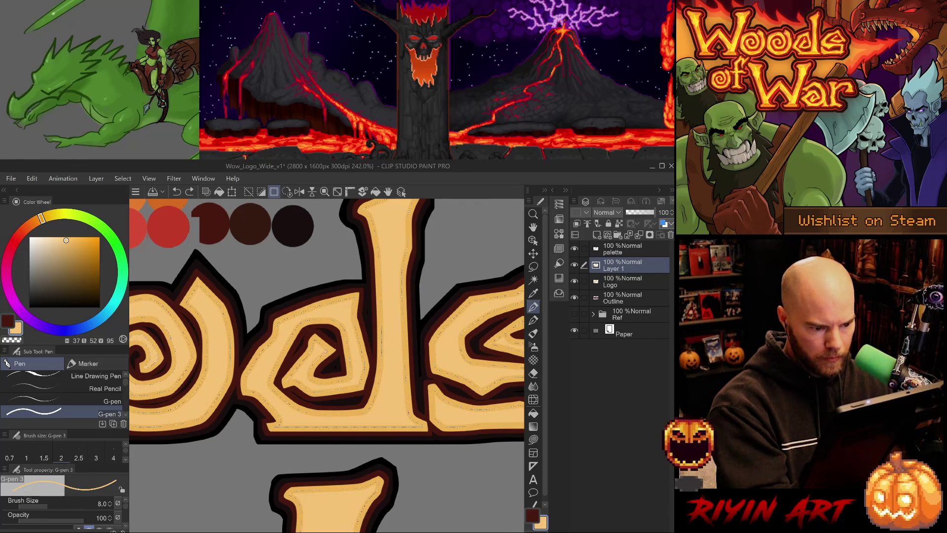
key("ctrl+y")
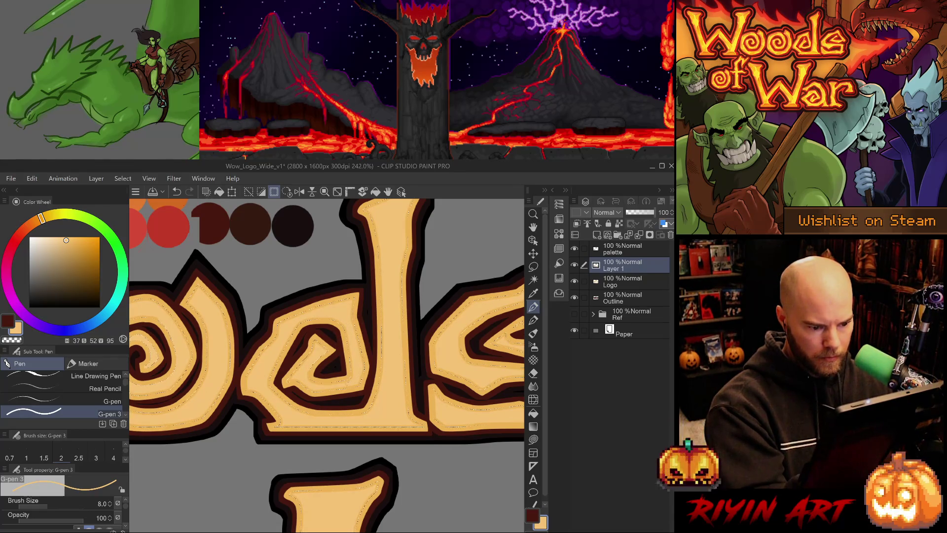
left_click_drag(342, 373, 317, 388)
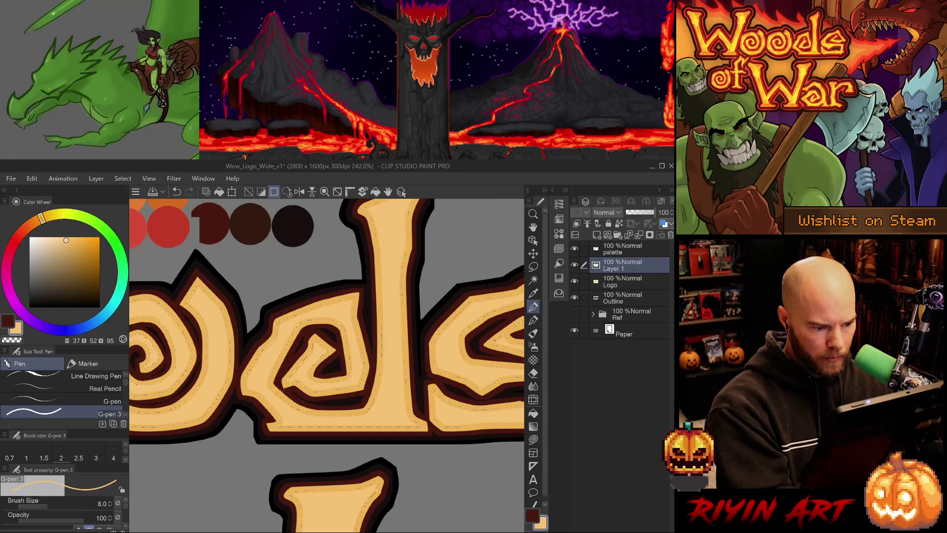
key("ctrl+z")
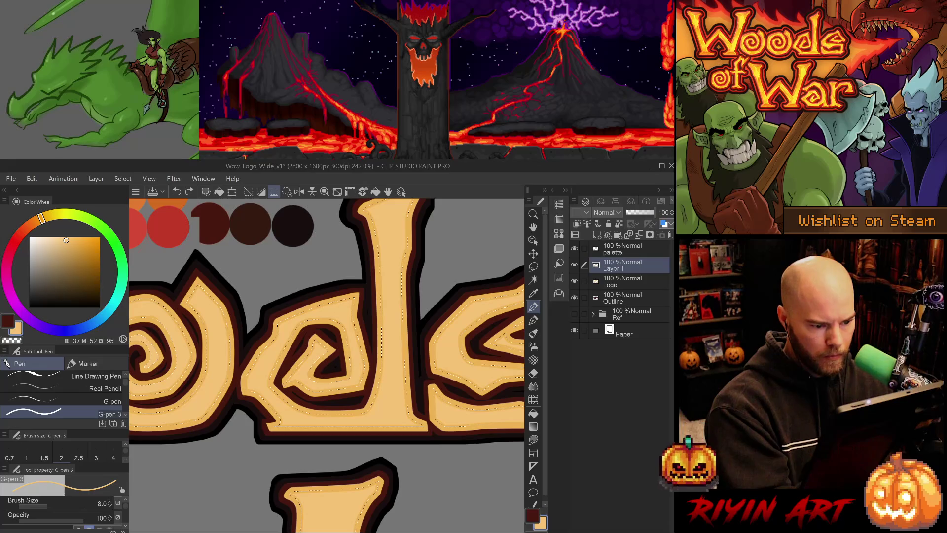
key("ctrl+y")
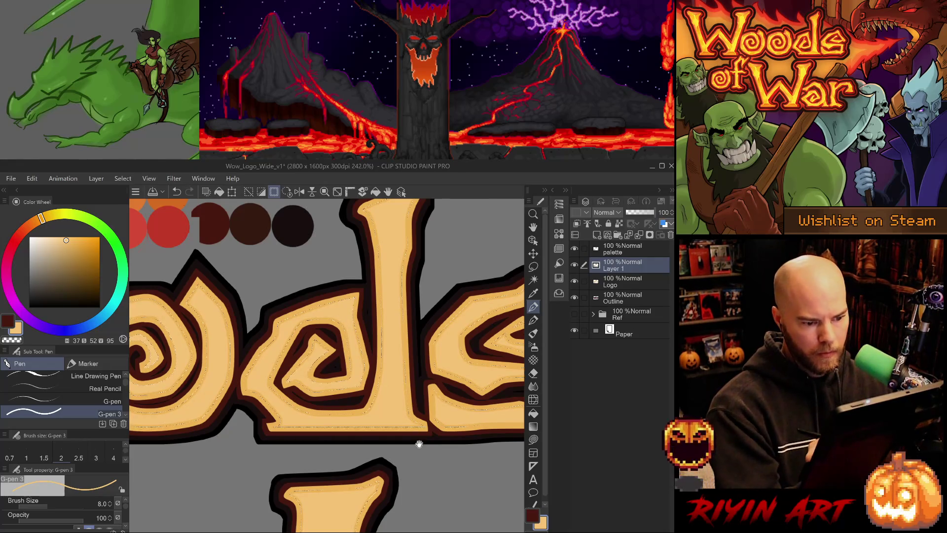
key("ctrl+z")
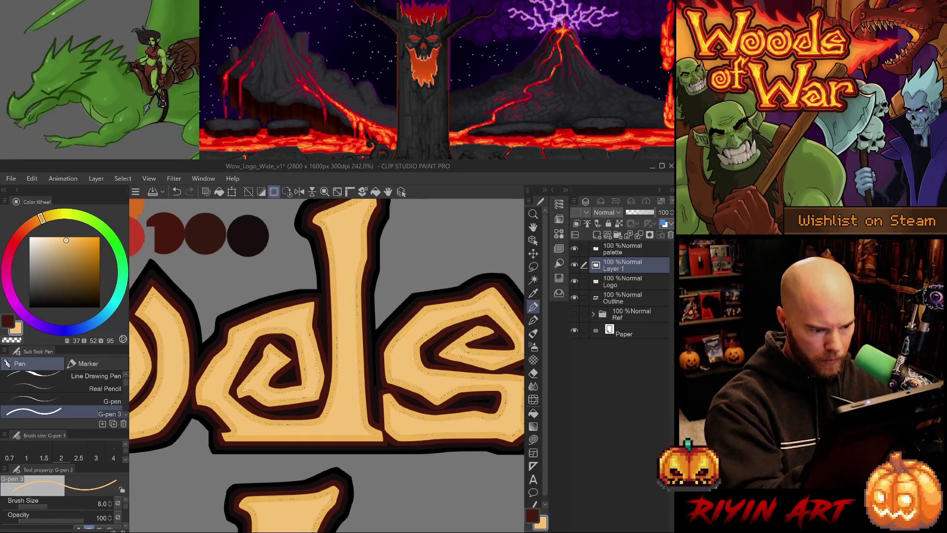
key("ctrl+y")
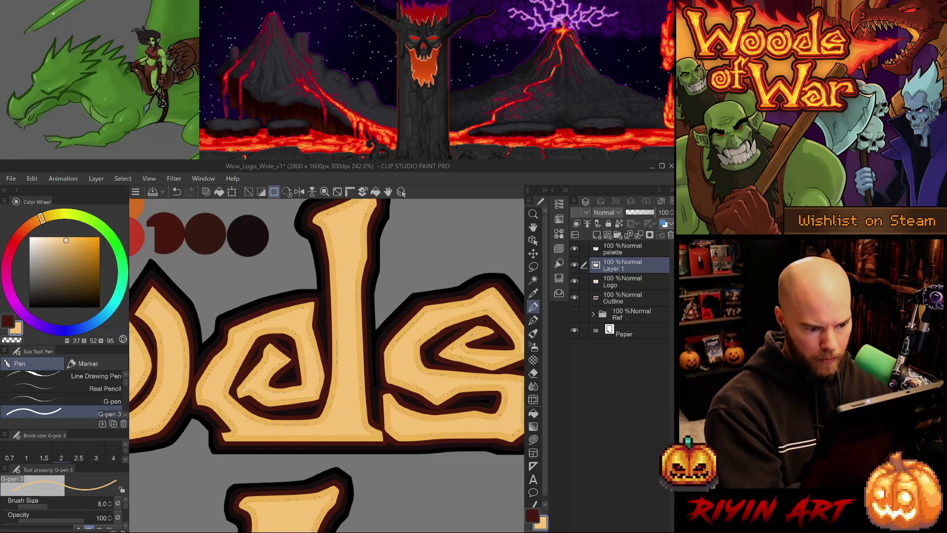
left_click_drag(482, 325, 349, 345)
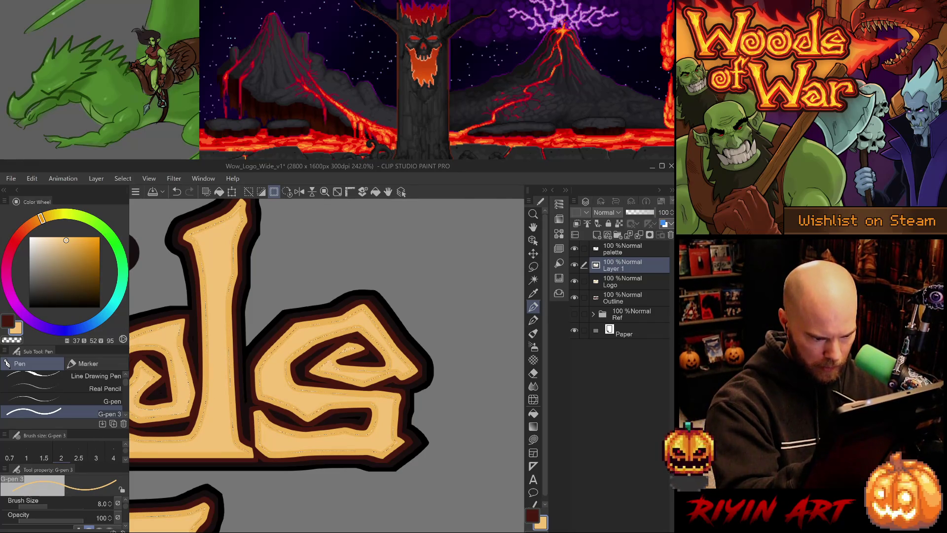
Paint golden touch-up strokes along the s's dark inner band, redrawing one and comparing with undo/redo
left_click_drag(376, 372, 357, 372)
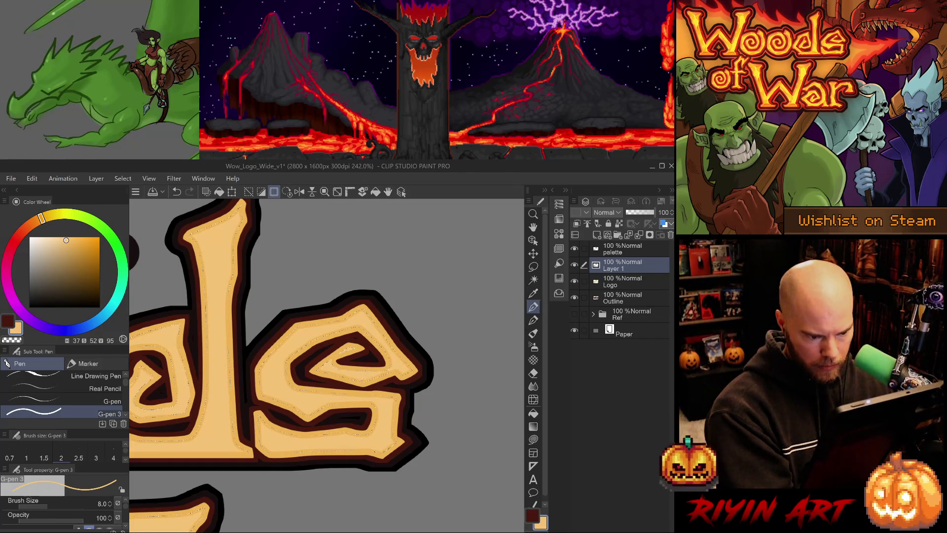
key("ctrl+z")
key("ctrl+y")
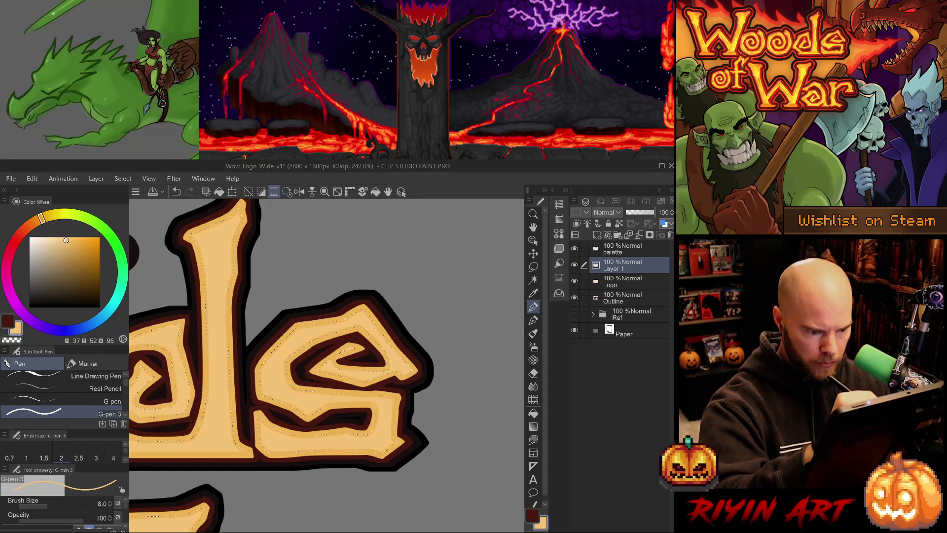
key("ctrl+z")
key("ctrl+y")
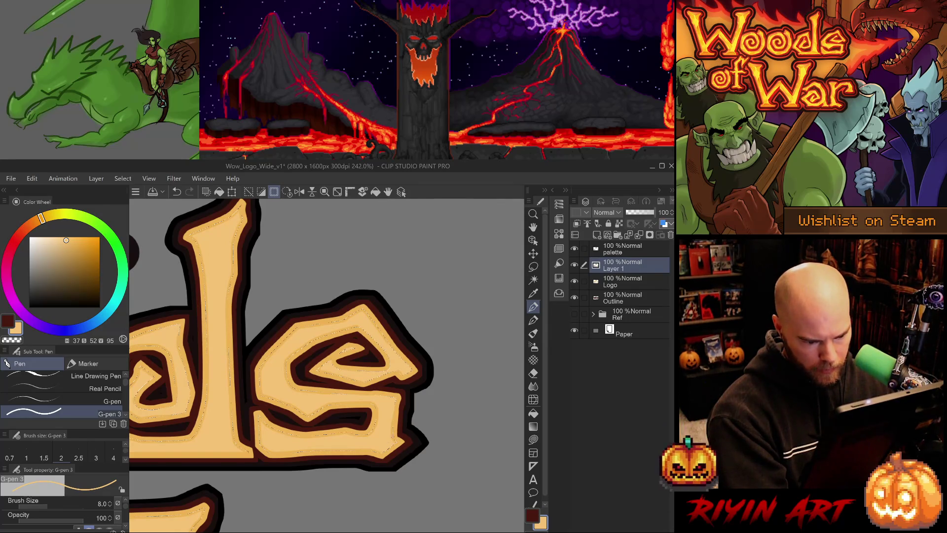
key("ctrl+z")
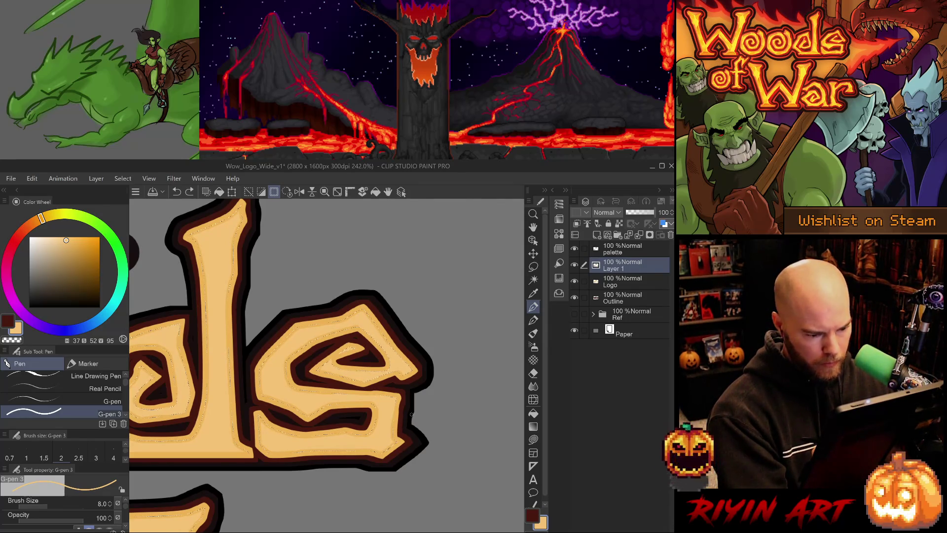
left_click_drag(366, 399, 328, 400)
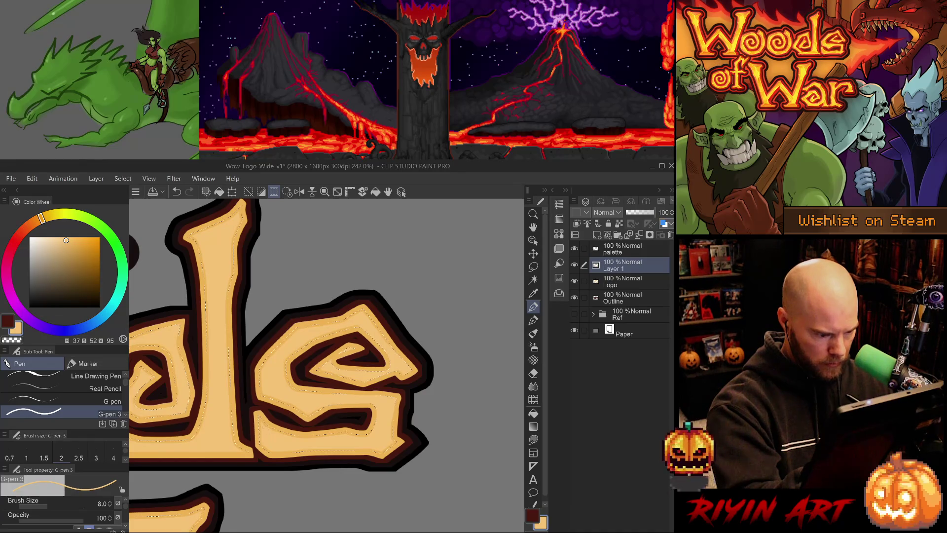
key("ctrl+z")
key("ctrl+y")
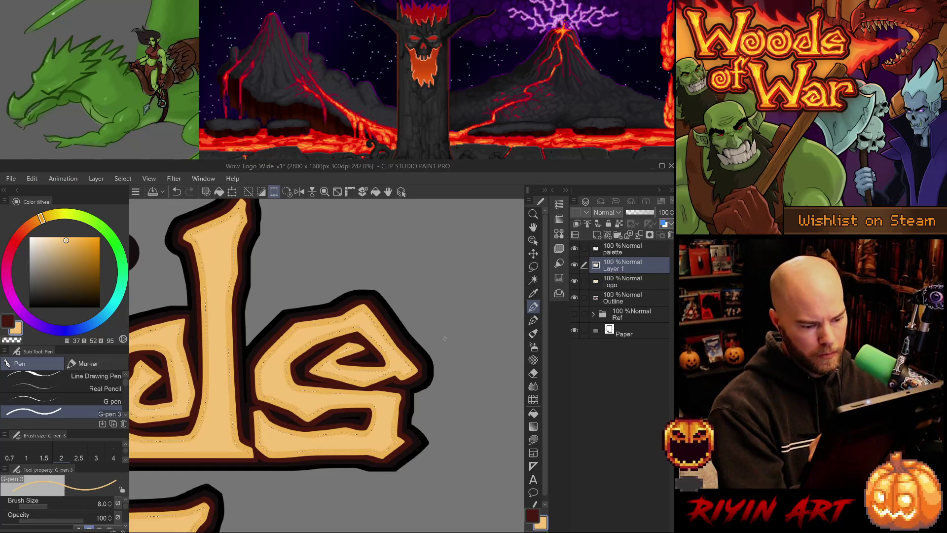
mouse_move(443, 339)
left_mouse_down()
mouse_move(413, 313)
mouse_move(395, 383)
mouse_move(422, 328)
left_mouse_up()
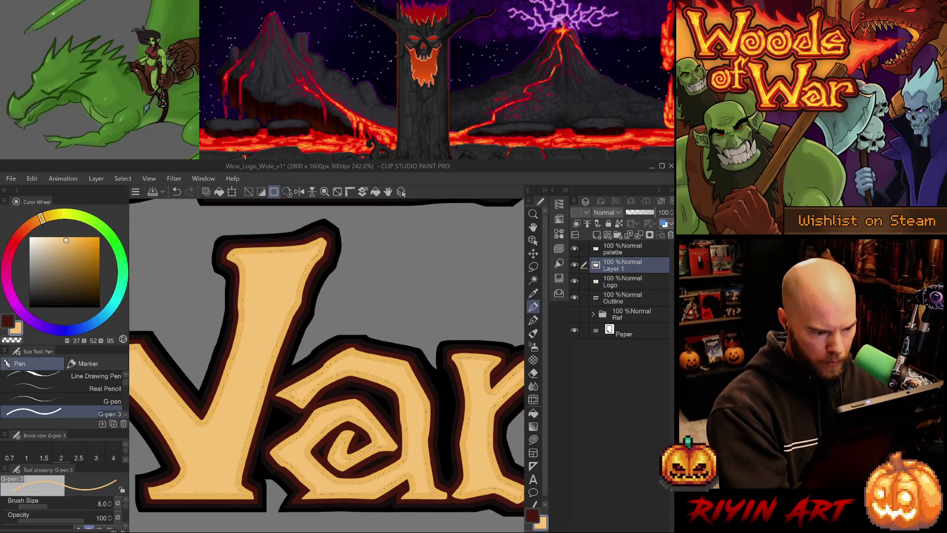
Paint a golden stroke where War's W meets the a, toggling detail strokes off and on to compare
key("ctrl+z")
left_click_drag(284, 394, 312, 405)
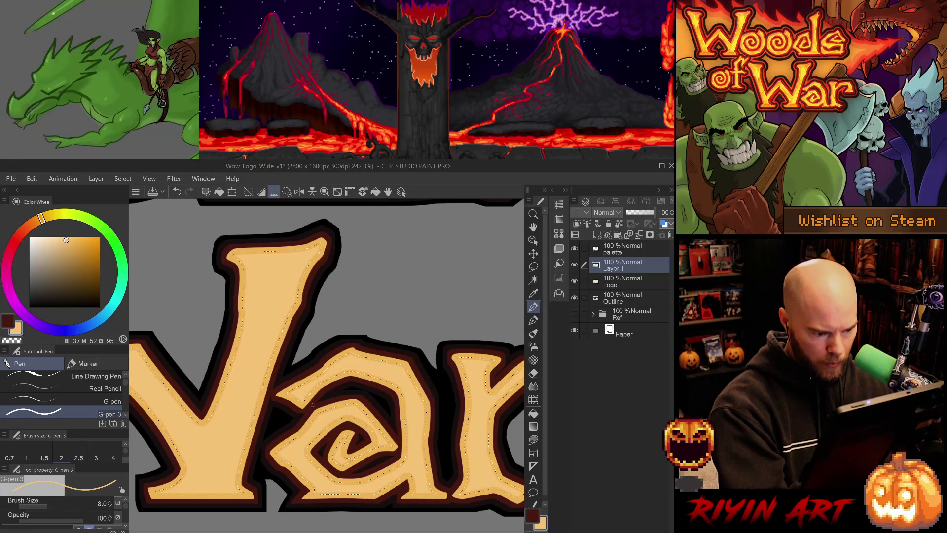
key("ctrl+z")
key("ctrl+y")
key("ctrl+z")
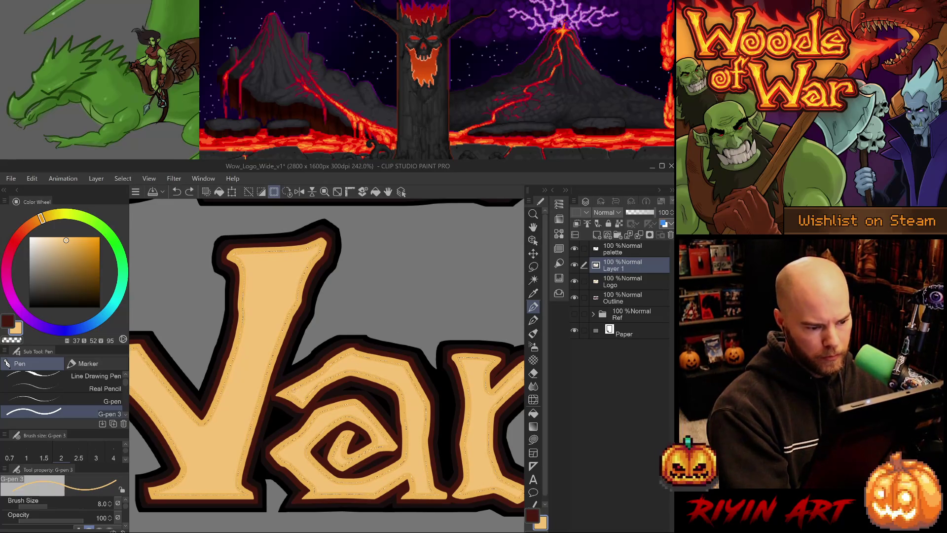
key("ctrl+y")
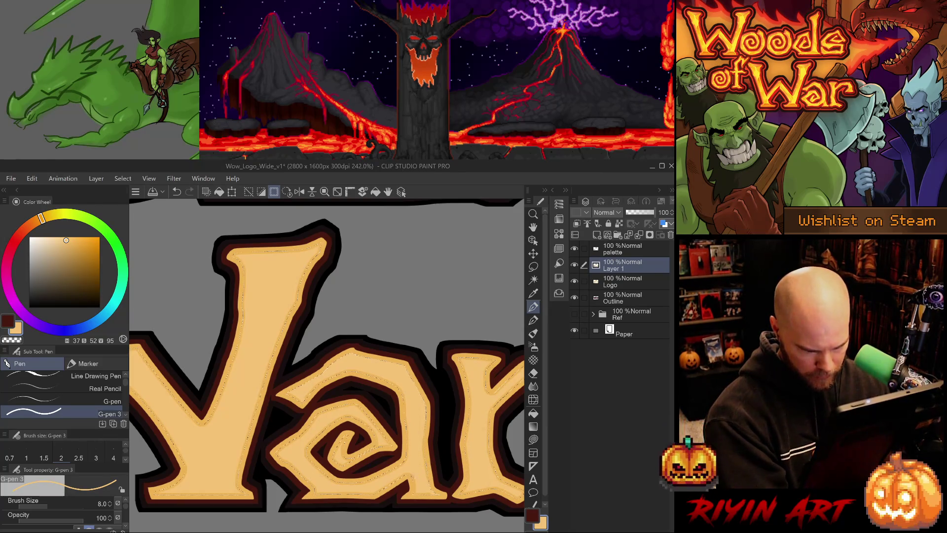
key("ctrl+z")
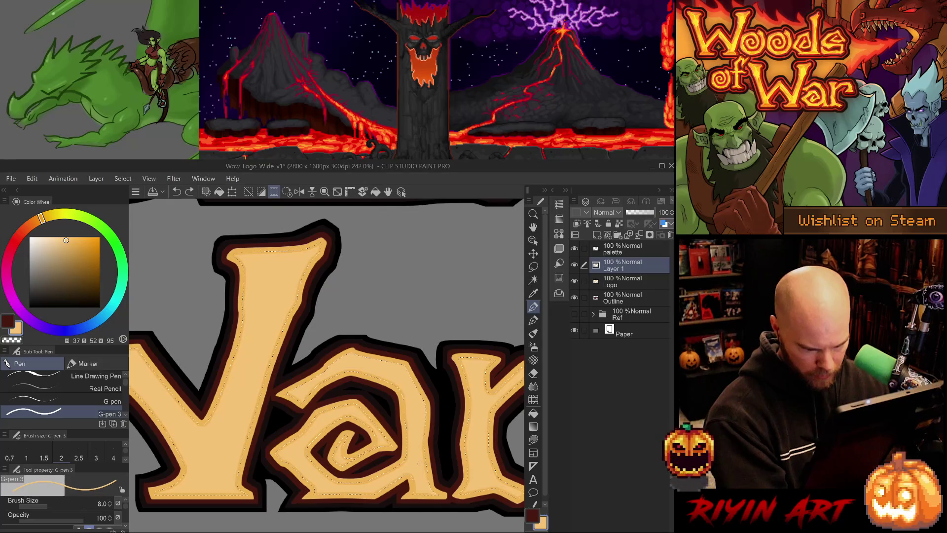
key("ctrl+y")
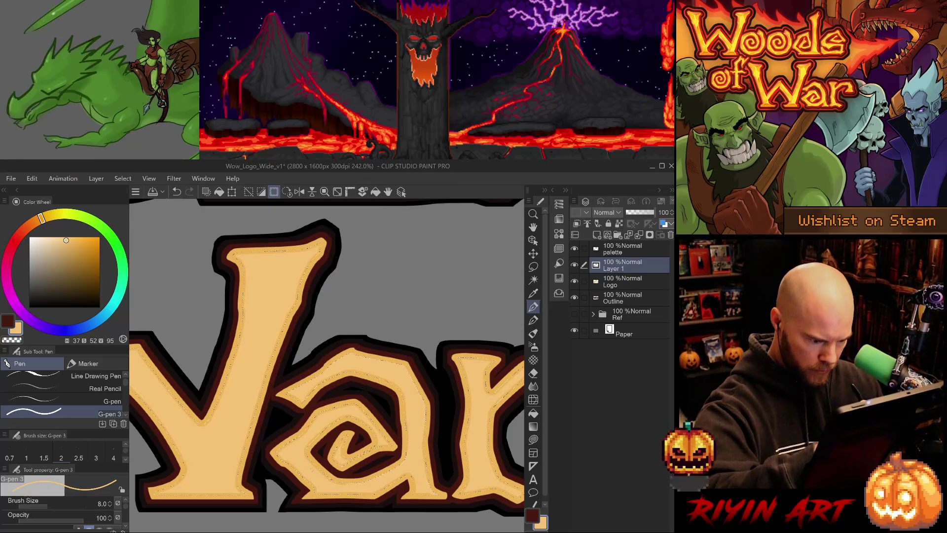
key("ctrl+z")
key("ctrl+y")
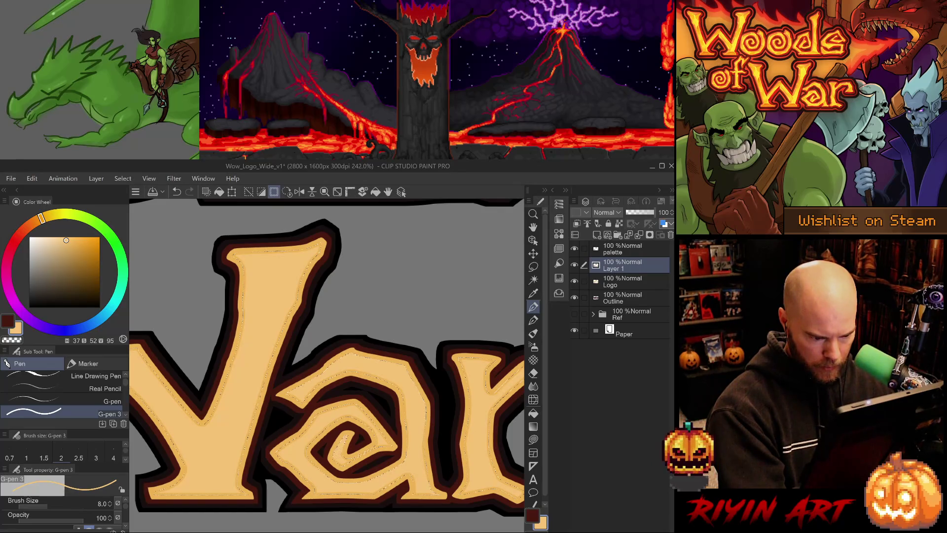
Cover the dark marks inside the a's spiral with a tan G-pen stroke and check it with undo/redo
left_click_drag(348, 447, 341, 457)
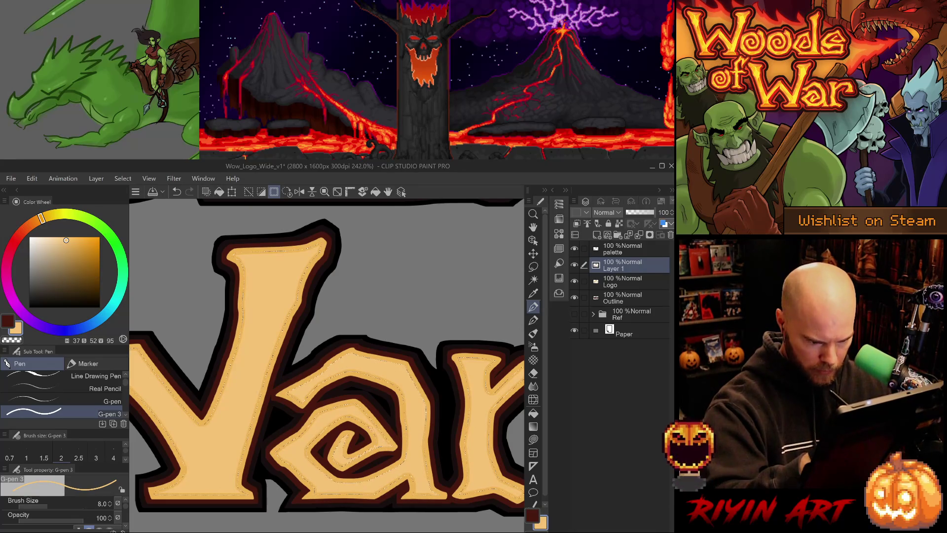
key("ctrl+z")
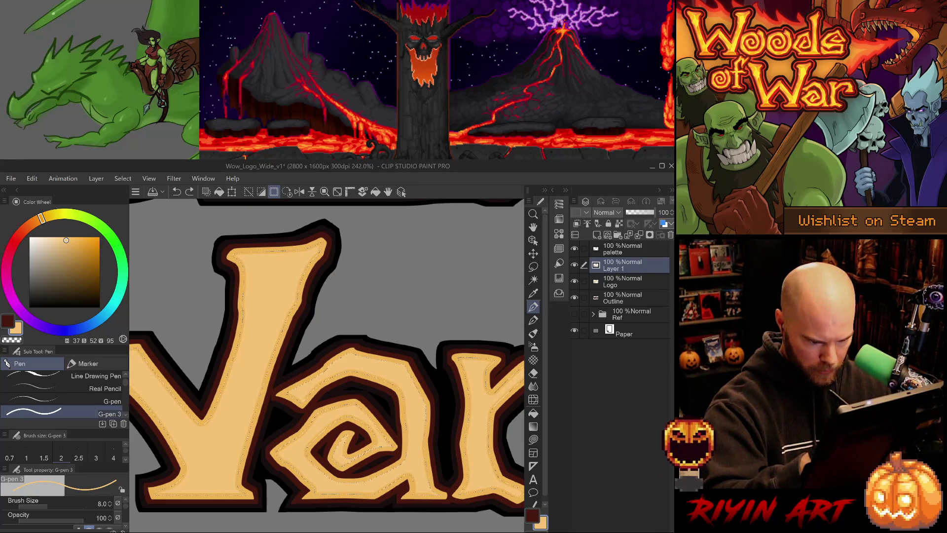
key("ctrl+y")
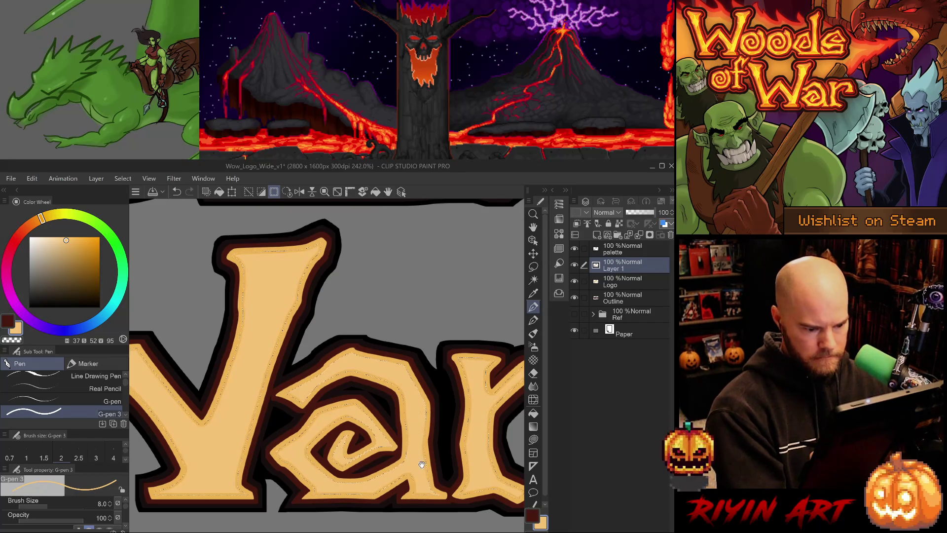
left_click_drag(513, 451, 397, 424)
left_click_drag(493, 425, 419, 425)
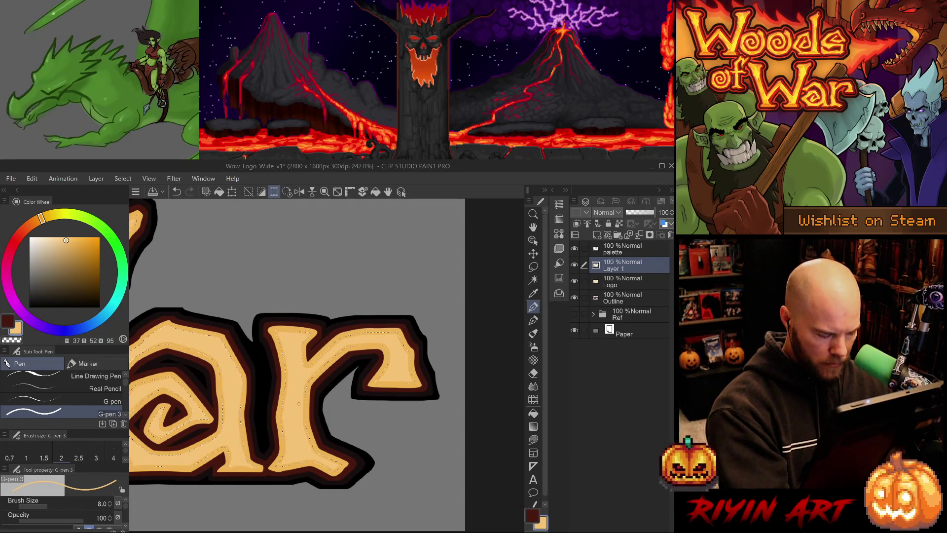
left_click_drag(312, 460, 430, 443)
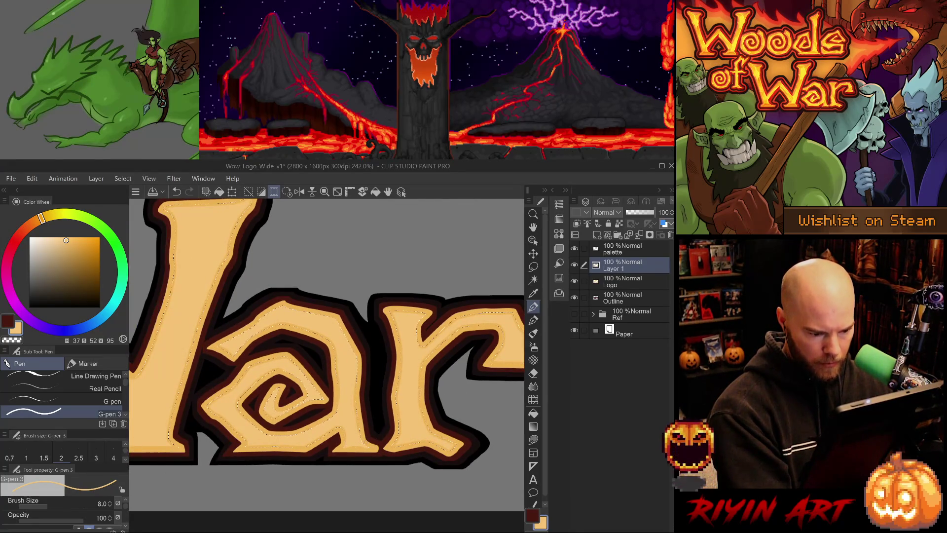
left_click_drag(267, 427, 378, 425)
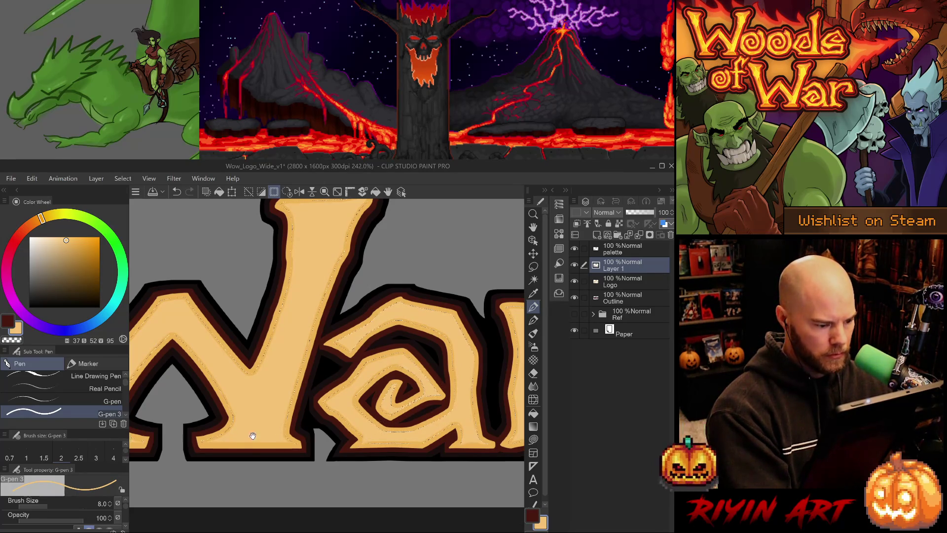
left_click_drag(252, 436, 402, 428)
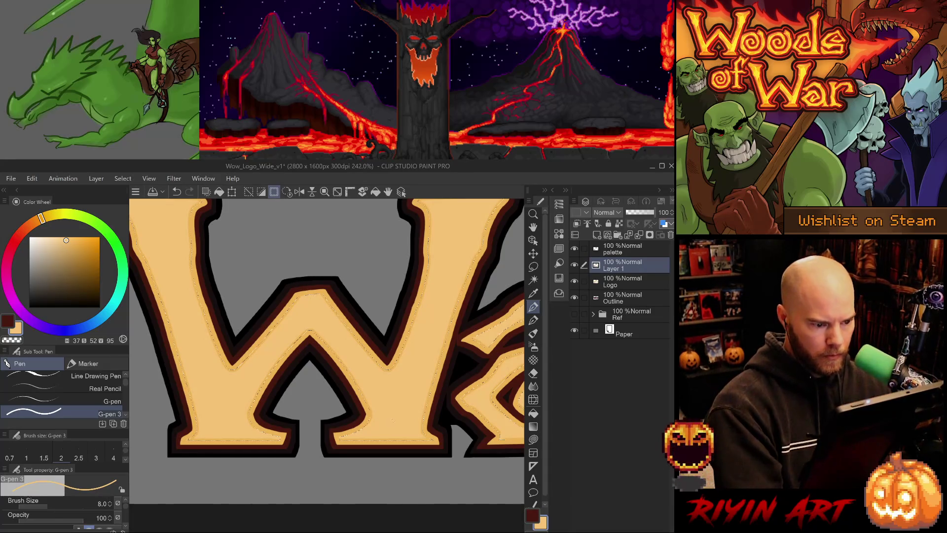
Zoom into the W and add small detail strokes on its top-right and top-left edges
scroll(364, 401, "up", 2)
left_click_drag(363, 402, 373, 449)
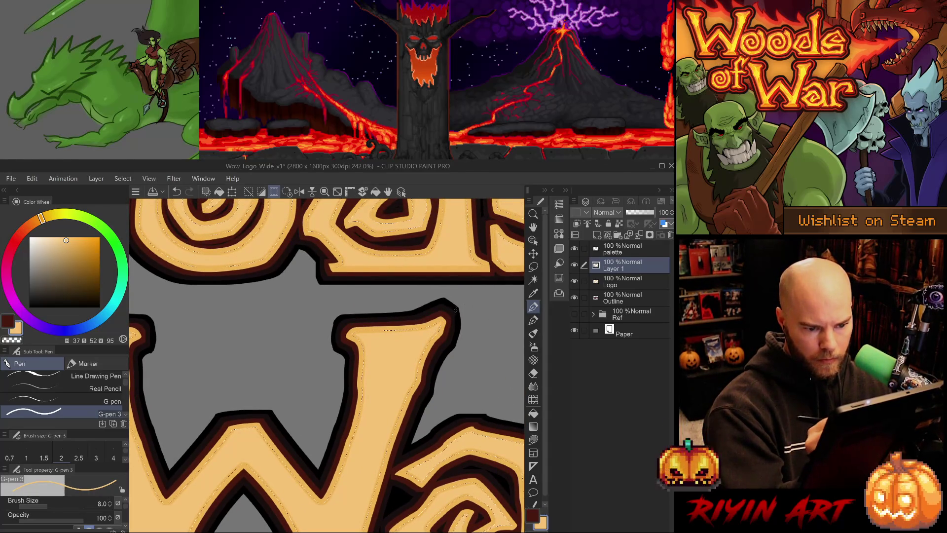
key("ctrl+z")
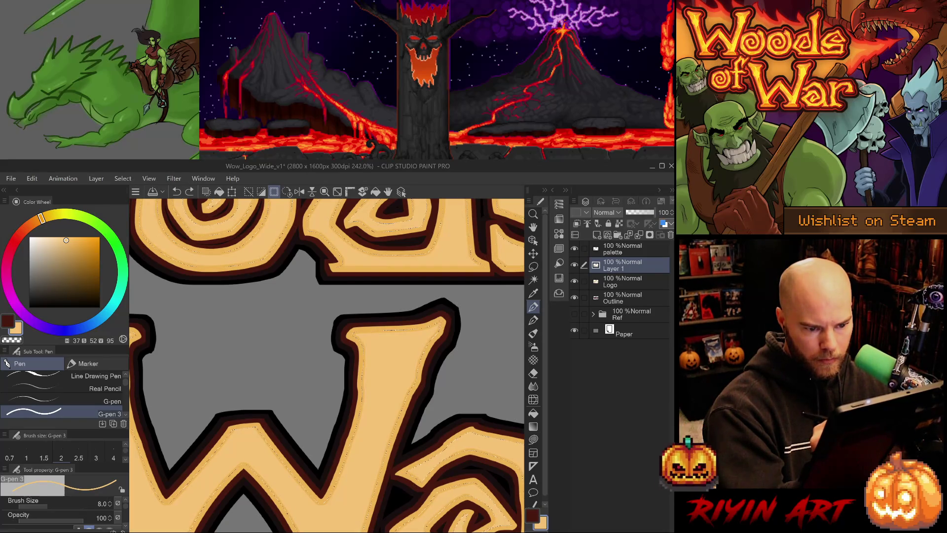
left_click(444, 306)
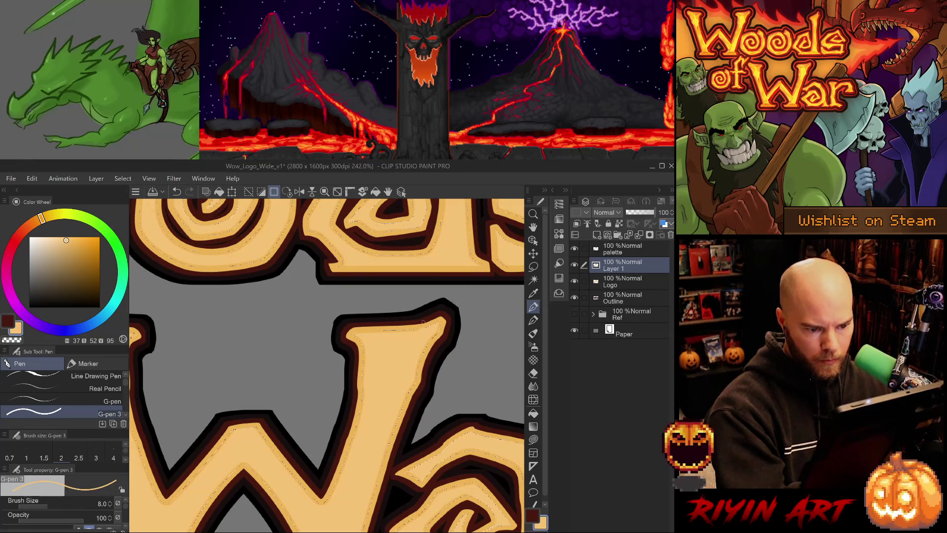
key("ctrl+z")
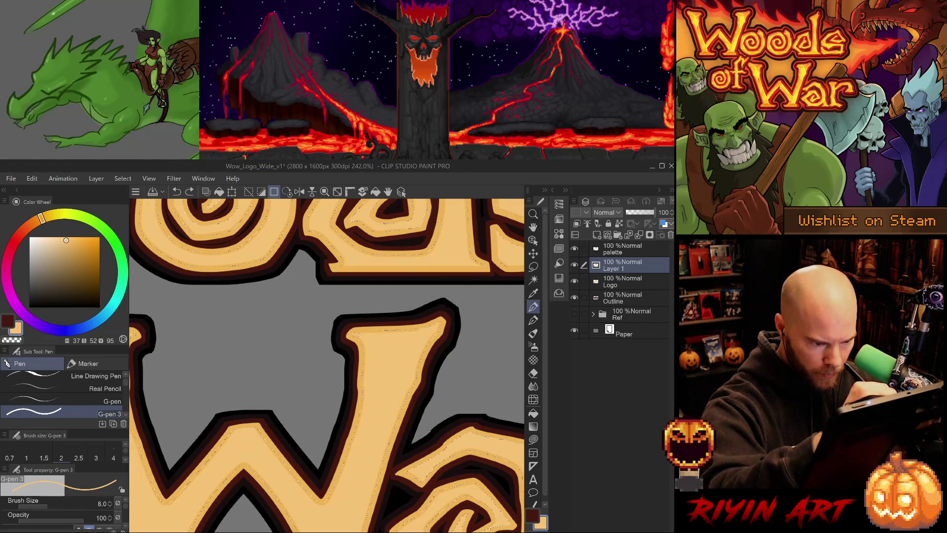
left_click(349, 327)
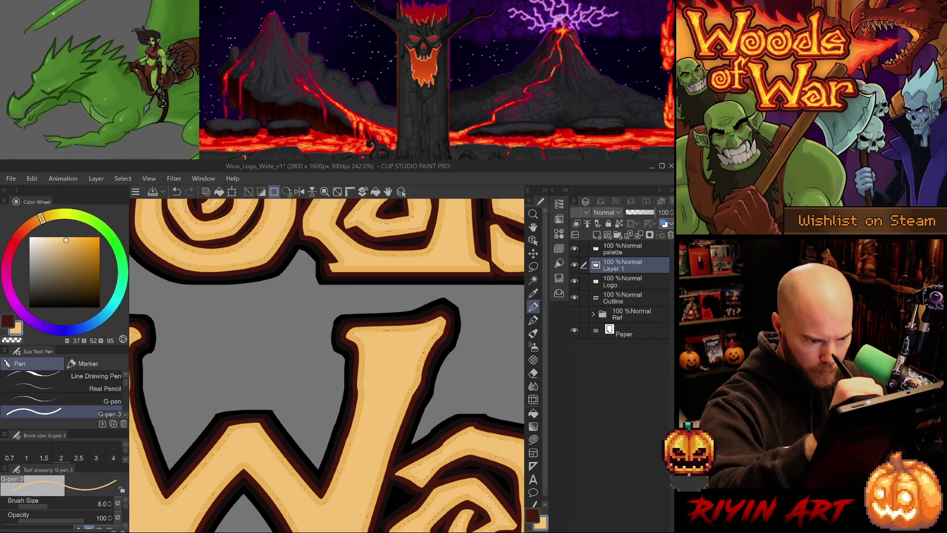
Replace a misplaced stroke with a short detail line along the W's top edge
mouse_move(244, 339)
left_mouse_down()
mouse_move(416, 377)
mouse_move(331, 340)
left_mouse_up()
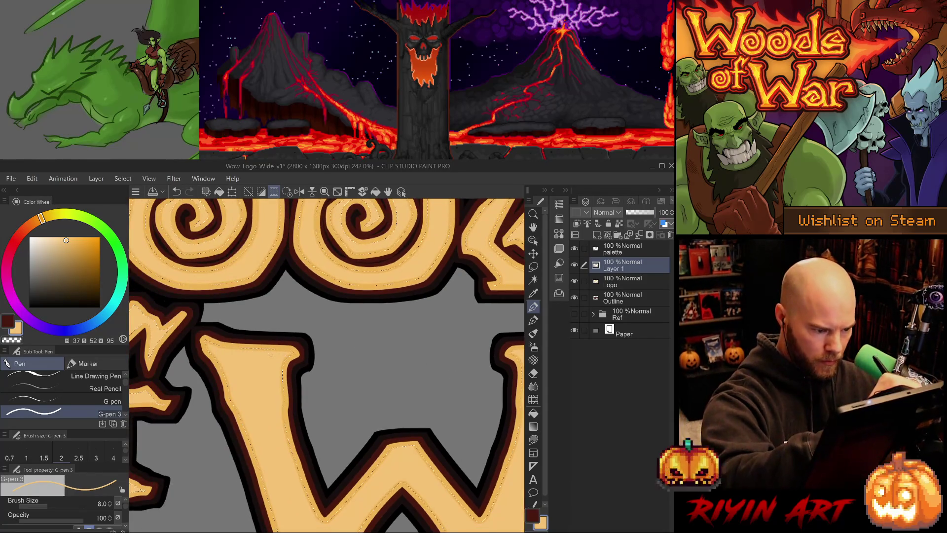
left_click_drag(253, 351, 312, 338)
key("ctrl+z")
left_click_drag(219, 325, 202, 324)
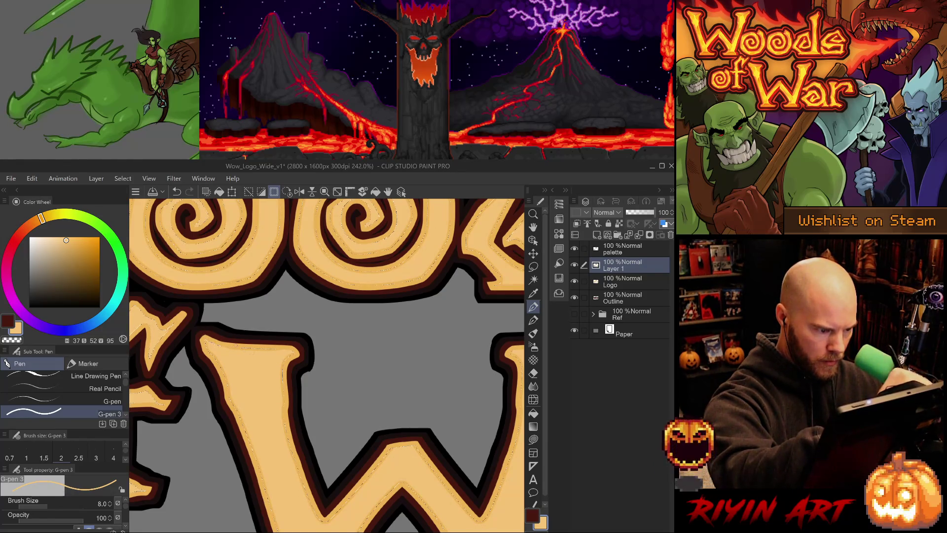
left_click_drag(213, 336, 428, 439)
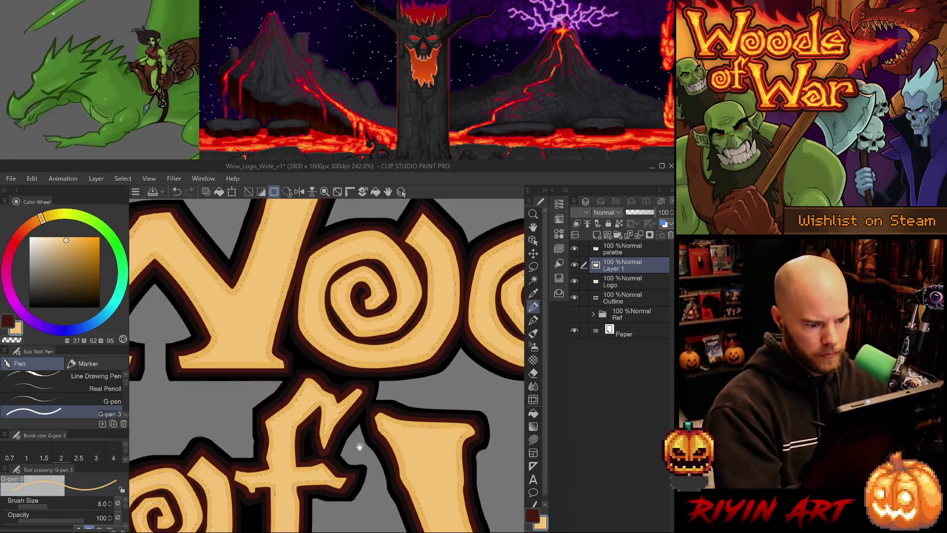
left_click_drag(360, 447, 419, 391)
mouse_move(290, 353)
left_mouse_down()
mouse_move(304, 385)
mouse_move(395, 381)
left_mouse_up()
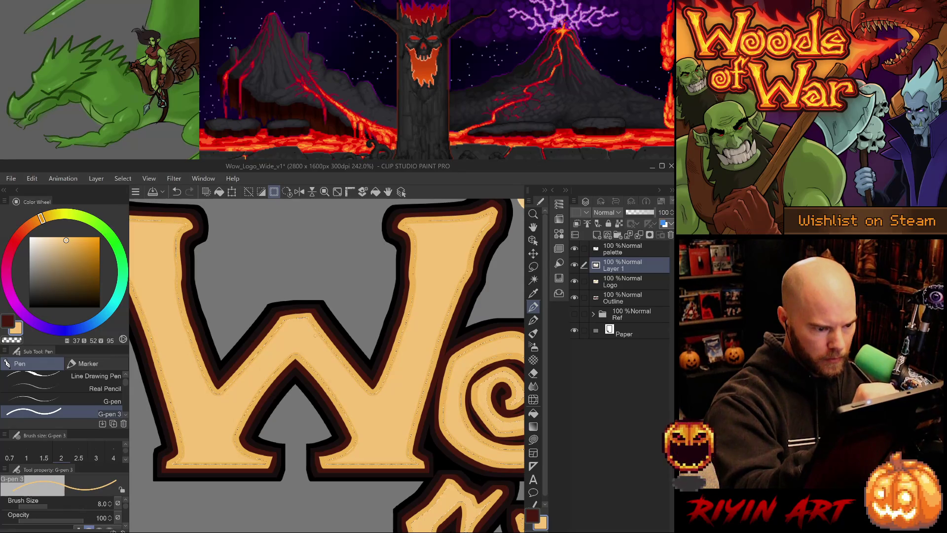
mouse_move(340, 466)
left_mouse_down()
mouse_move(340, 407)
mouse_move(203, 305)
left_mouse_up()
scroll(218, 307, "up", 1)
Draw detail lines along the shape's top inner edge and lower-right edge, redrawing misplaced strokes
scroll(218, 307, "up", 3)
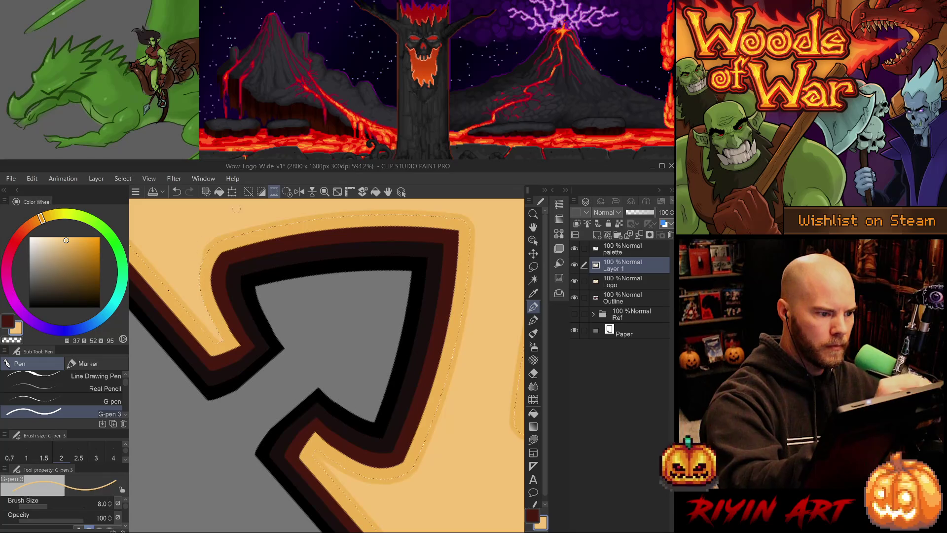
left_click_drag(284, 373, 252, 308)
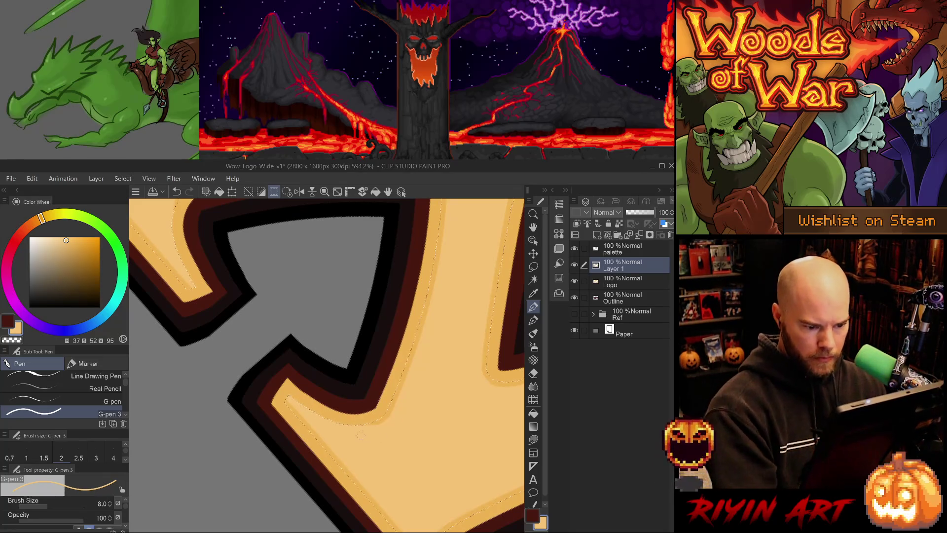
mouse_move(400, 443)
left_mouse_down()
mouse_move(327, 431)
mouse_move(414, 433)
mouse_move(393, 461)
mouse_move(361, 332)
left_mouse_up()
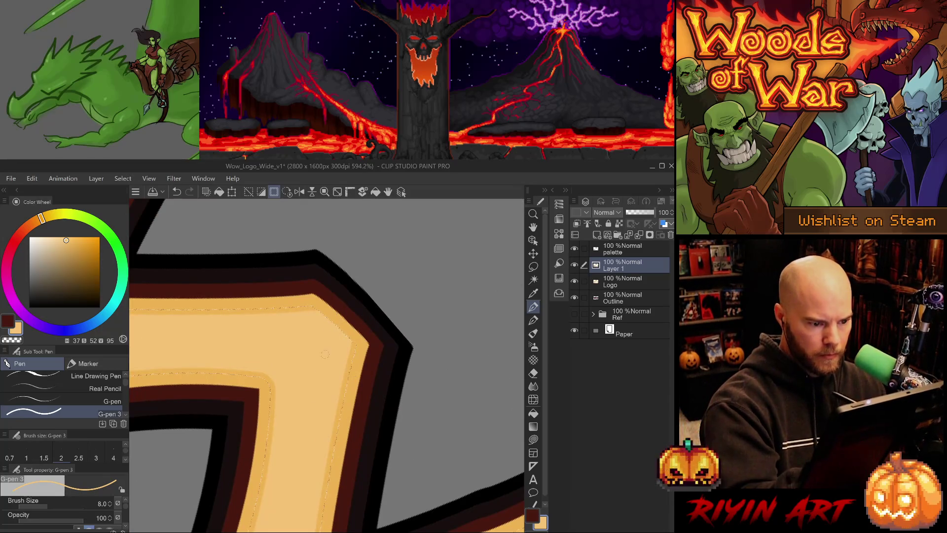
mouse_move(398, 444)
left_mouse_down()
mouse_move(334, 376)
mouse_move(247, 439)
mouse_move(336, 396)
left_mouse_up()
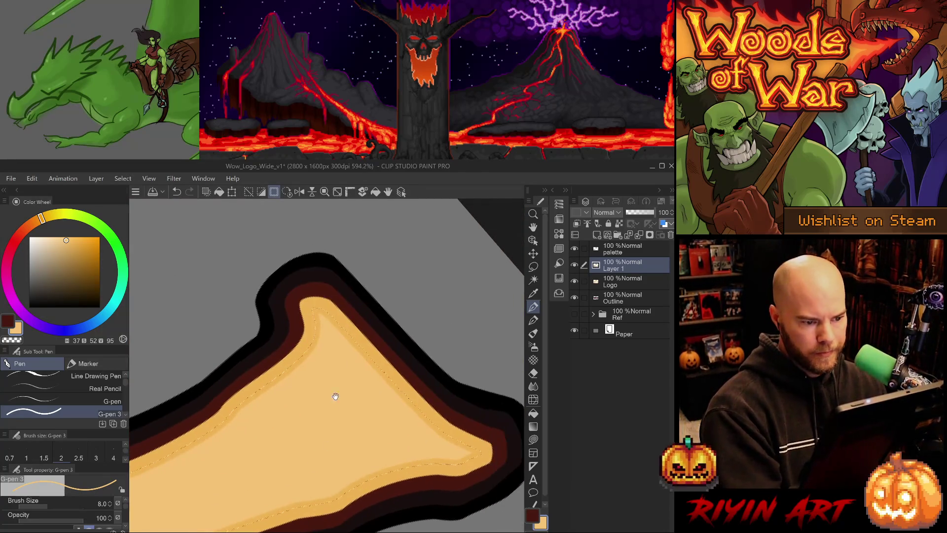
key("ctrl+z")
left_click_drag(322, 314, 345, 341)
left_click_drag(315, 309, 406, 400)
key("ctrl+z")
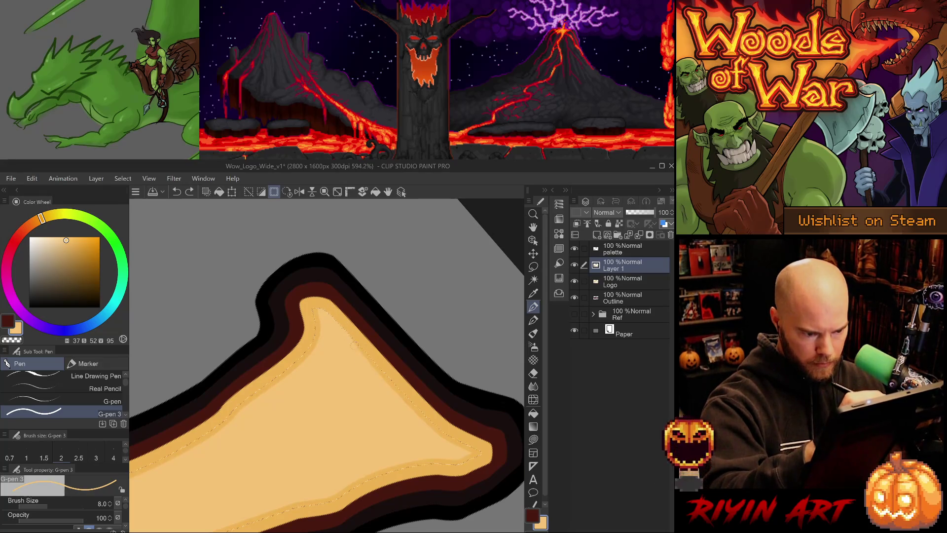
left_click_drag(357, 345, 367, 359)
mouse_move(403, 394)
left_mouse_down()
mouse_move(333, 463)
mouse_move(306, 401)
left_mouse_up()
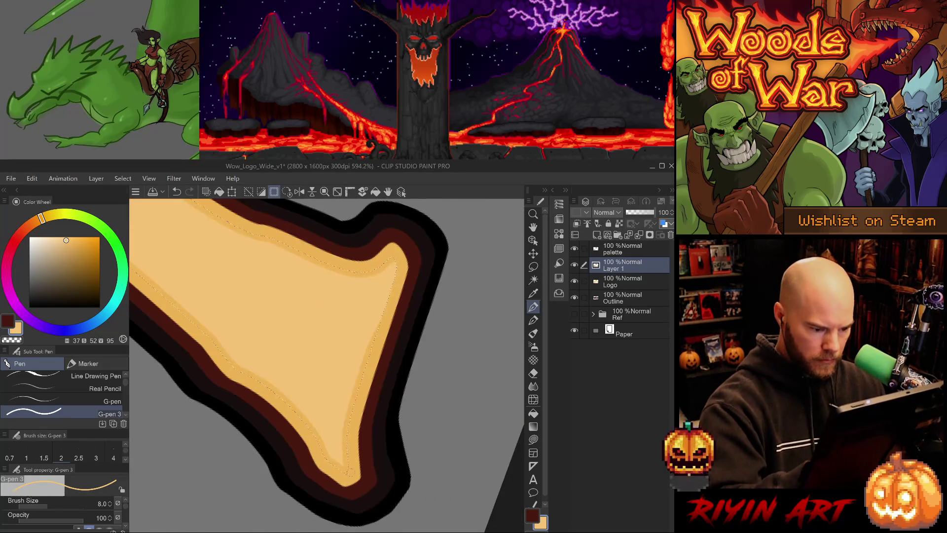
key("ctrl+z")
mouse_move(341, 456)
left_mouse_down()
mouse_move(346, 467)
mouse_move(349, 409)
left_mouse_up()
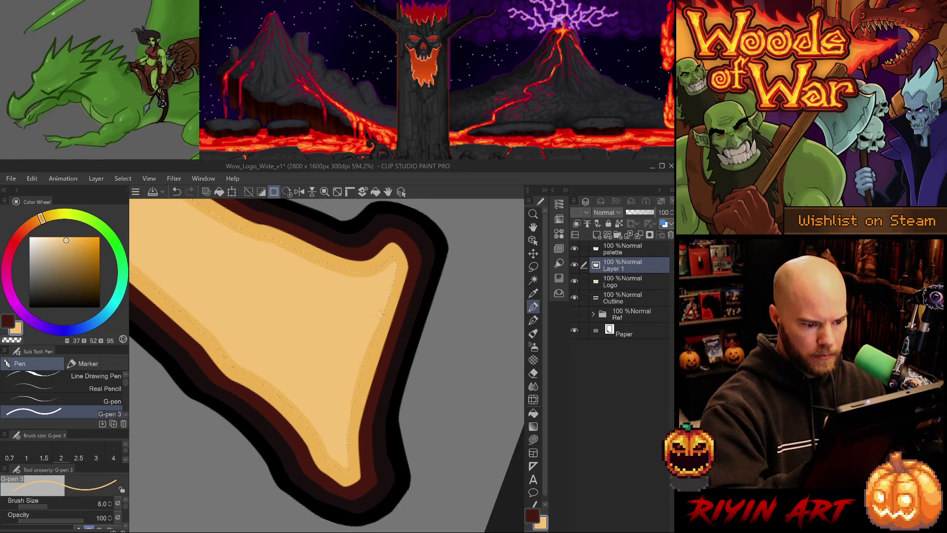
Switch to the G-pen 3 at size 8 and draw a short light line along the letter's inner edge
scroll(349, 408, "up", 5)
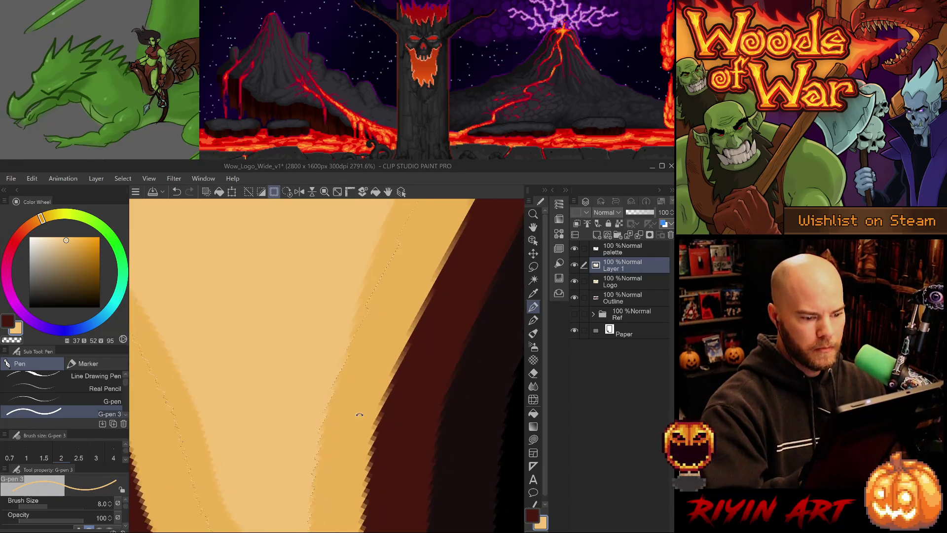
scroll(360, 414, "down", 10)
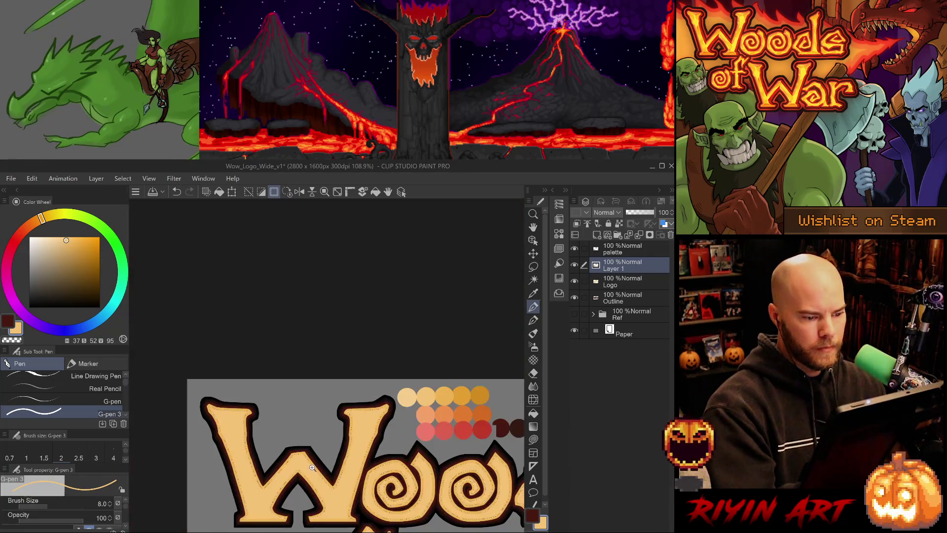
scroll(312, 468, "up", 9)
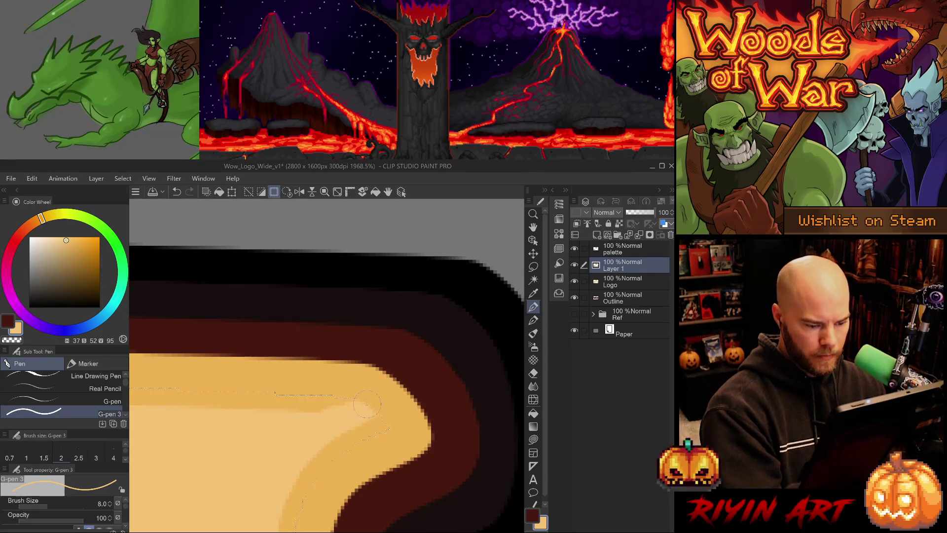
key("e")
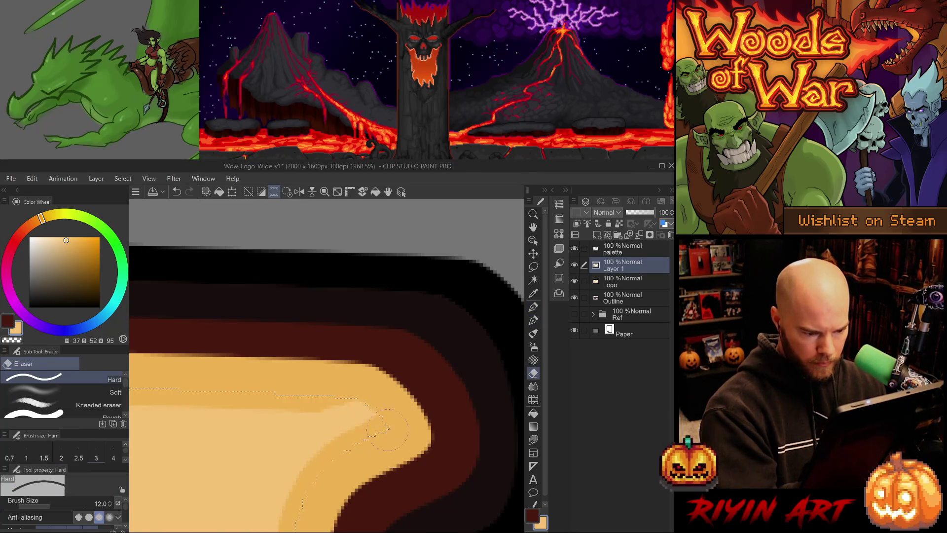
key("p")
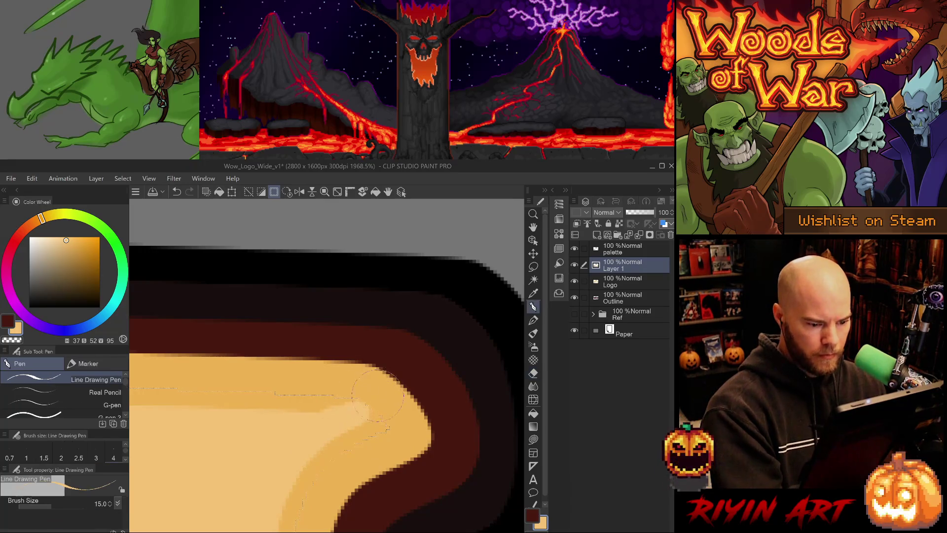
key("p")
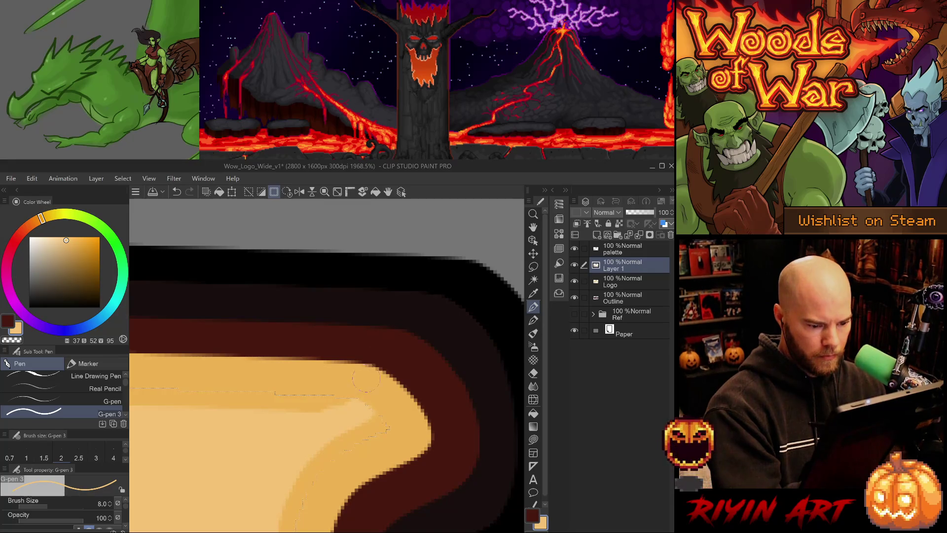
scroll(343, 438, "up", 2)
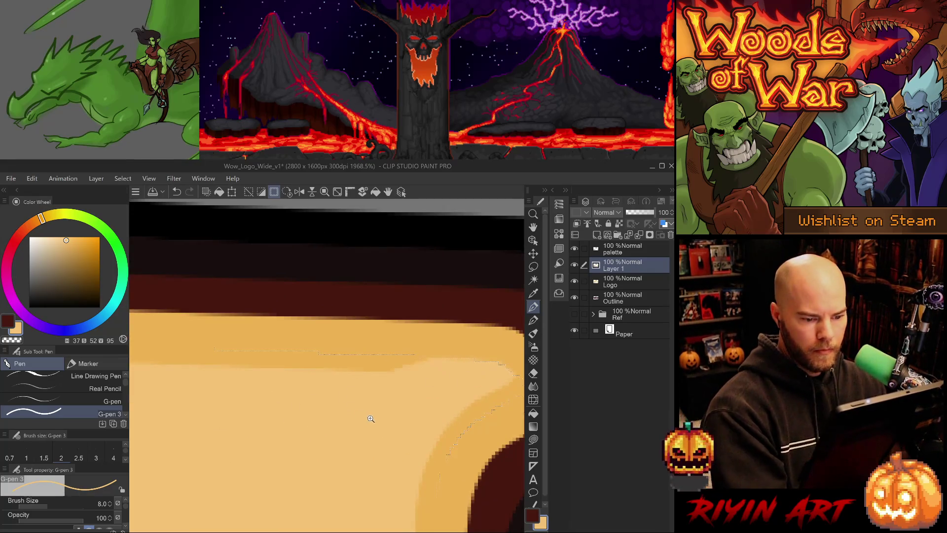
scroll(371, 419, "down", 3)
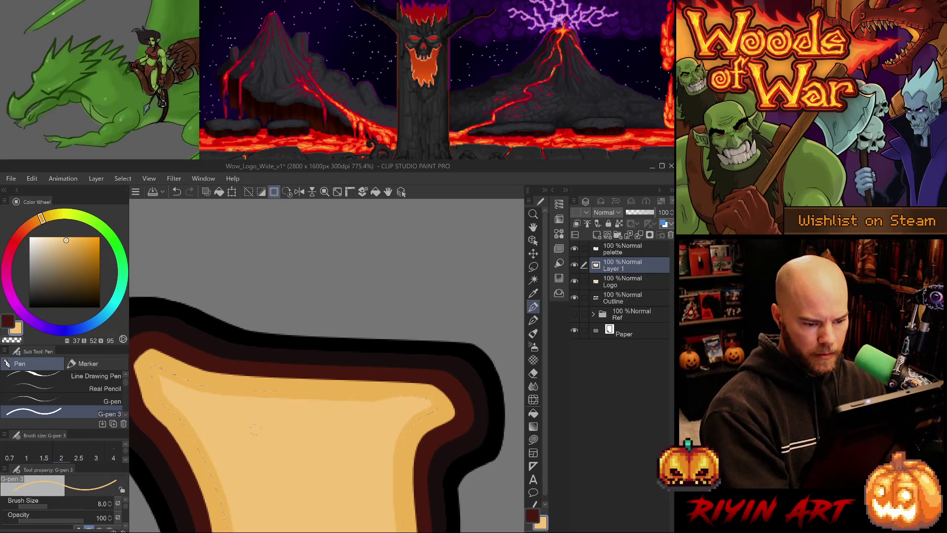
left_click_drag(158, 369, 240, 395)
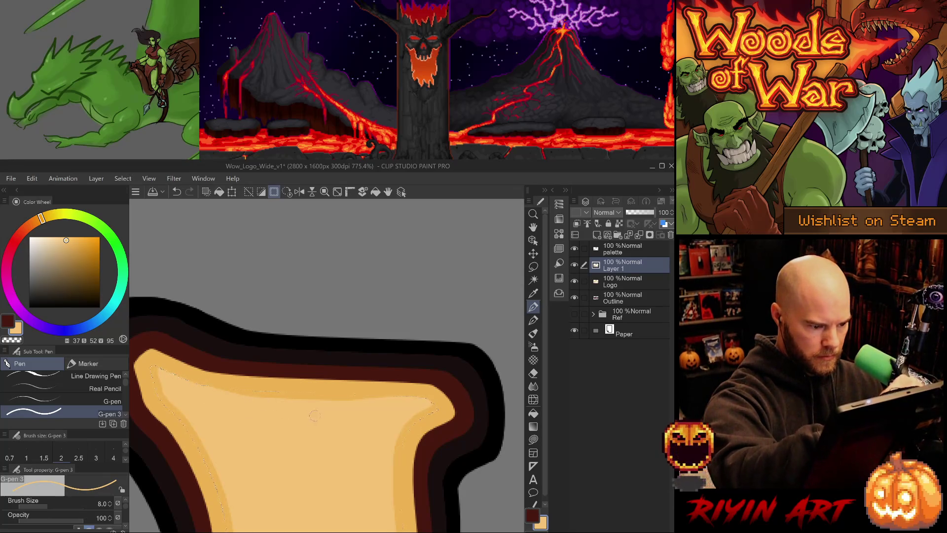
scroll(256, 441, "down", 5)
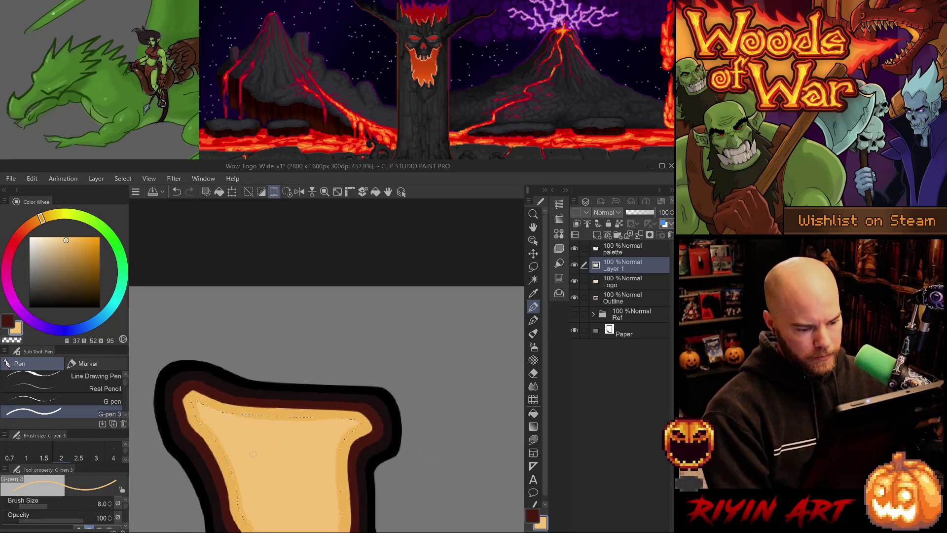
left_click_drag(168, 253, 158, 240)
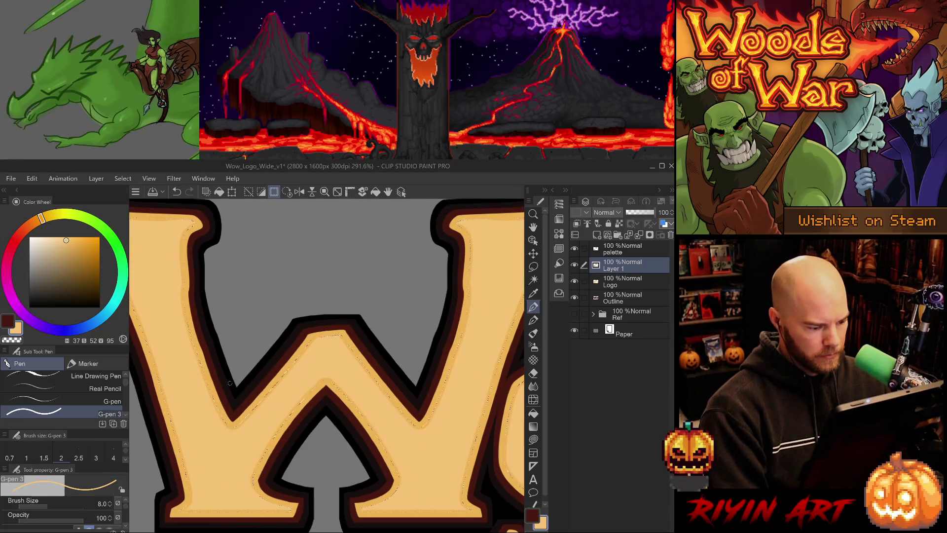
Remove the last detail stroke near the letter's base after comparing it with undo/redo
scroll(225, 470, "down", 2)
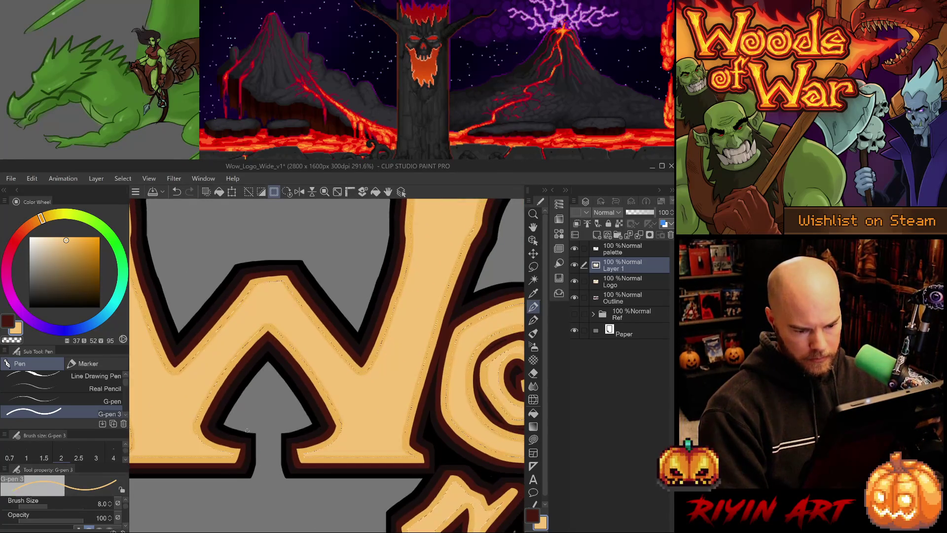
scroll(265, 427, "up", 5)
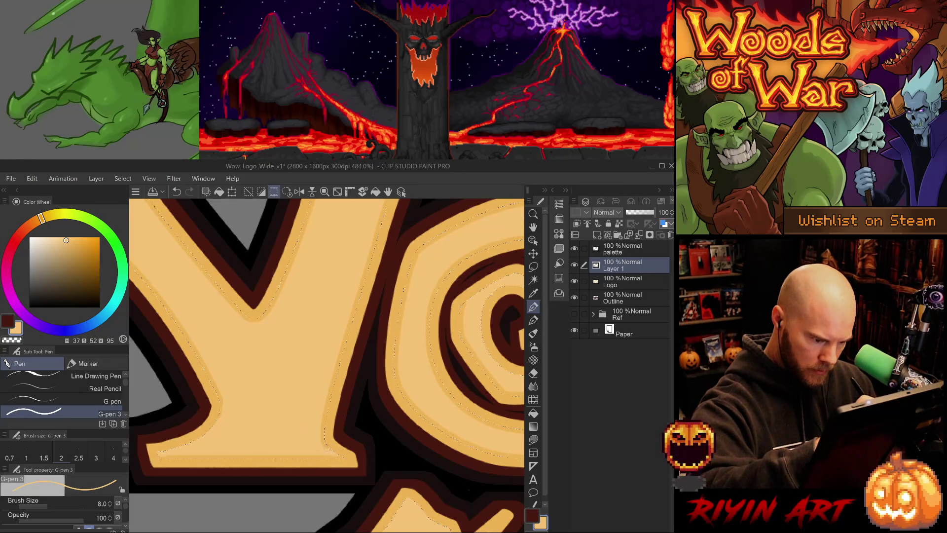
key("ctrl+z")
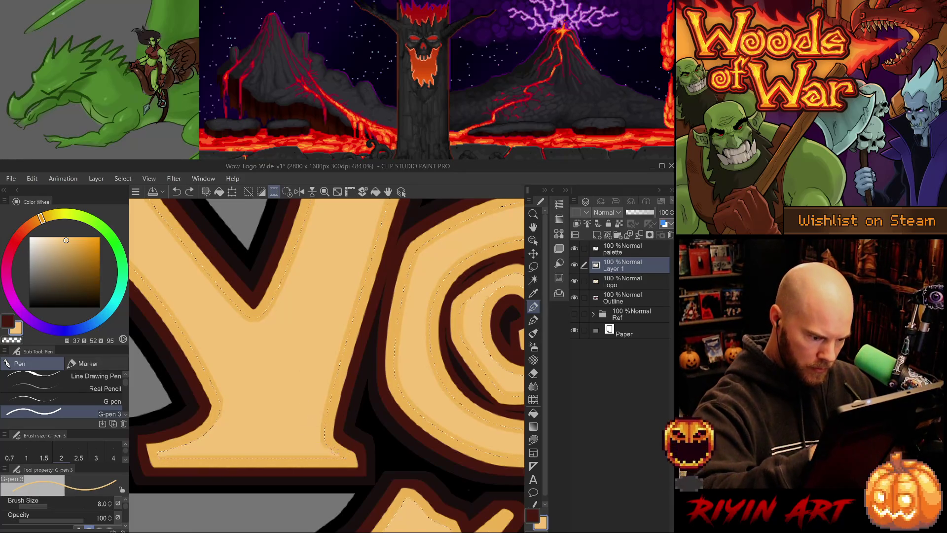
key("ctrl+y")
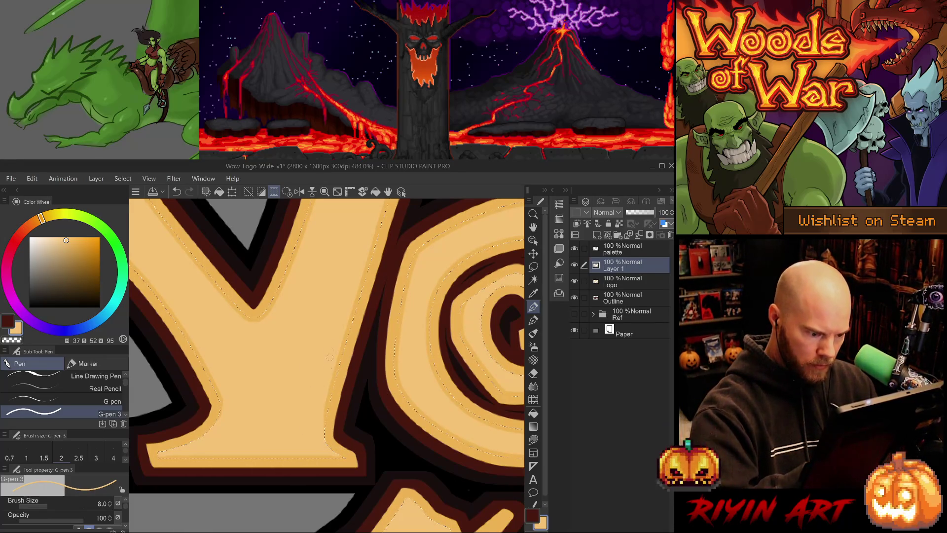
key("ctrl+z")
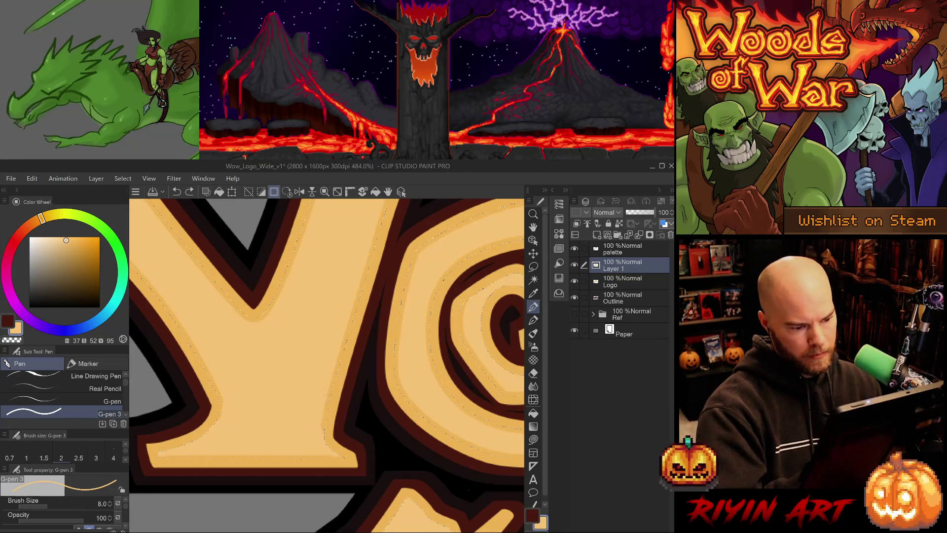
Try an eraser stroke along the letter edge, then undo it, keeping the G-pen 3 at size 8
key("e")
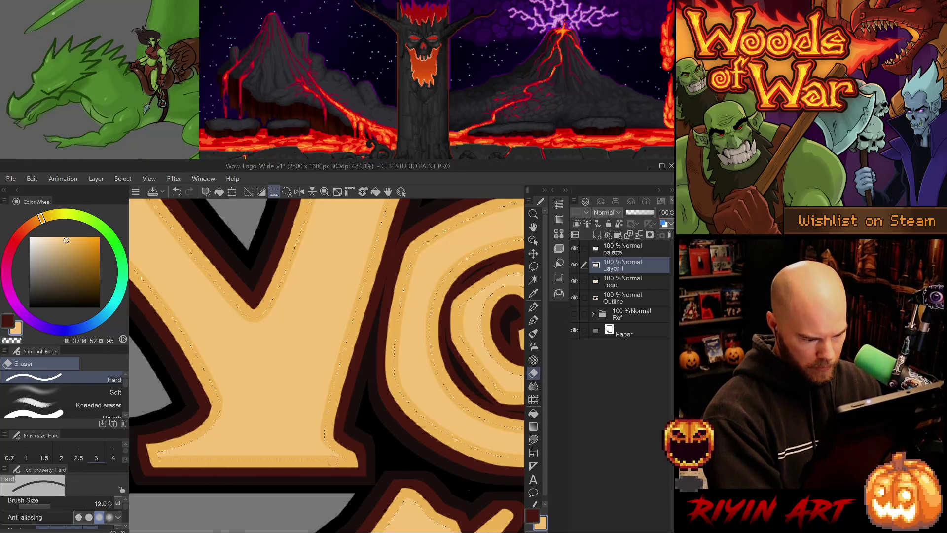
mouse_move(204, 459)
left_mouse_down()
mouse_move(204, 447)
mouse_move(298, 440)
mouse_move(367, 448)
left_mouse_up()
key("p")
key("period")
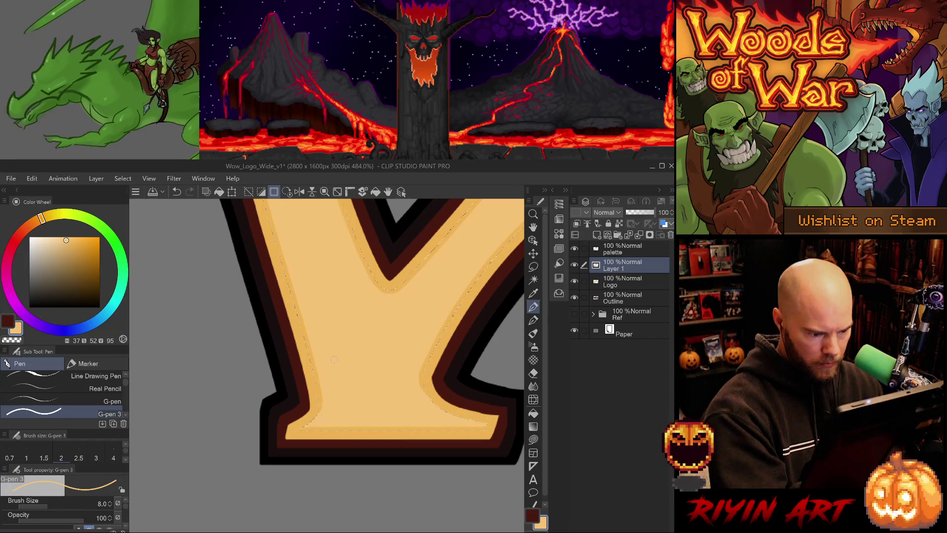
key("e")
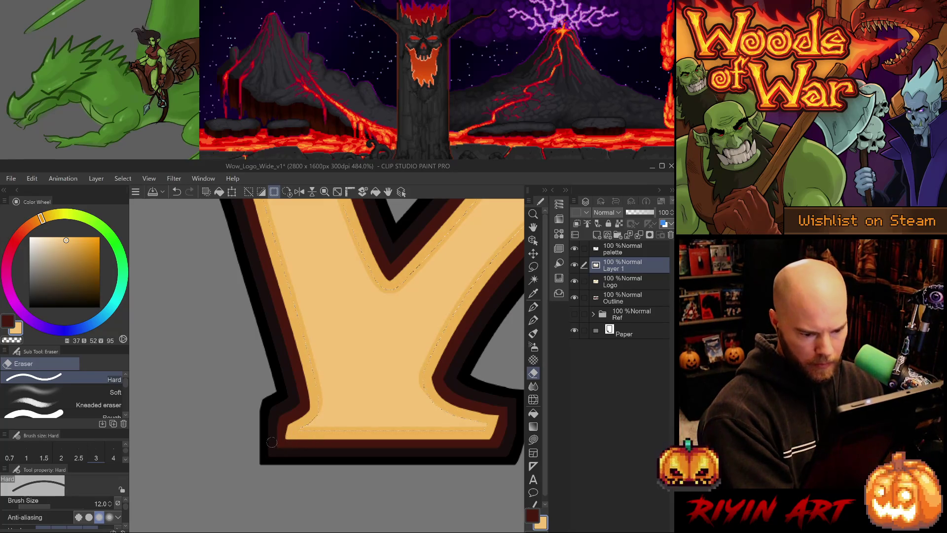
scroll(271, 461, "up", 2)
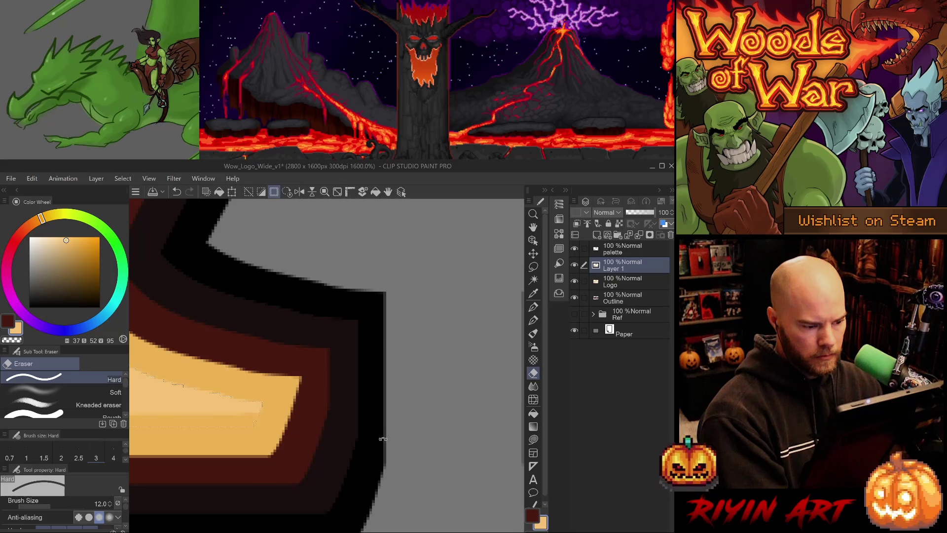
scroll(388, 433, "down", 4)
scroll(412, 441, "down", 4)
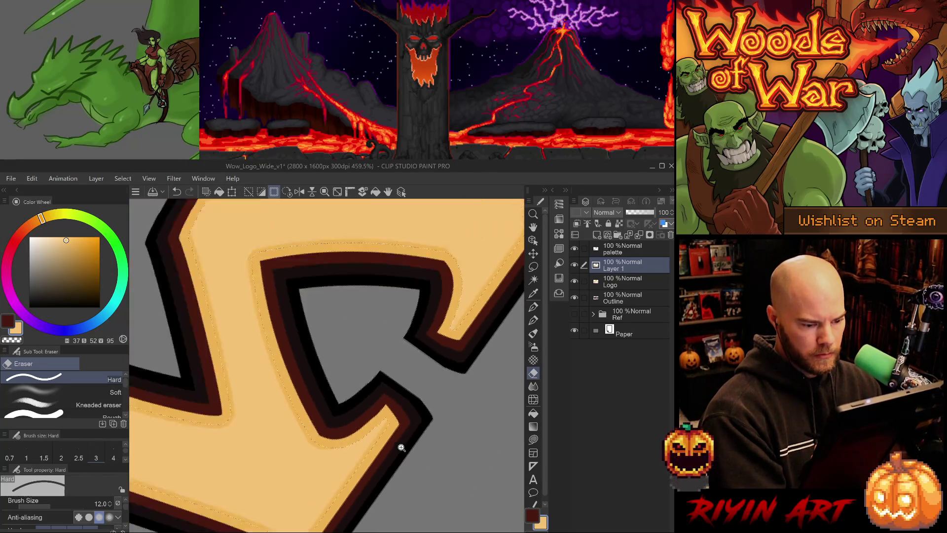
left_click_drag(402, 449, 423, 381)
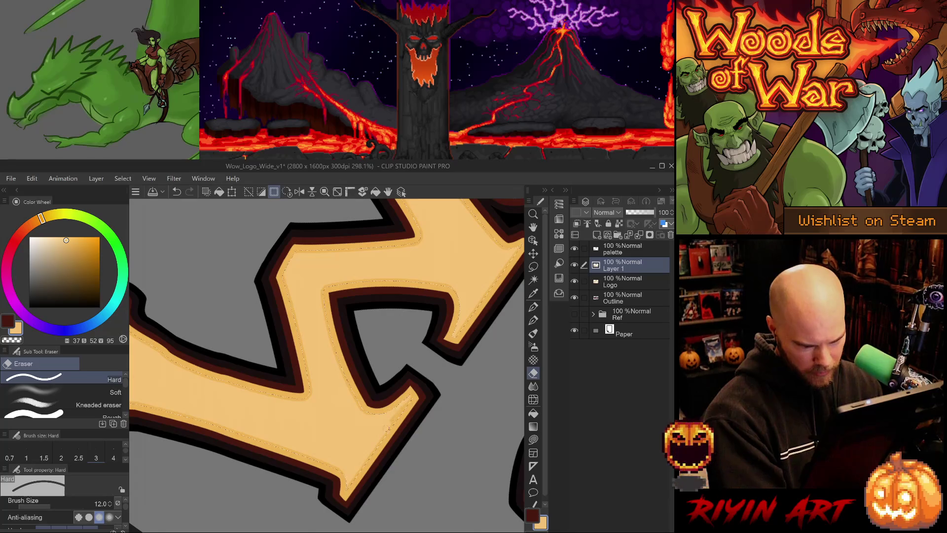
key("ctrl+z")
key("ctrl+y")
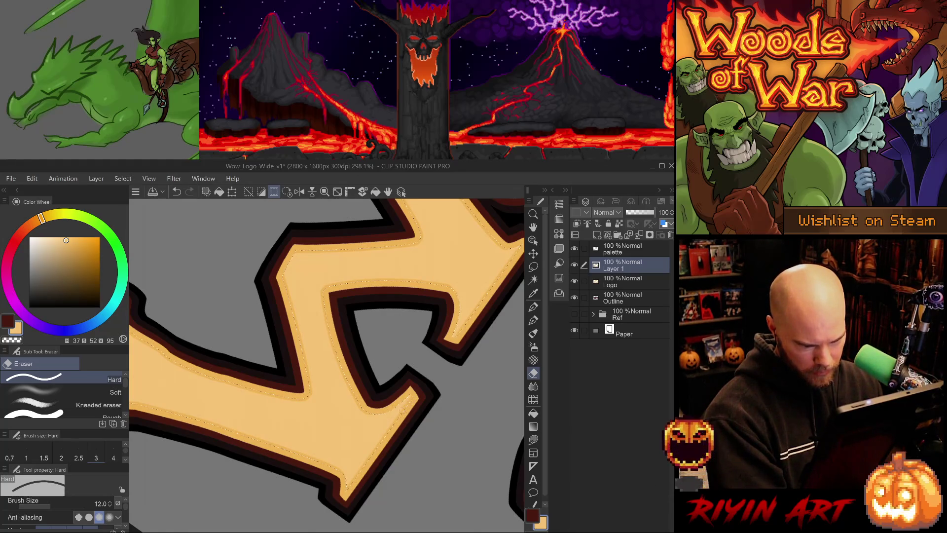
key("ctrl+z")
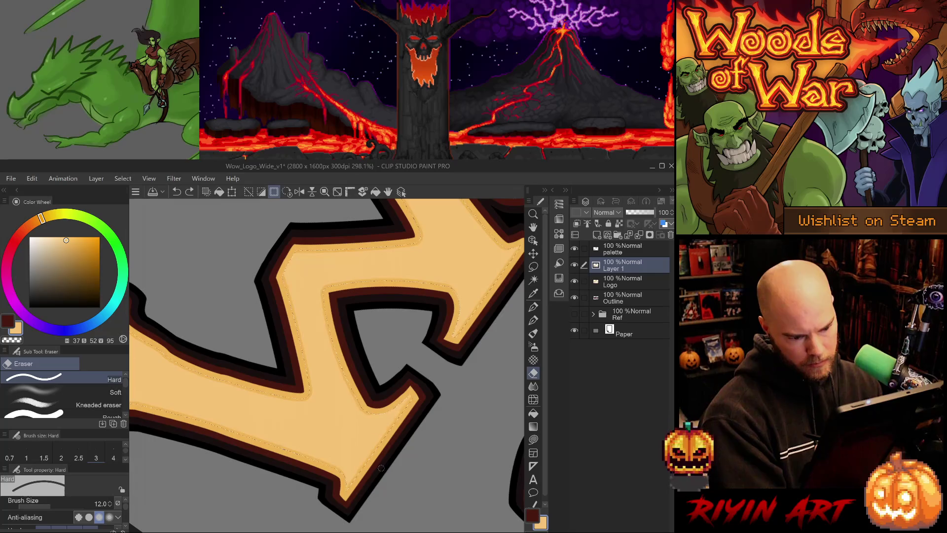
Straighten and zoom the view on the W's bottom corner and try a size-8 detail line there
scroll(441, 422, "down", 6)
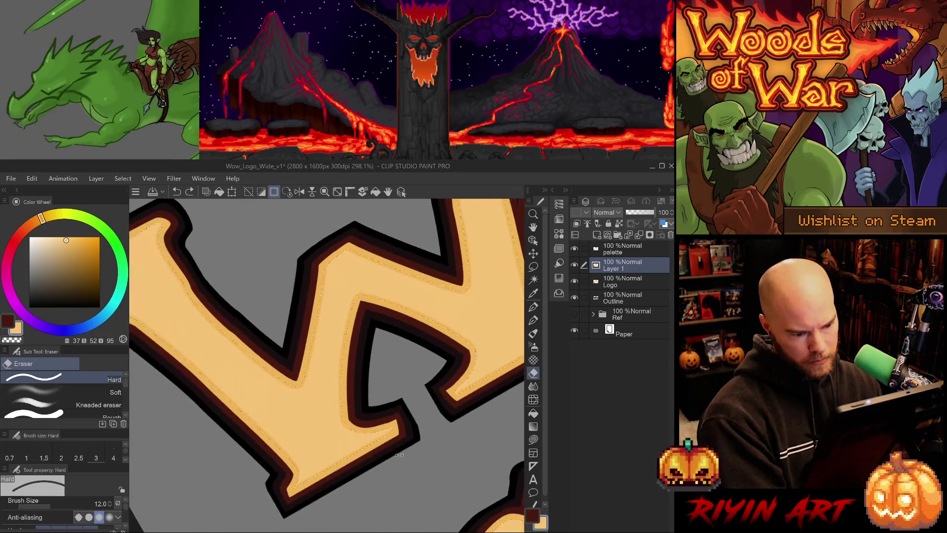
left_click_drag(443, 460, 303, 414)
scroll(345, 395, "up", 3)
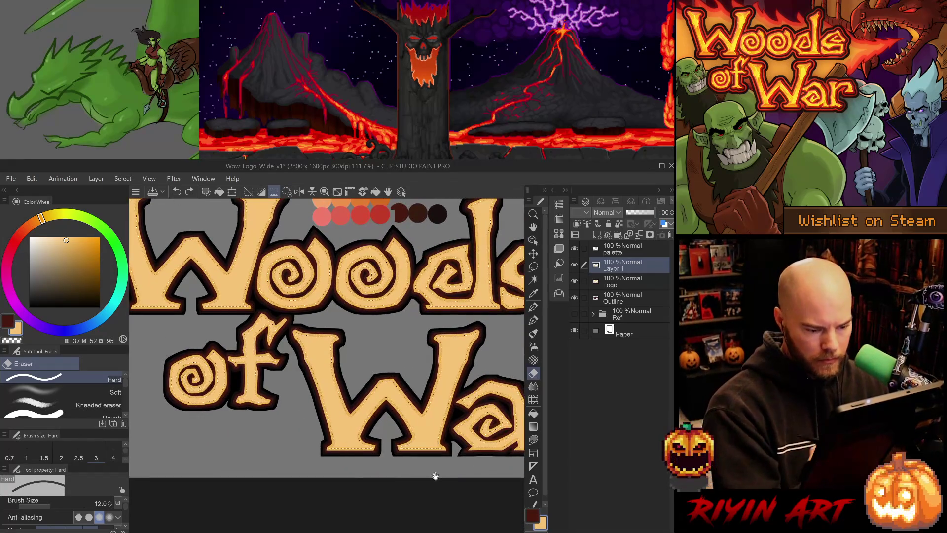
scroll(344, 450, "up", 6)
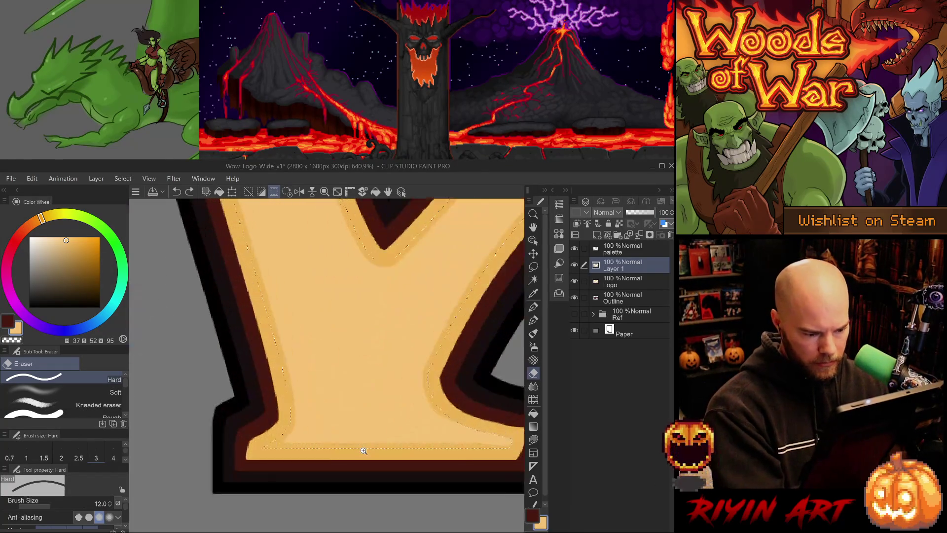
key("b")
key("p")
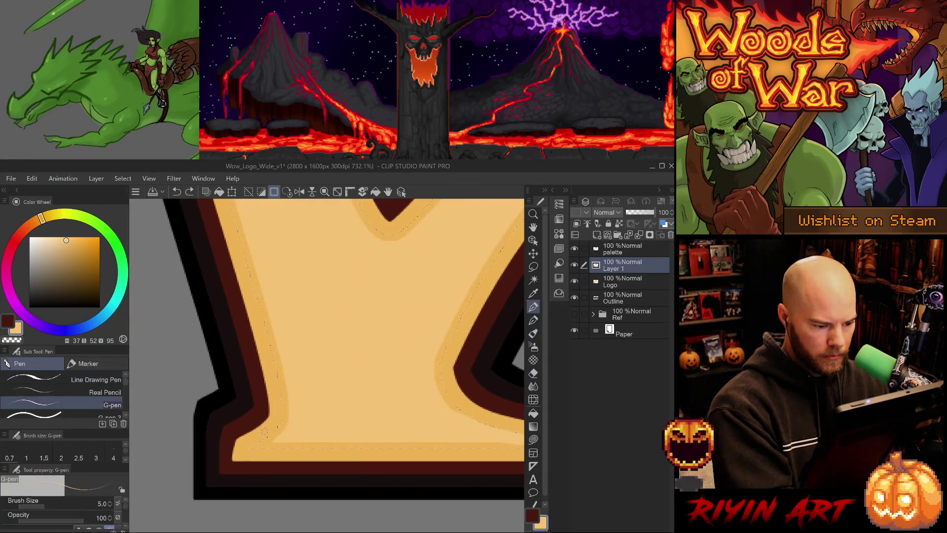
key("period")
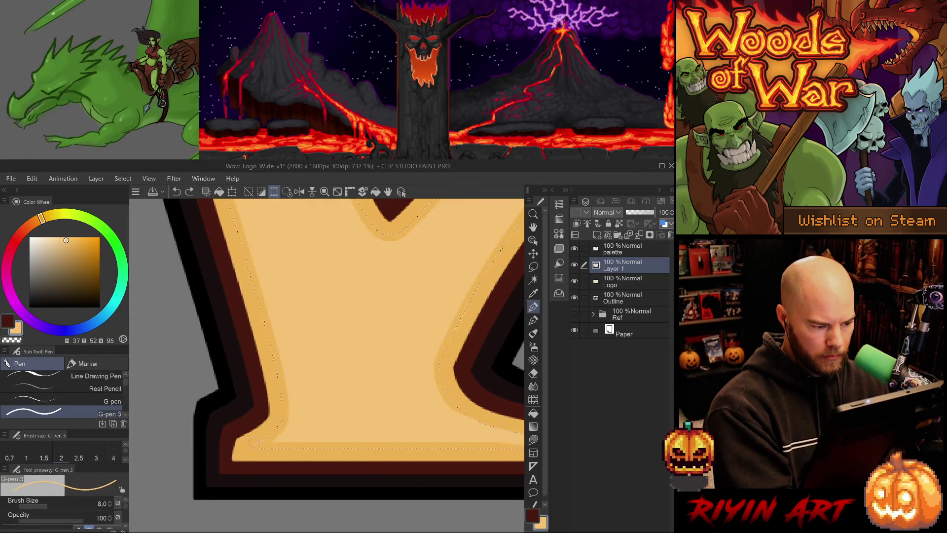
left_click_drag(295, 425, 290, 429)
key("ctrl+z")
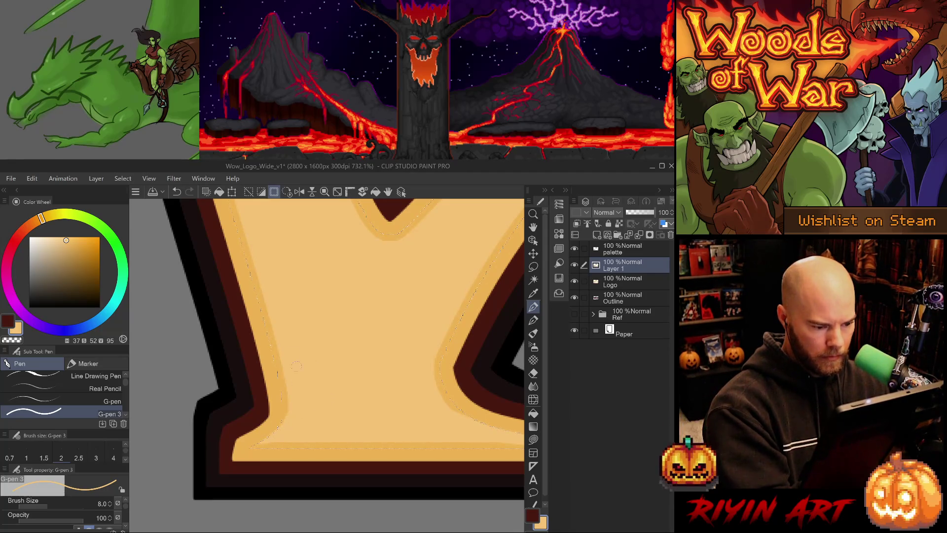
Draw a light detail line at the W's lower notch, settling on a short line along its left edge
key("e")
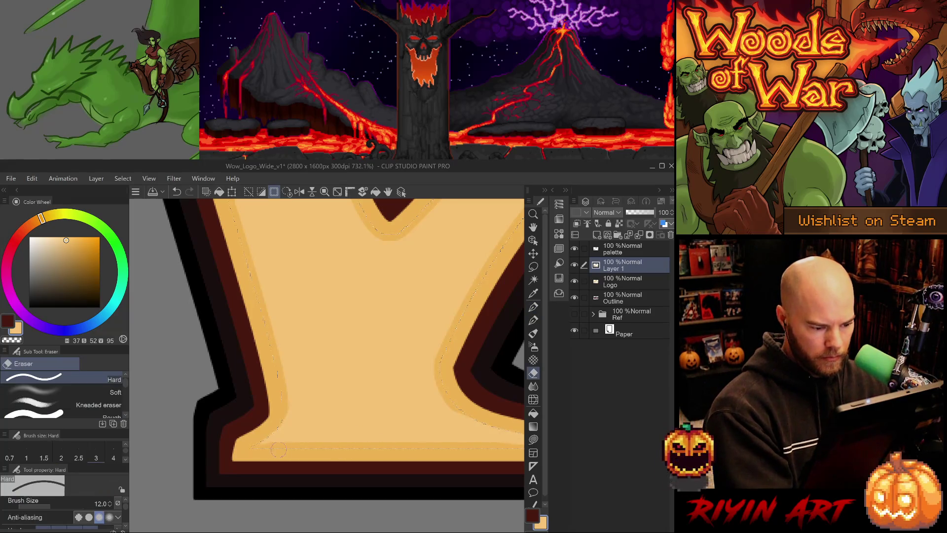
scroll(318, 452, "right", 5)
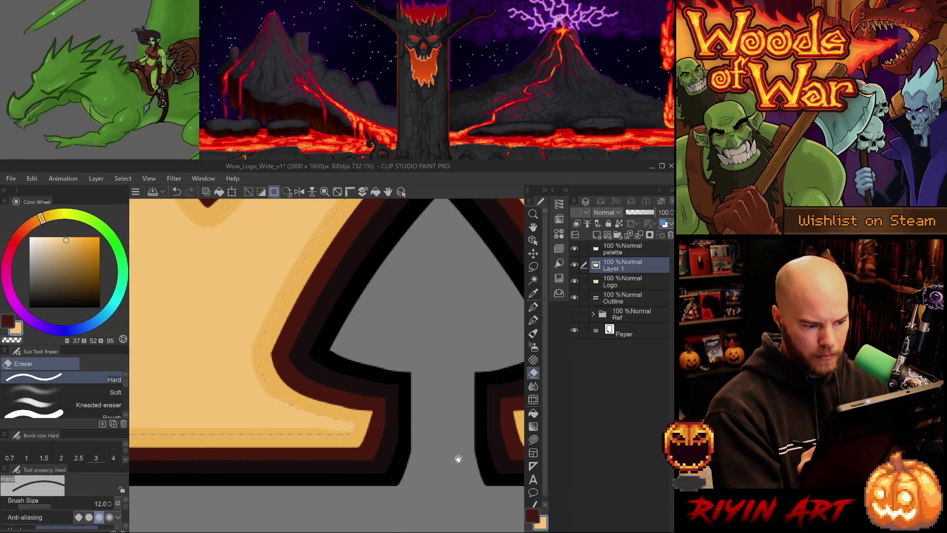
left_click_drag(415, 471, 202, 451)
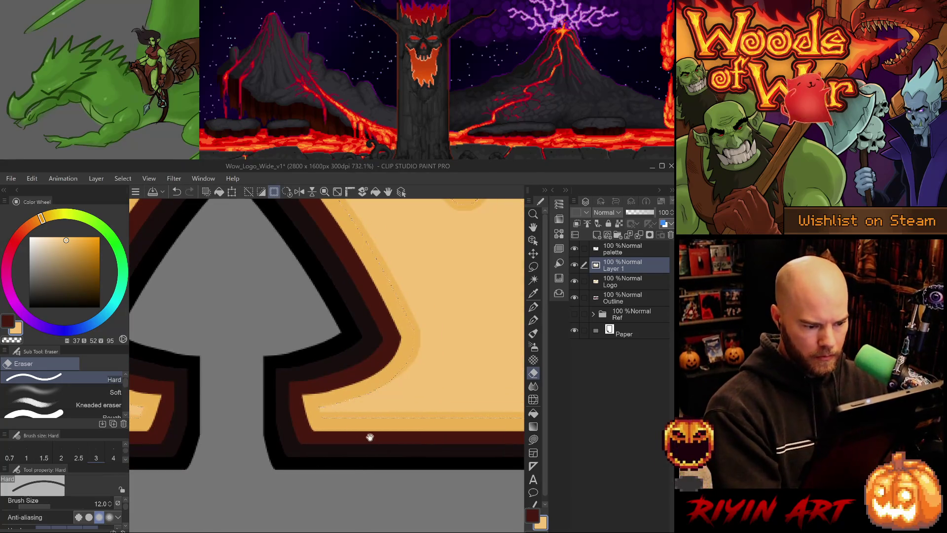
left_click_drag(368, 410, 207, 450)
key("p")
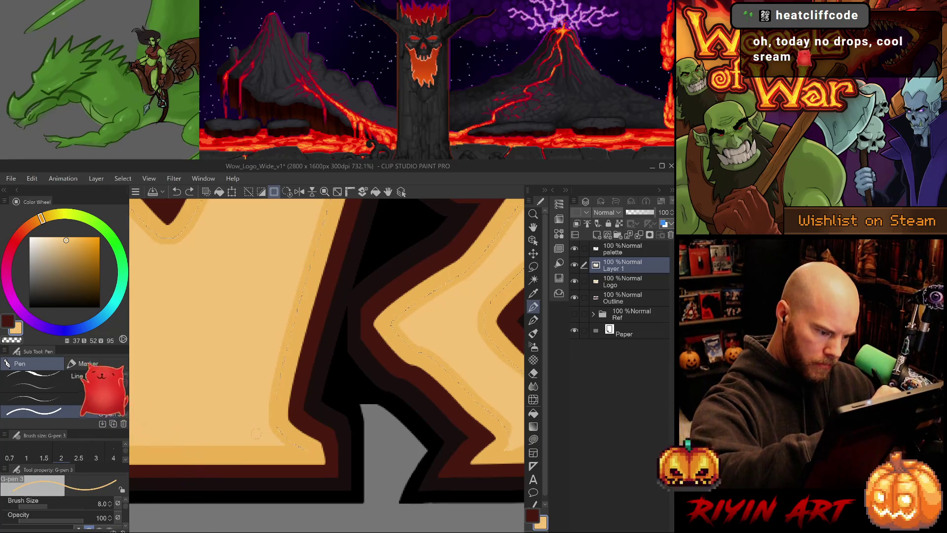
key("ctrl+z")
key("ctrl+y")
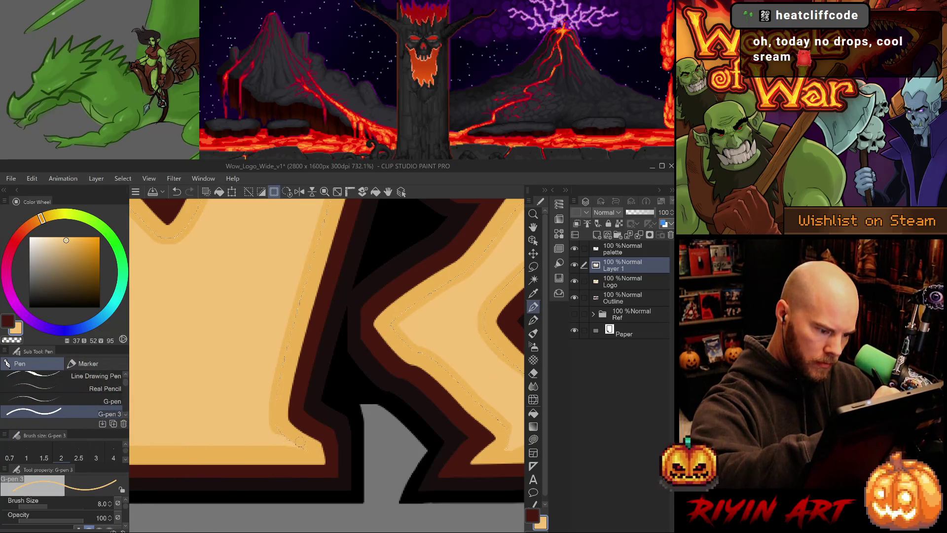
key("ctrl+z")
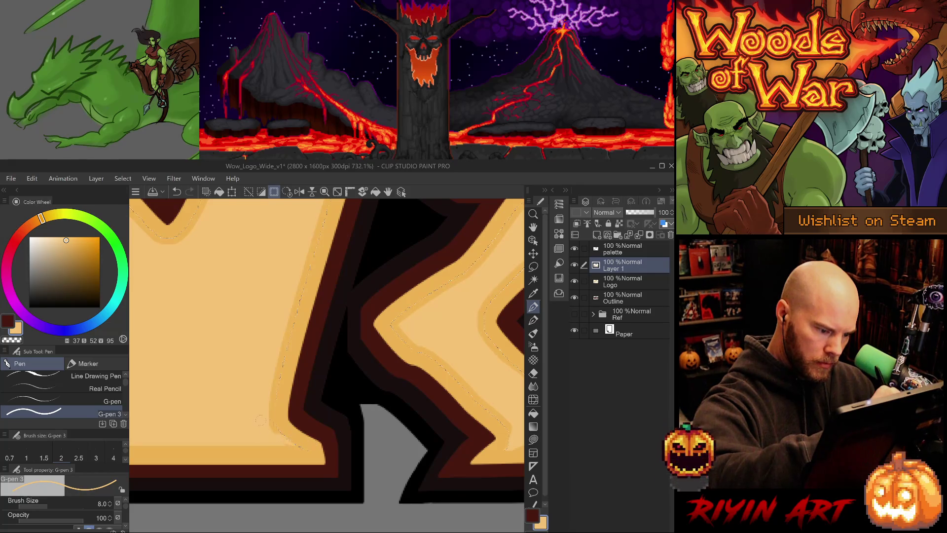
left_click_drag(267, 434, 326, 447)
key("ctrl+z")
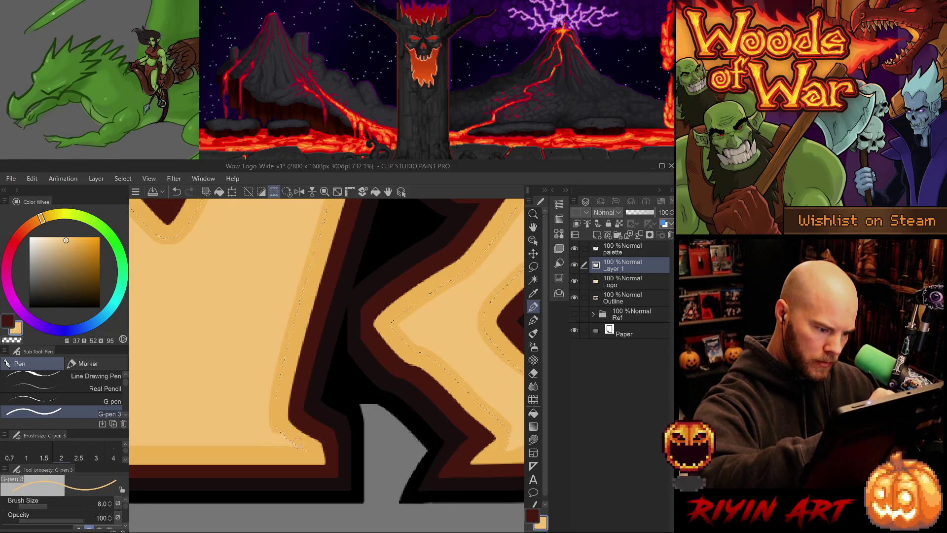
key("ctrl+z")
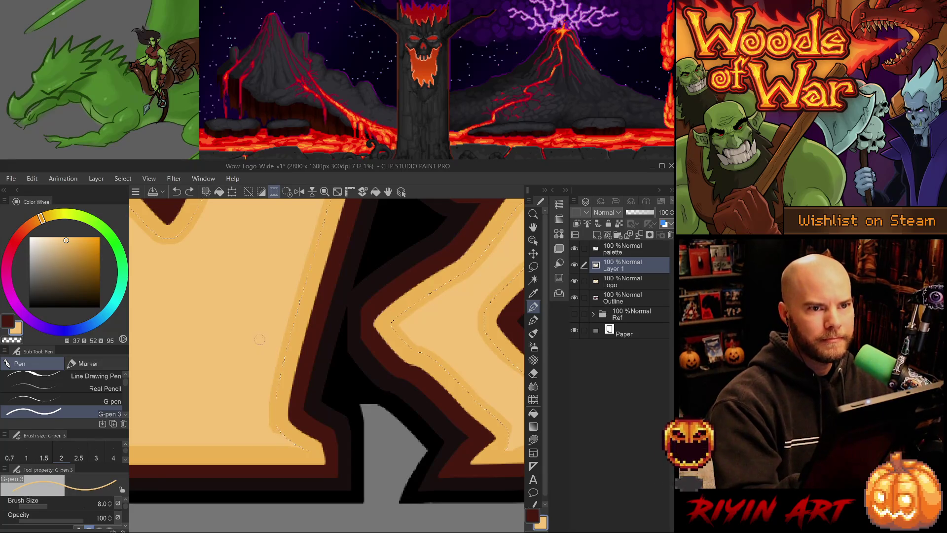
left_click_drag(278, 433, 271, 416)
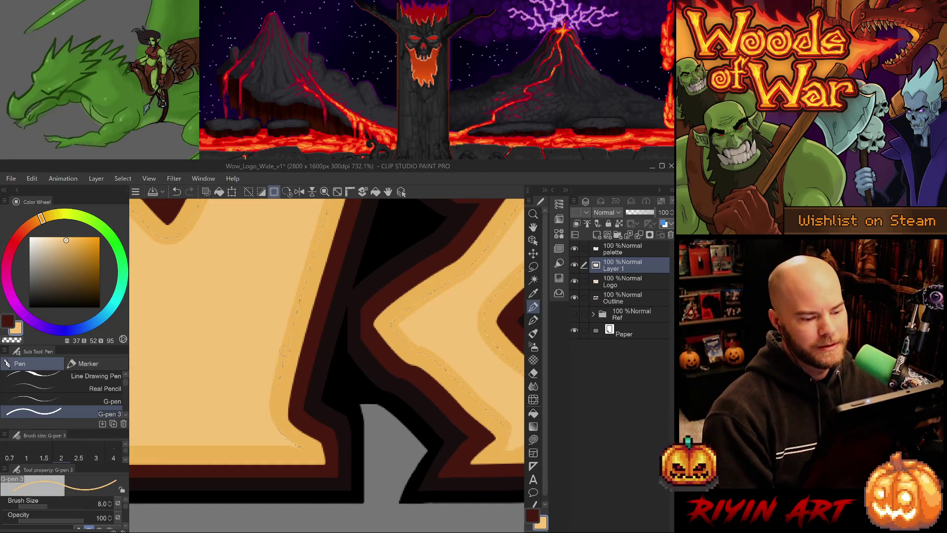
scroll(305, 357, "down", 1)
scroll(293, 371, "up", 1)
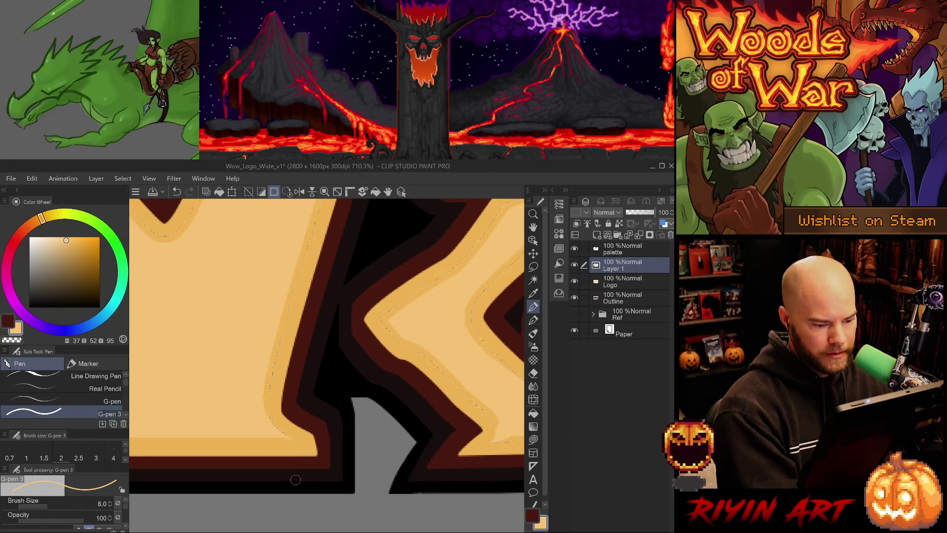
key("e")
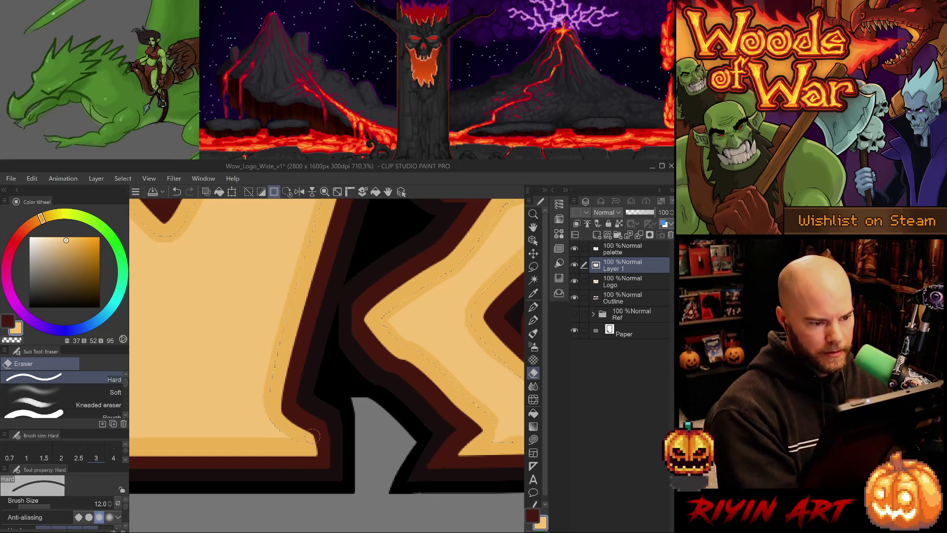
scroll(298, 367, "down", 1)
scroll(298, 366, "down", 5)
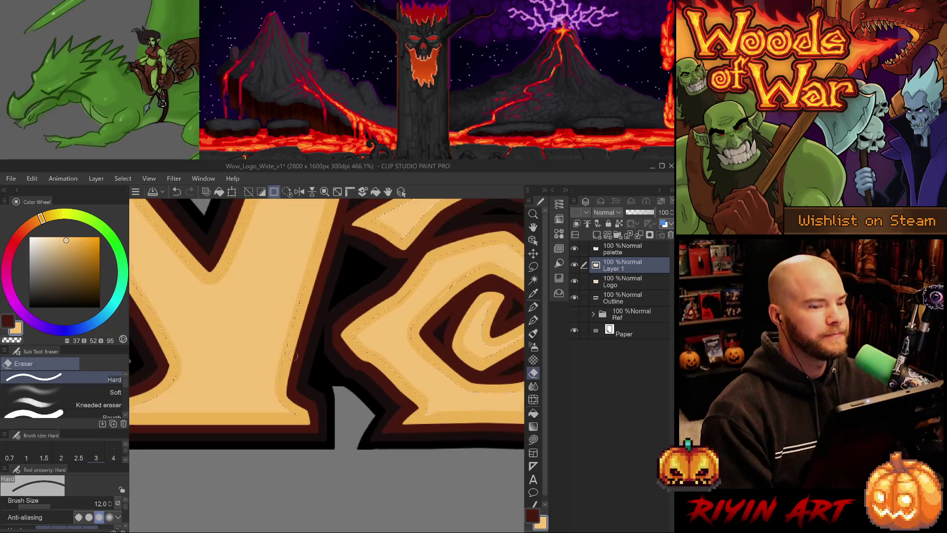
scroll(301, 355, "right", 2)
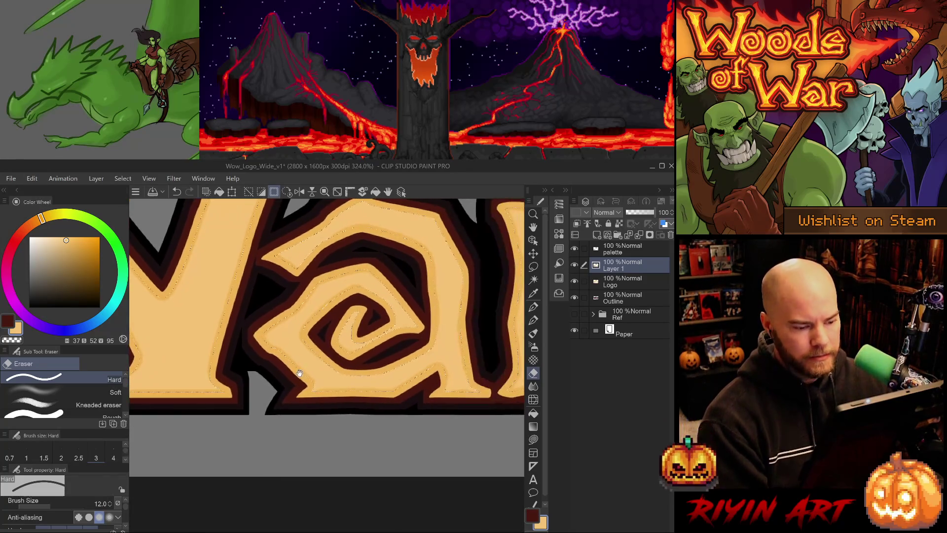
scroll(296, 392, "up", 3)
scroll(296, 392, "up", 1)
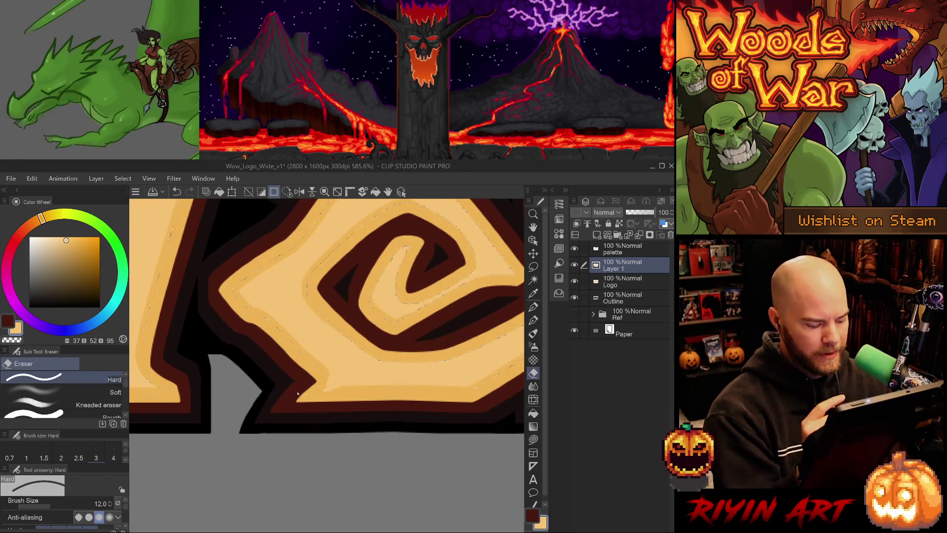
key("ctrl+d")
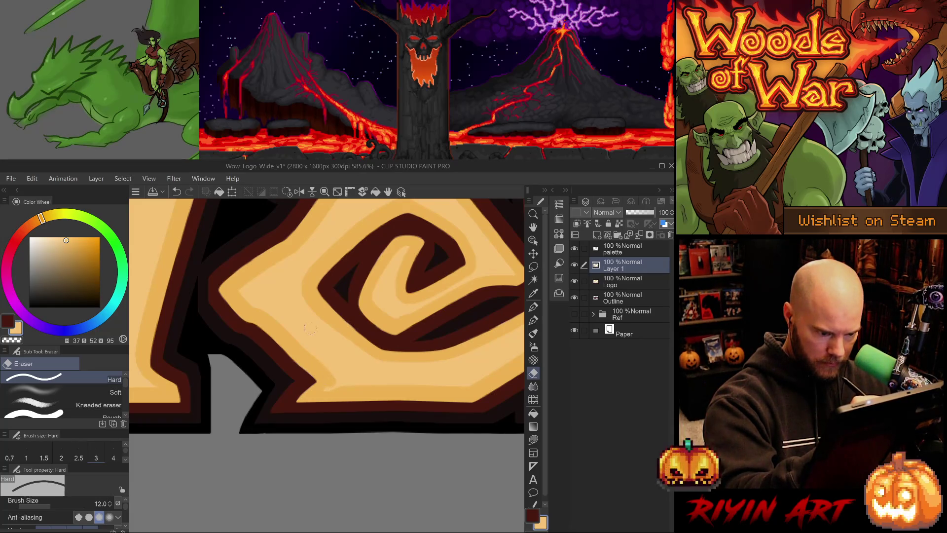
key("p")
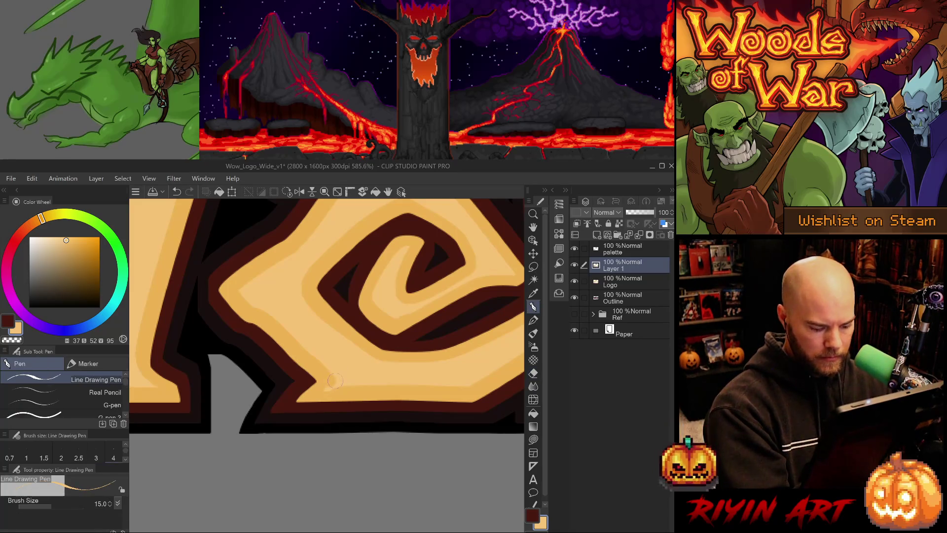
key("m")
left_click_drag(321, 389, 358, 377)
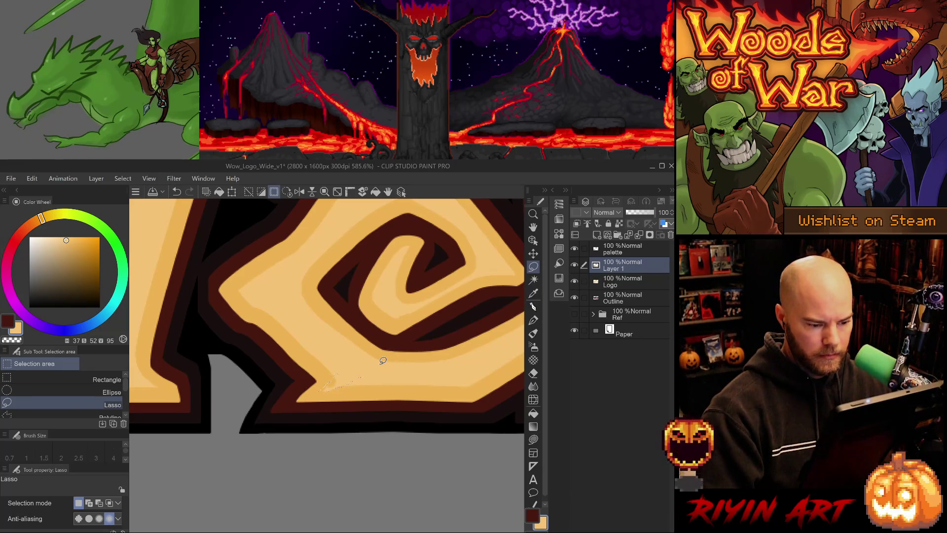
key("ctrl+shift+x")
scroll(383, 361, "up", 1)
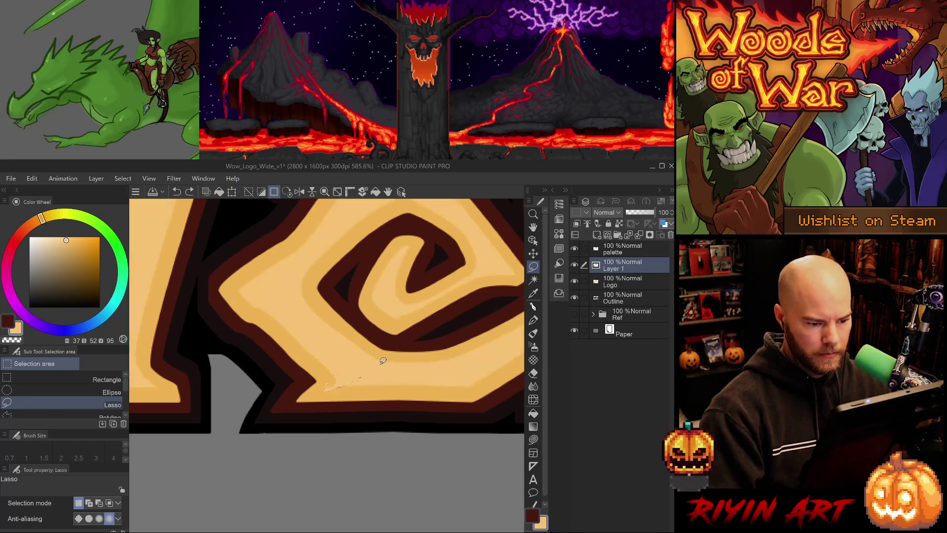
key("ctrl+z")
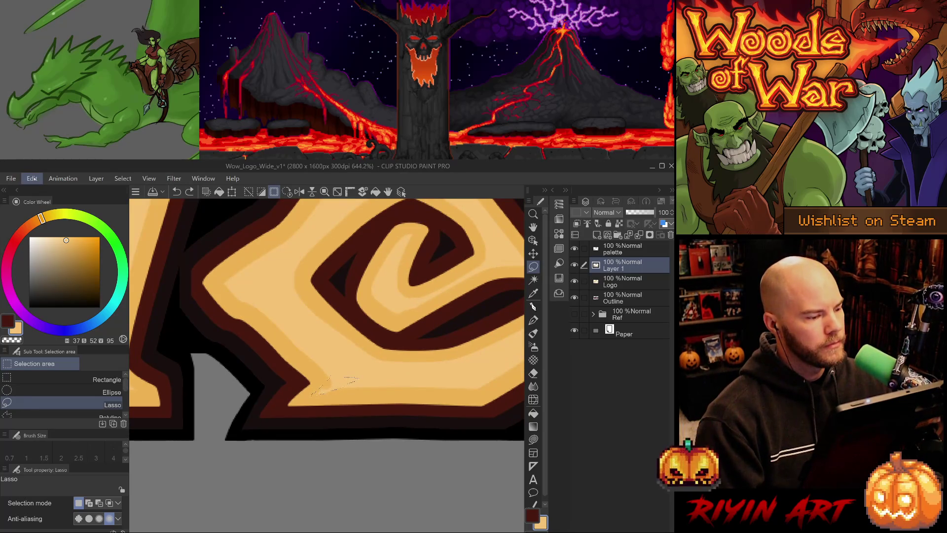
key("ctrl+d")
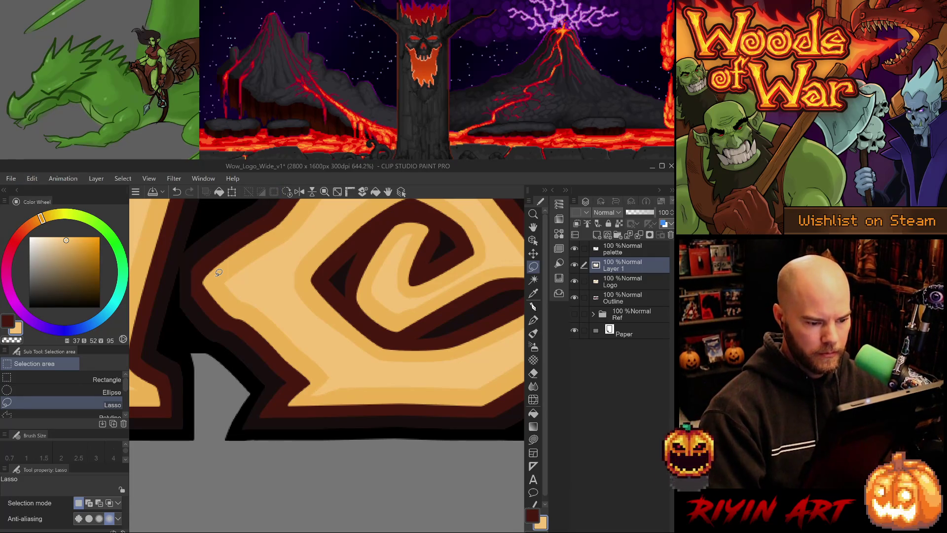
scroll(219, 272, "down", 3)
left_click_drag(341, 348, 344, 362)
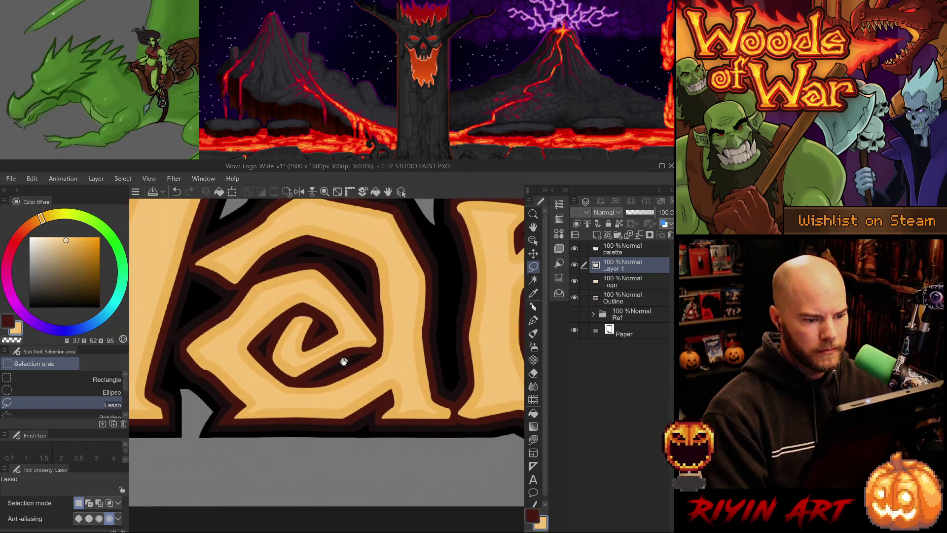
Rotate the canvas and select the G-pen 3 sub tool at brush size 3
scroll(326, 345, "up", 4)
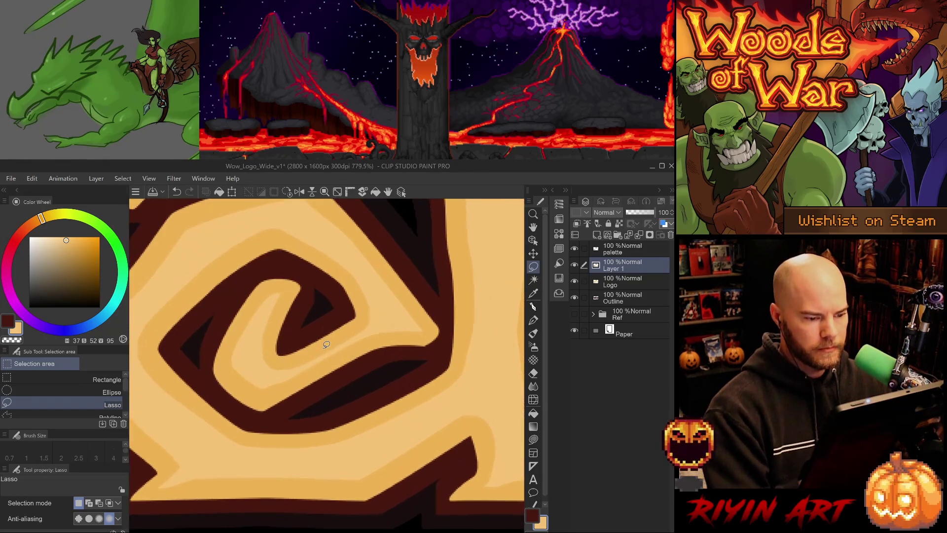
left_click_drag(326, 345, 328, 329)
key("p")
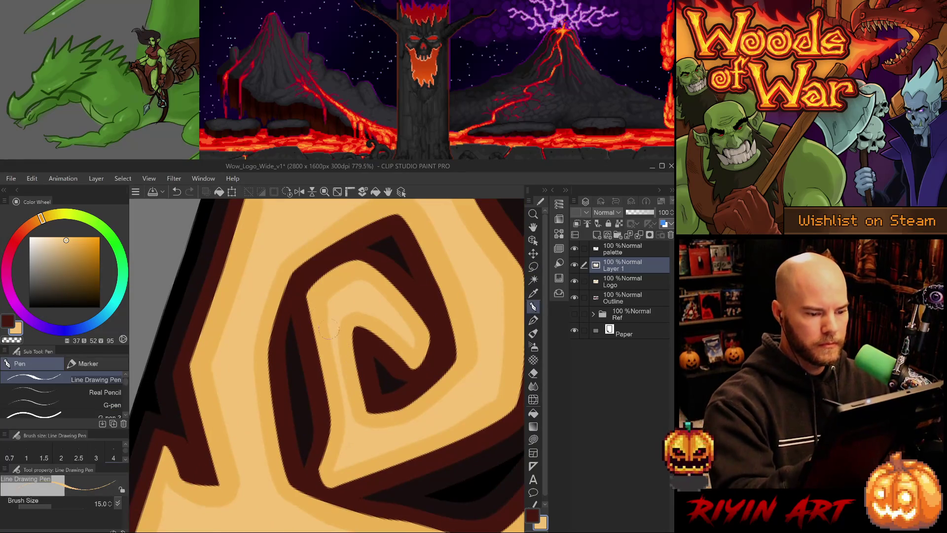
key("p")
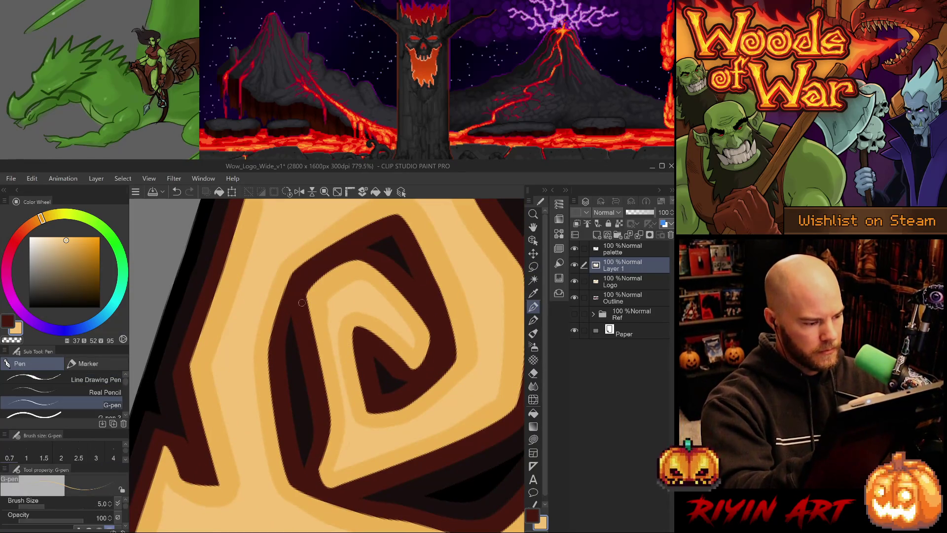
key("p")
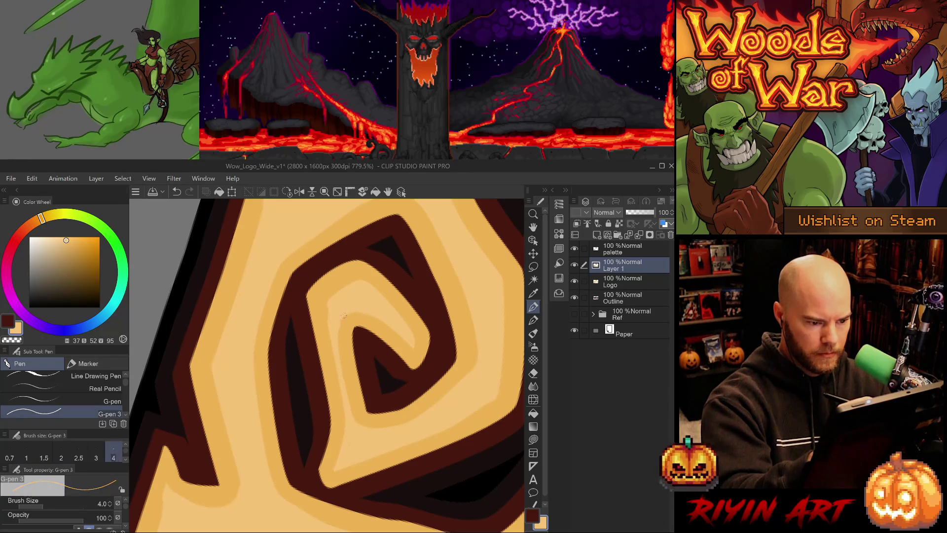
key("bracketleft")
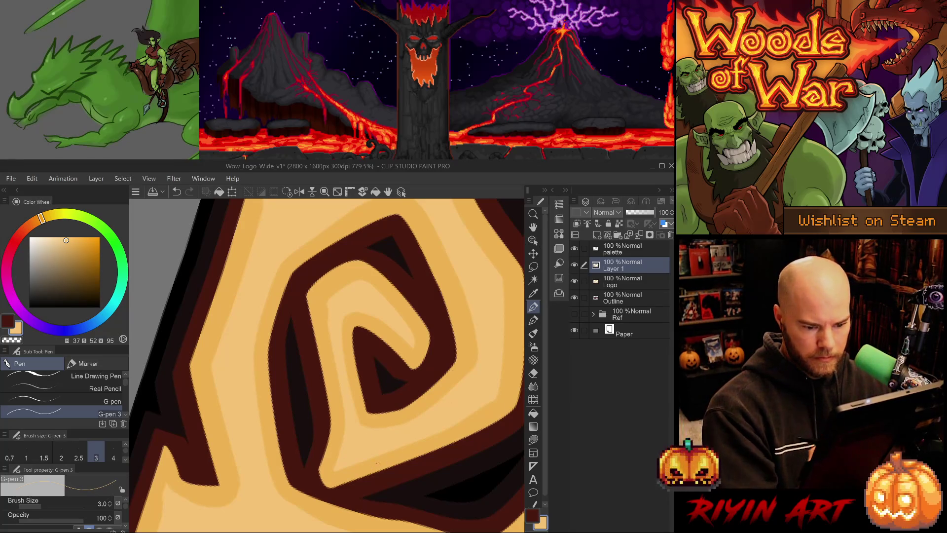
Rotate around the a's spiral and draw a light line along its inner dark edge
mouse_move(365, 468)
left_mouse_down()
mouse_move(338, 461)
mouse_move(318, 482)
left_mouse_up()
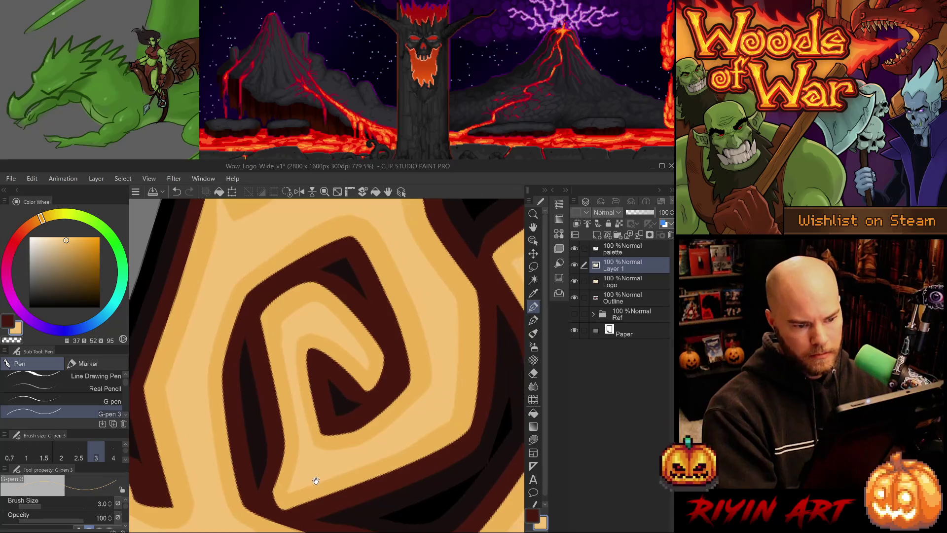
mouse_move(334, 450)
left_mouse_down()
mouse_move(441, 361)
mouse_move(431, 417)
mouse_move(302, 338)
mouse_move(303, 360)
left_mouse_up()
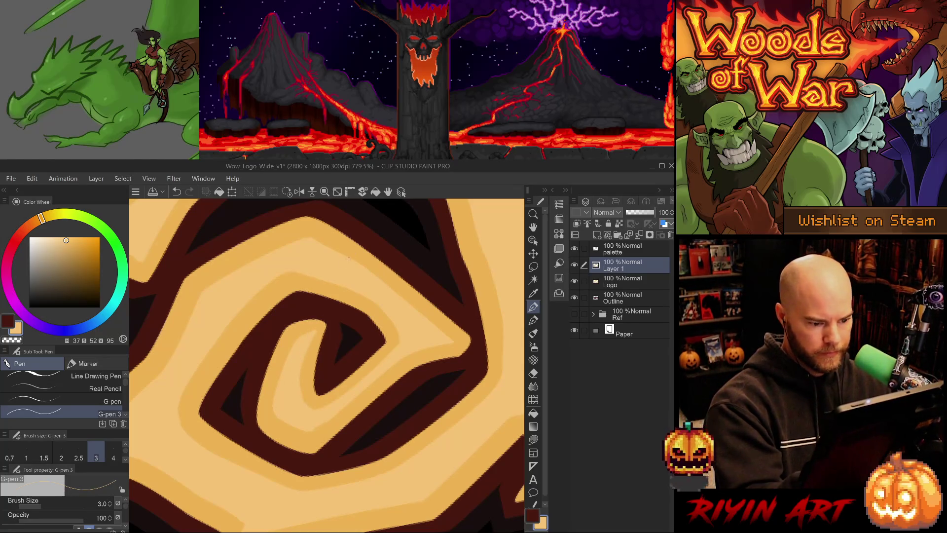
mouse_move(415, 445)
left_mouse_down()
mouse_move(375, 474)
mouse_move(303, 490)
mouse_move(286, 332)
left_mouse_up()
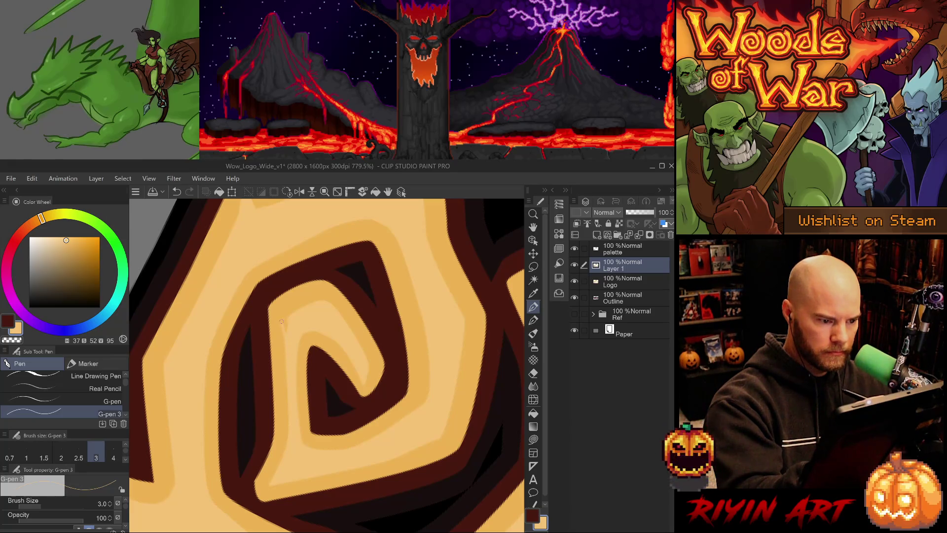
left_click_drag(284, 312, 316, 298)
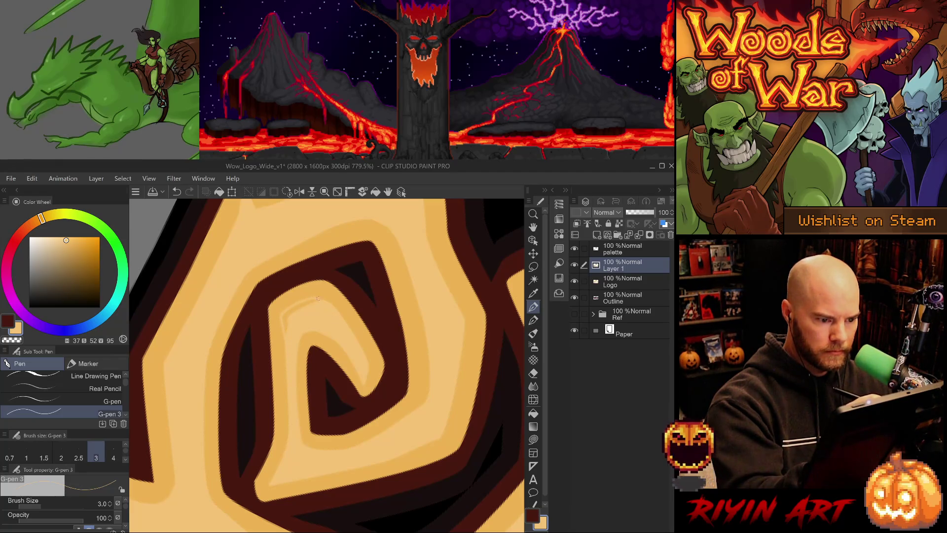
left_click_drag(342, 323, 259, 365)
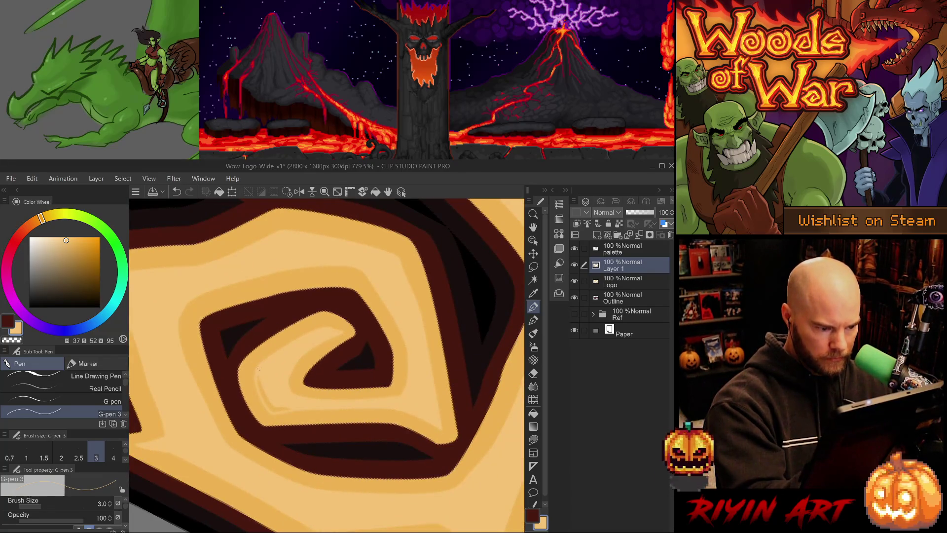
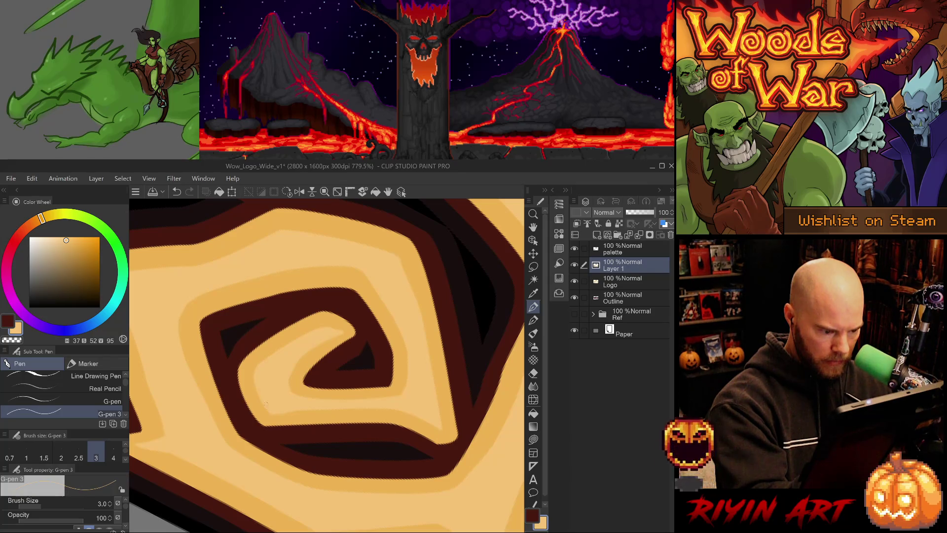
Rotate the canvas to a drawing angle, try the Hard and Soft erasers, then return to G-pen 3
left_click_drag(288, 393, 353, 414)
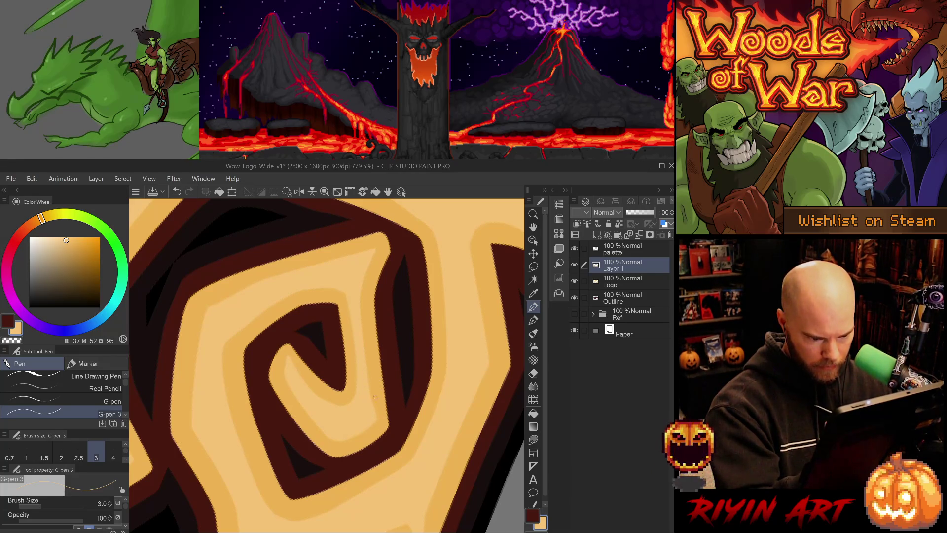
key("e")
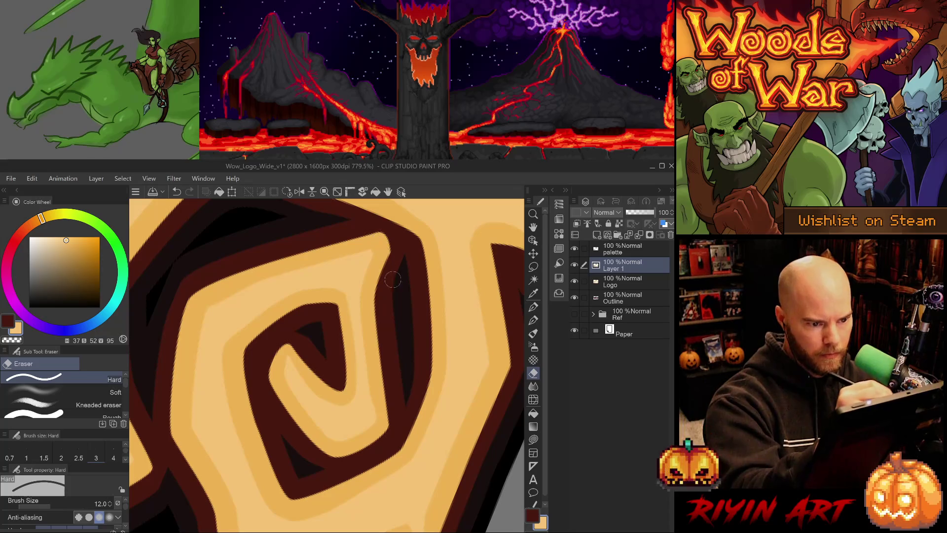
left_click(113, 392)
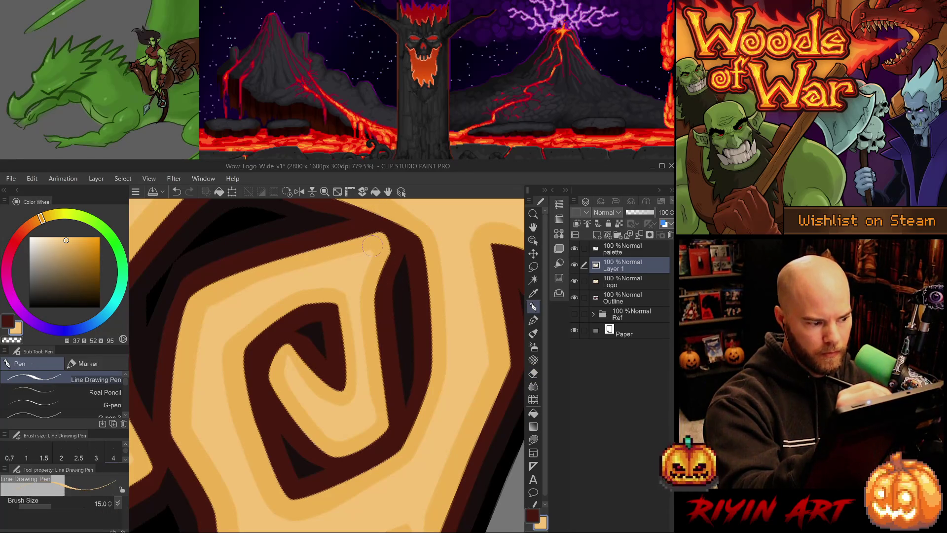
left_click(533, 306)
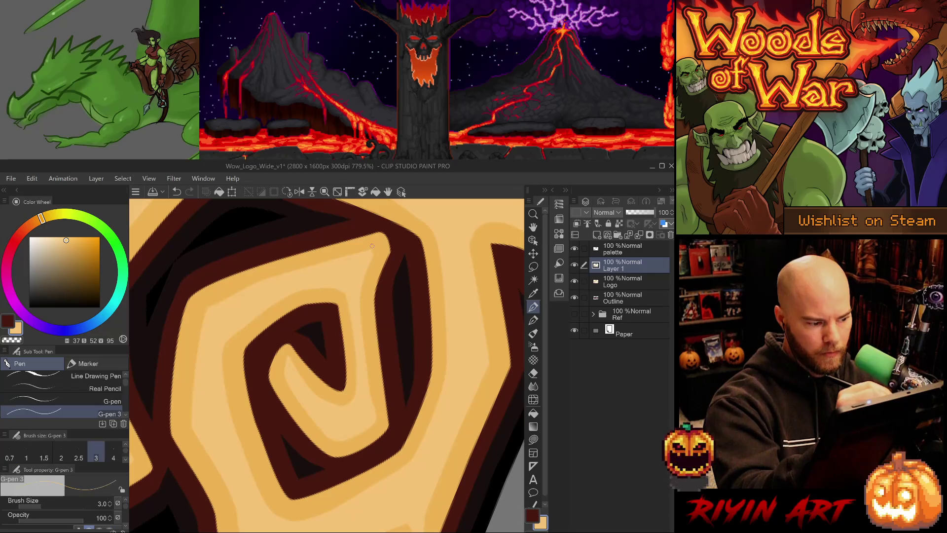
Save the logo and redraw the edge of the dark outline band inside the a's spiral
key("ctrl+s")
left_click_drag(370, 252, 415, 399)
scroll(415, 399, "down", 8)
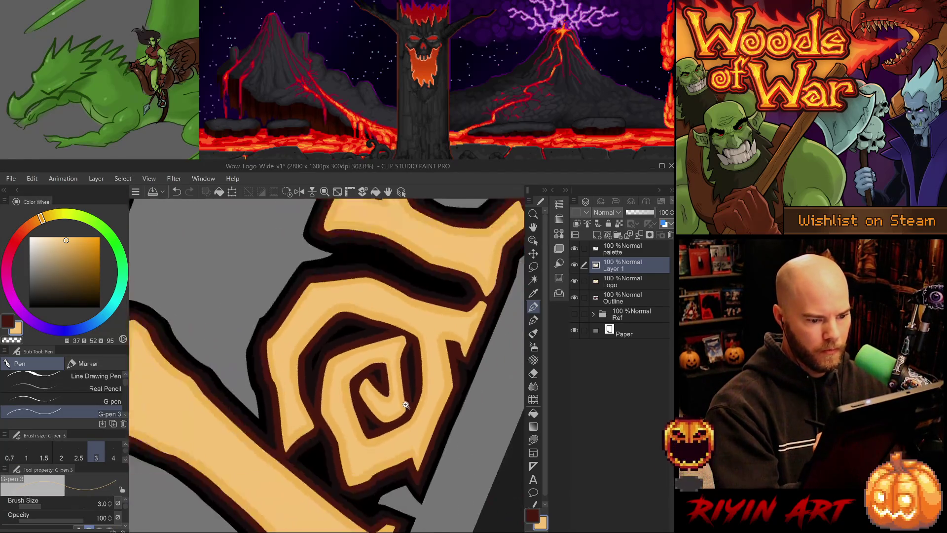
Level the canvas rotation and zoom in on the lower tail of the 'ar' letters
left_click_drag(392, 384, 347, 440)
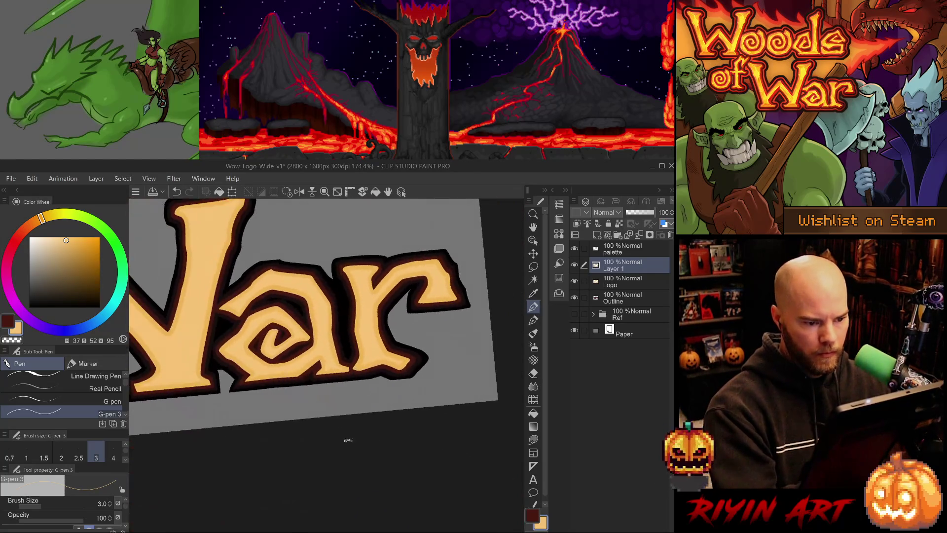
scroll(418, 363, "up", 4)
scroll(424, 365, "up", 2)
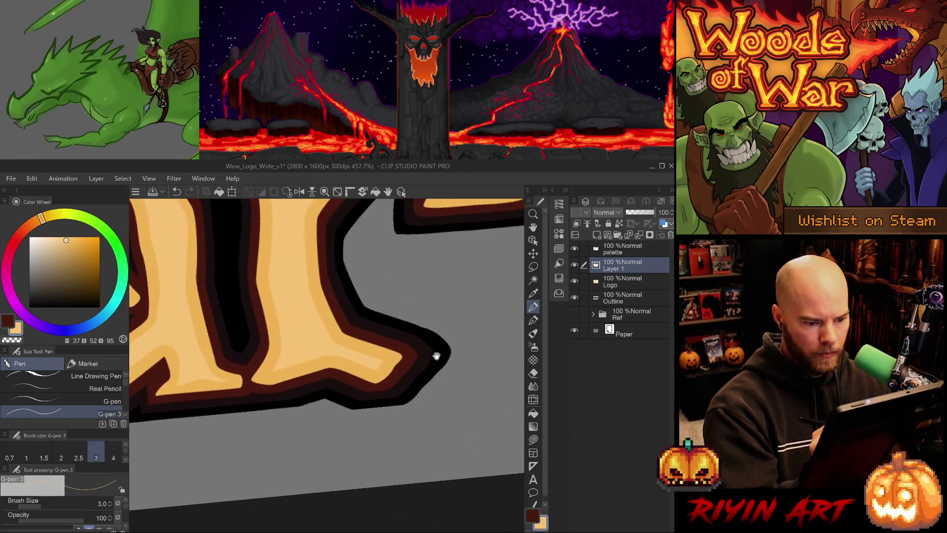
left_click_drag(434, 355, 368, 444)
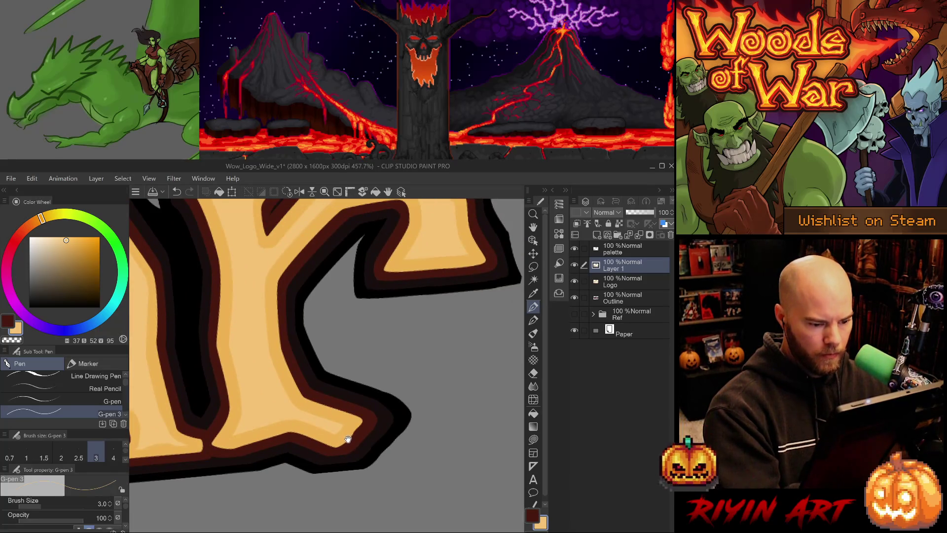
left_click_drag(402, 444, 244, 481)
scroll(302, 412, "up", 3)
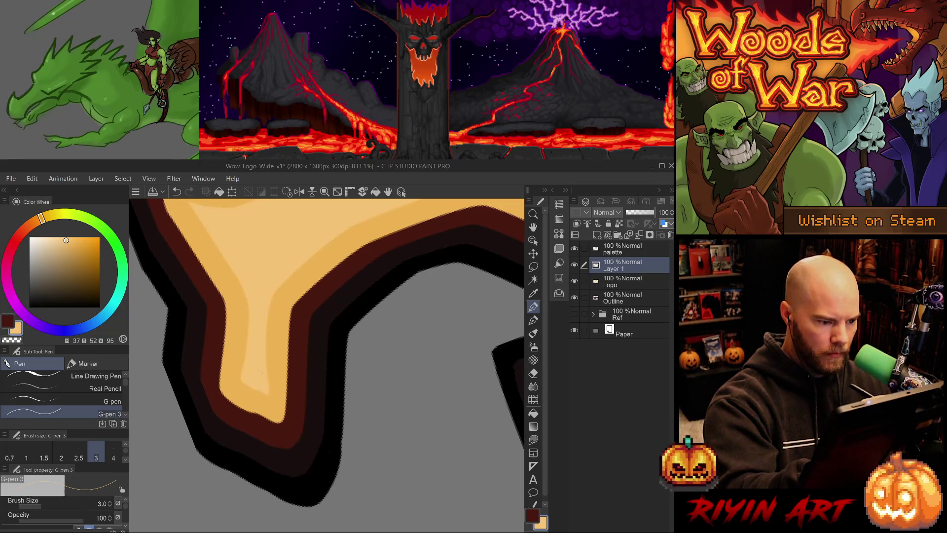
left_click_drag(262, 298, 295, 410)
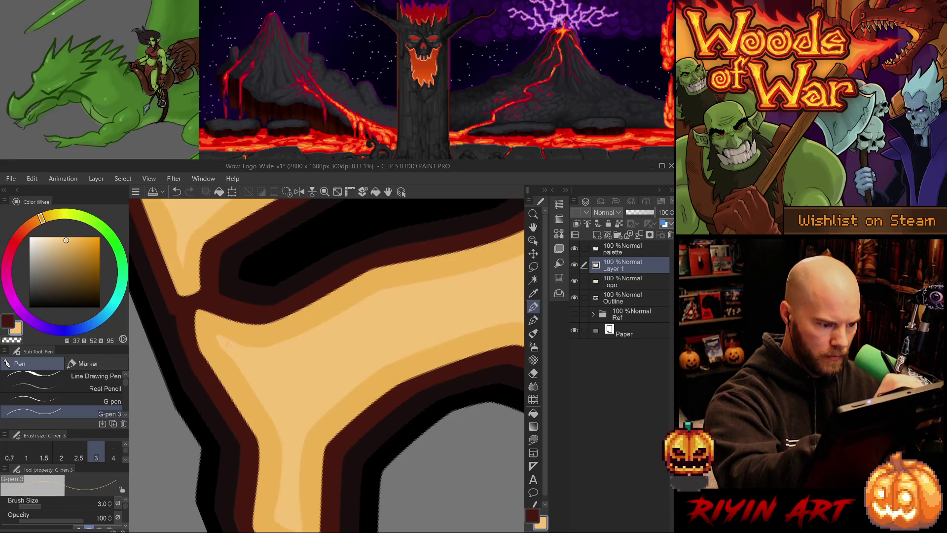
Pan across the zoomed lettering to inspect the highlight strips on other inner joins
left_click_drag(268, 367, 427, 338)
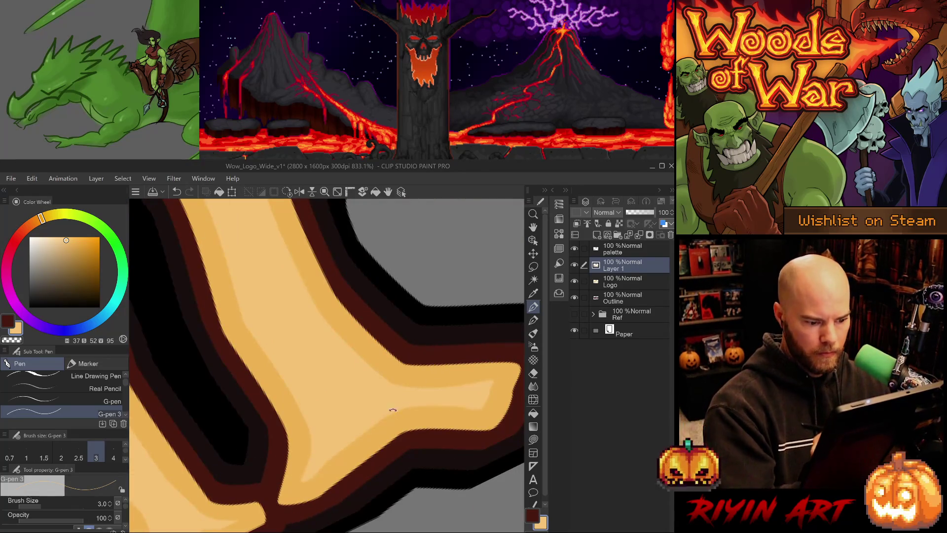
mouse_move(344, 457)
left_mouse_down()
mouse_move(315, 444)
mouse_move(360, 456)
mouse_move(252, 362)
mouse_move(255, 349)
left_mouse_up()
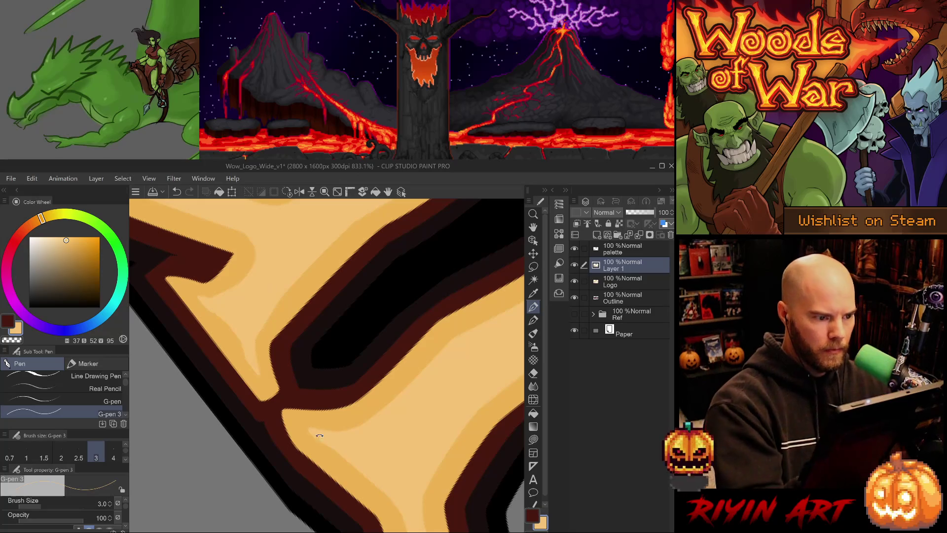
Erase a stray mark in the highlight strip beside the dark outline, then set G-pen 3 to size 5.0
scroll(317, 392, "down", 5)
scroll(317, 392, "up", 5)
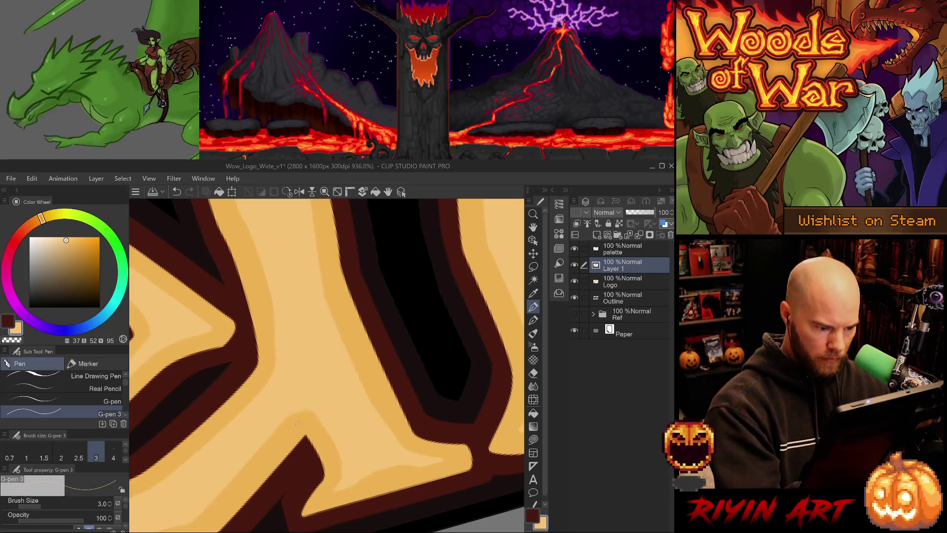
key("e")
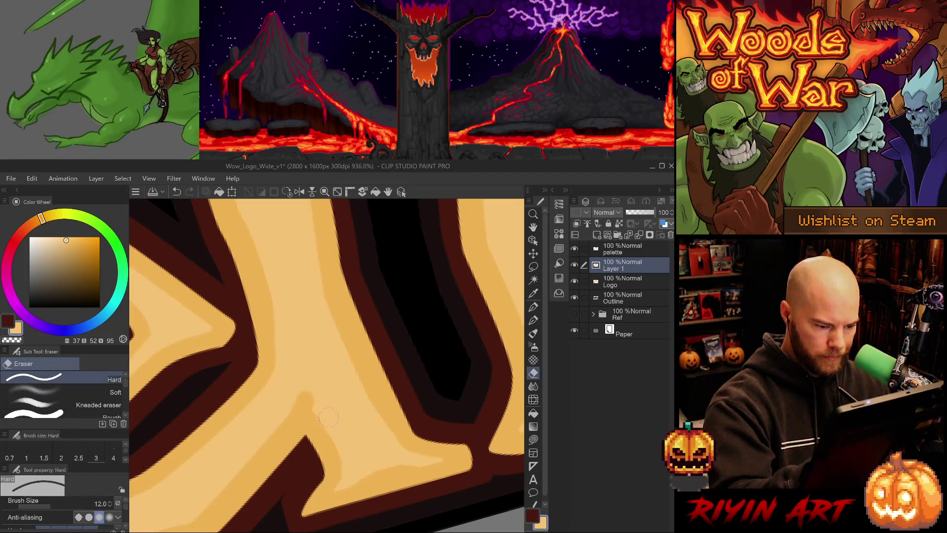
key("p")
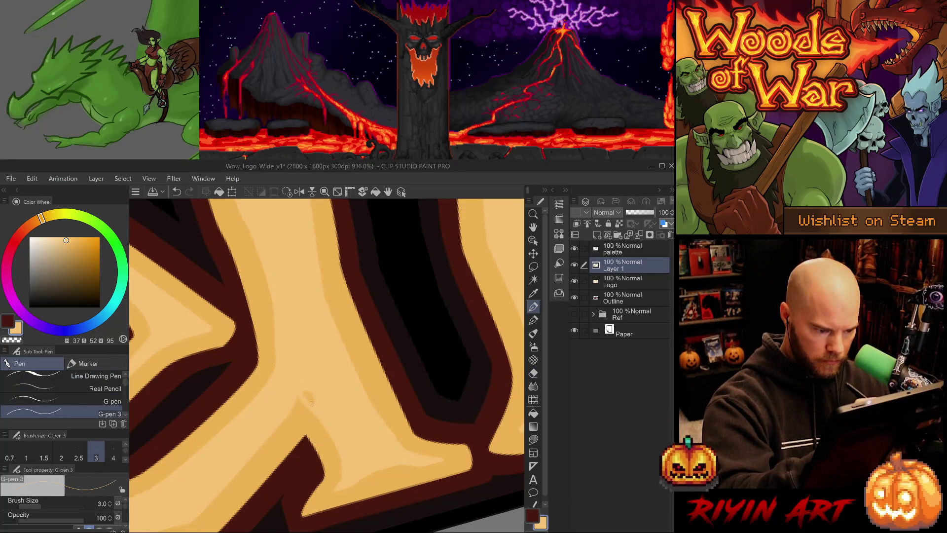
key("bracketright")
key("bracketright")
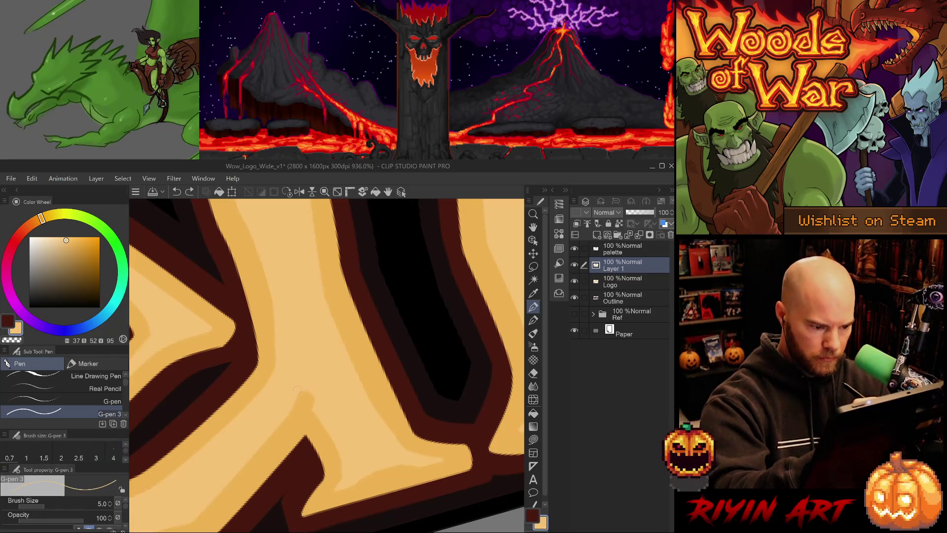